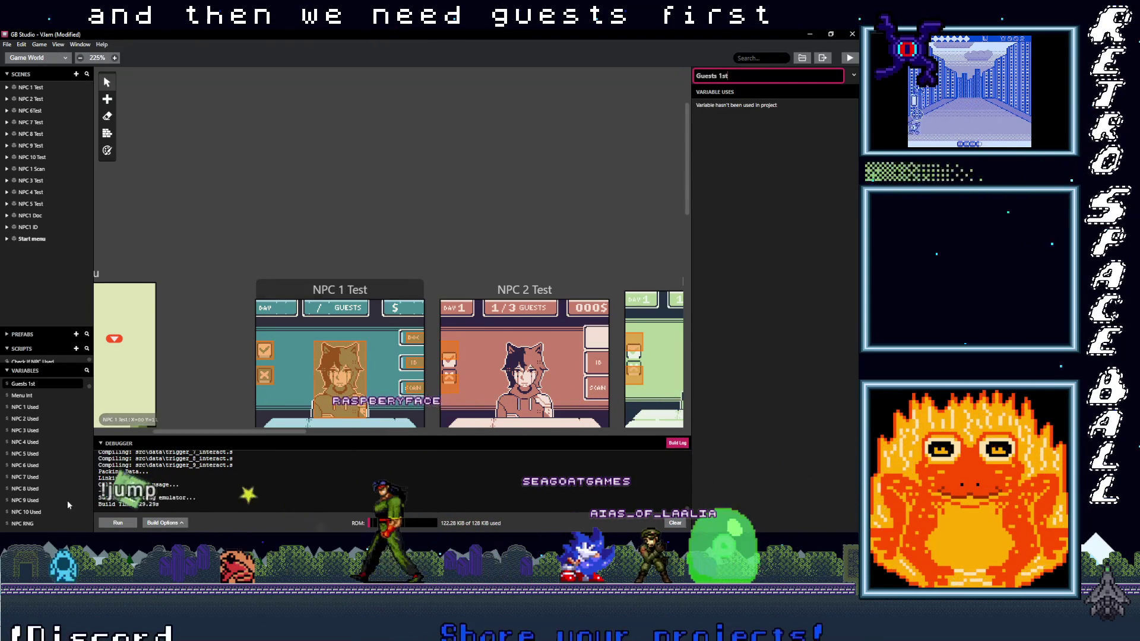
Rename the unused Variable 34 to 'Guests 2nd'.
left_click(43, 510)
scroll(41, 505, "down", 3)
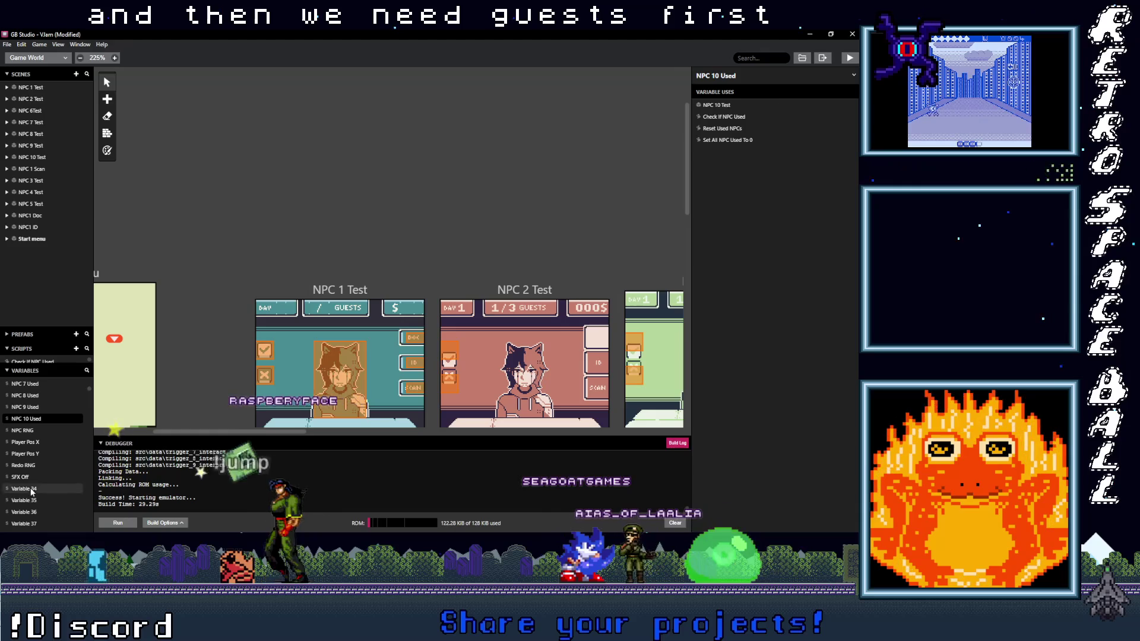
left_click(31, 491)
type("Gue")
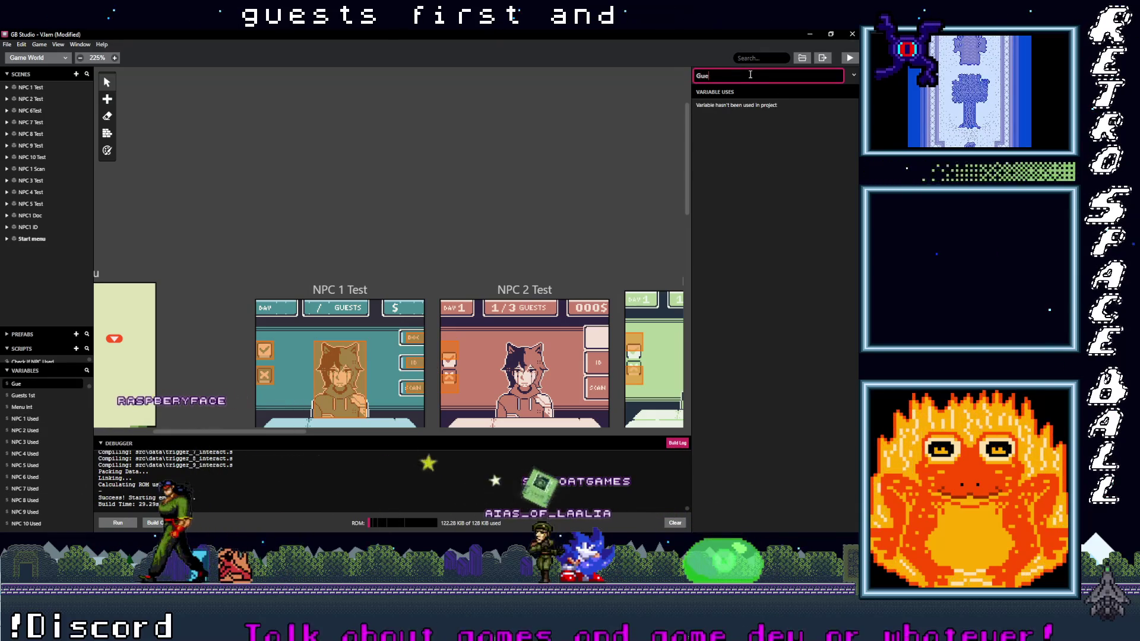
type("sts 2nd")
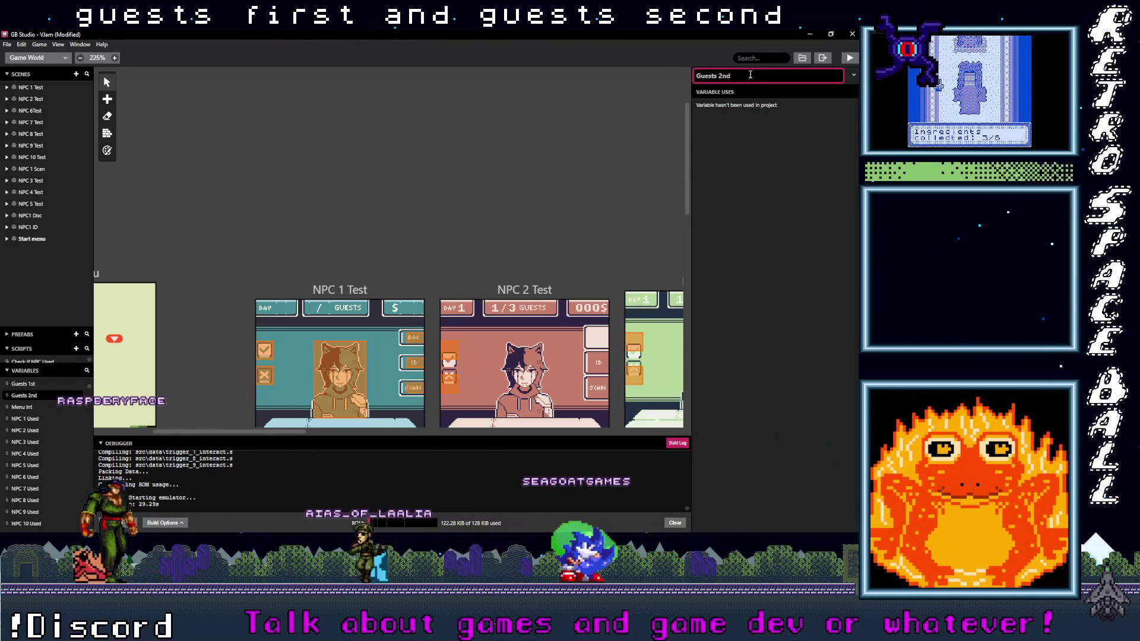
left_click(767, 190)
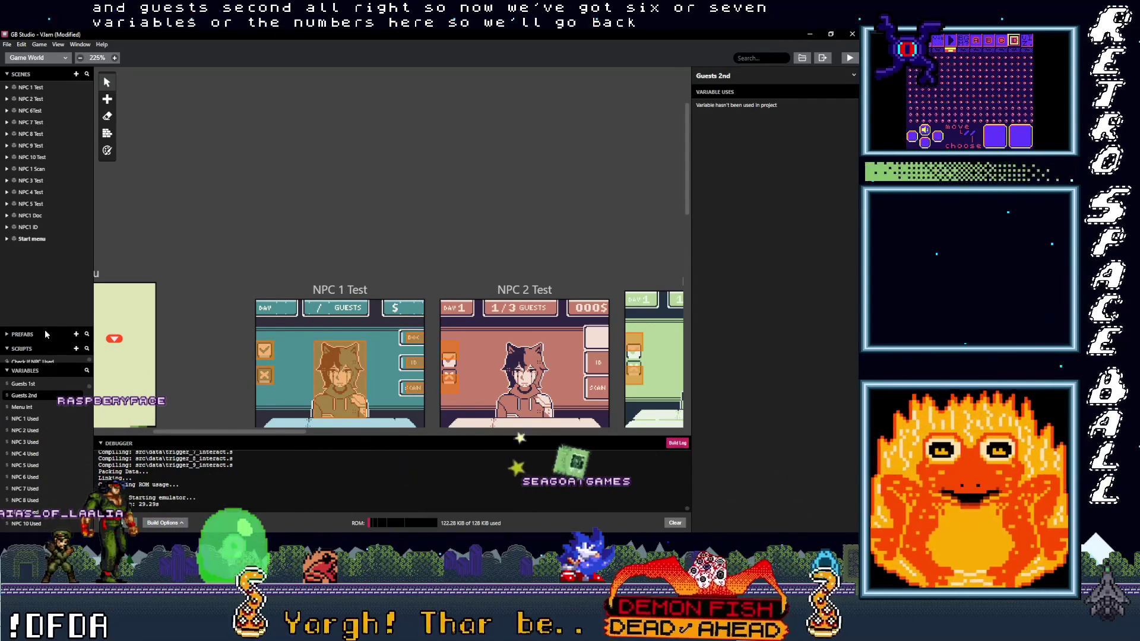
Expand the Prefabs and Scripts sidebar panels and open the Show Cash UI script.
left_click_drag(44, 329, 53, 259)
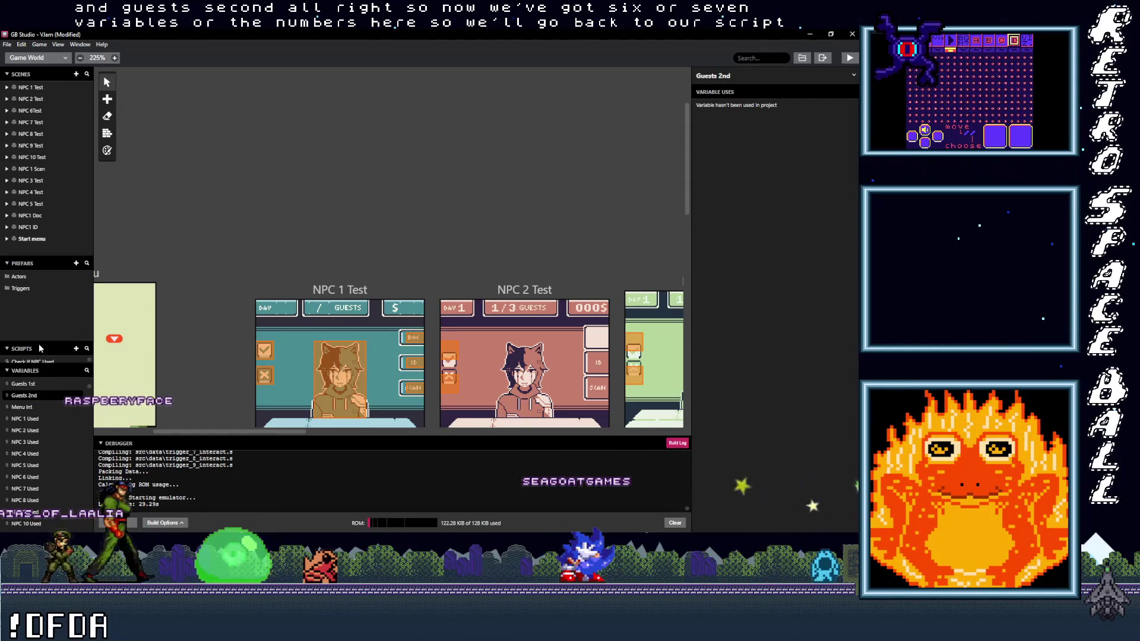
left_click_drag(38, 344, 48, 303)
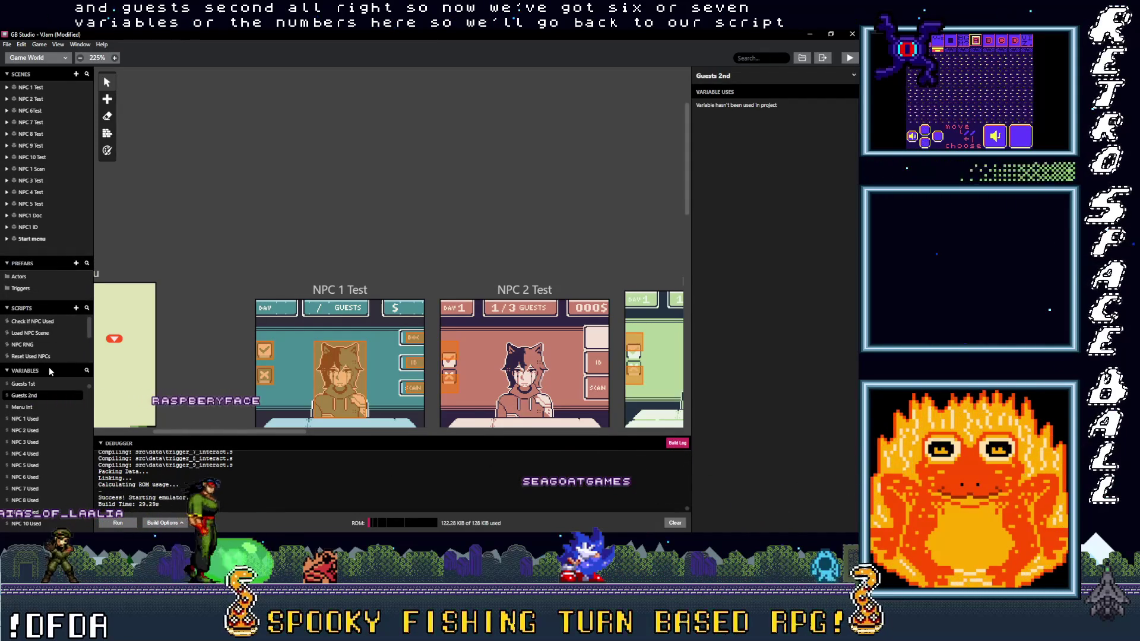
left_click_drag(49, 367, 45, 393)
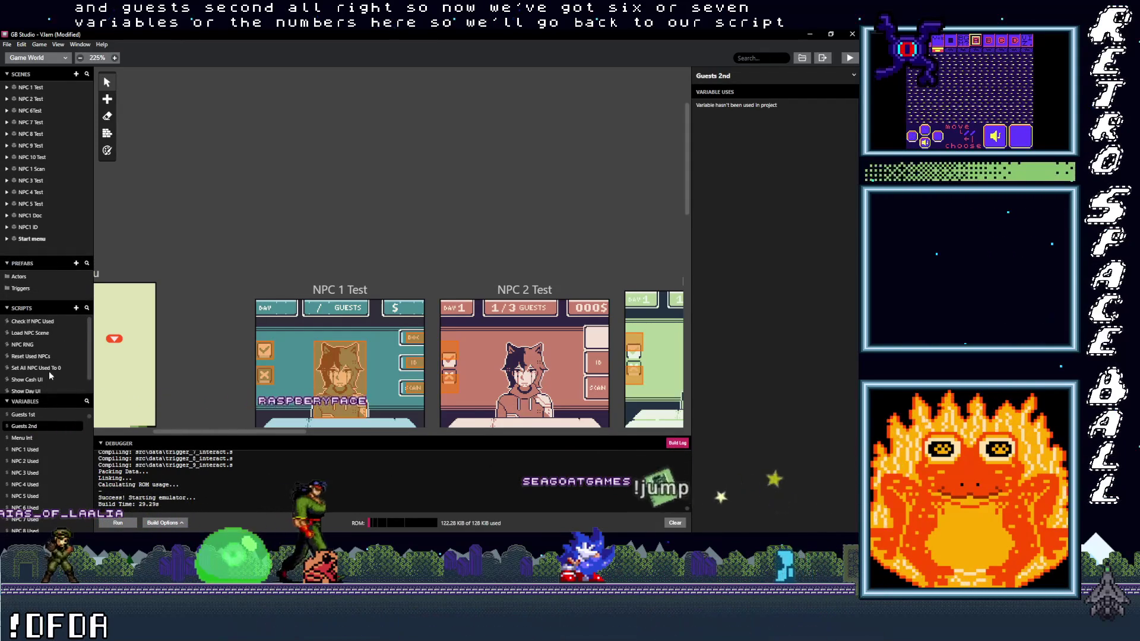
scroll(44, 377, "down", 2)
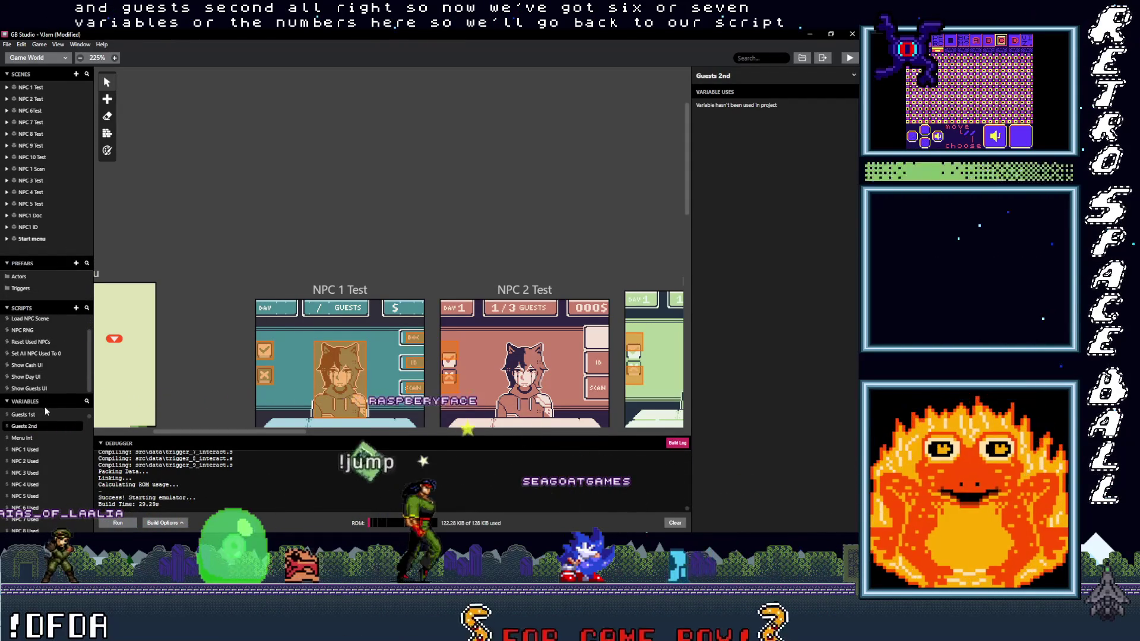
left_click(30, 365)
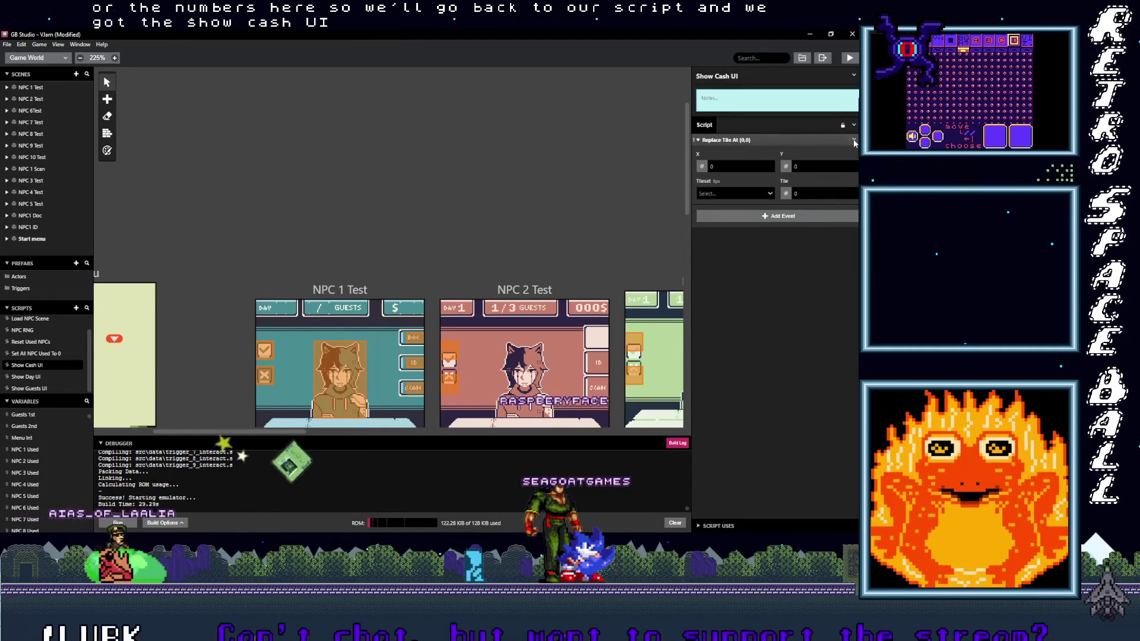
Copy the Replace Tile At (0,0) event and paste it twice, making three identical events.
left_click(854, 140)
left_click(822, 213)
left_click(789, 216, "alt")
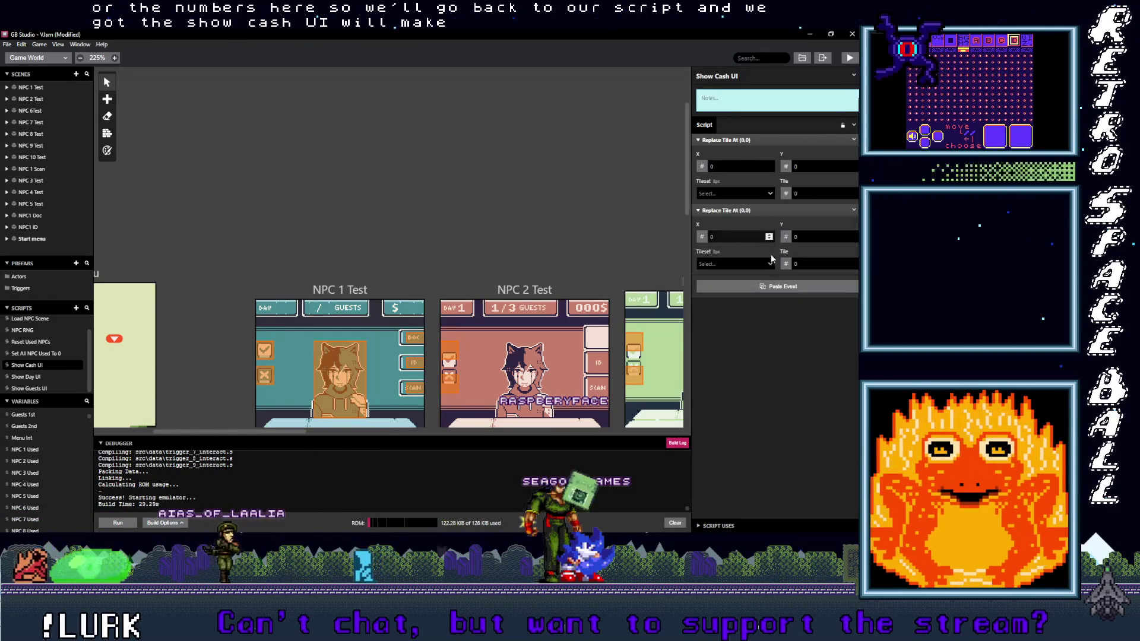
left_click(768, 289, "alt")
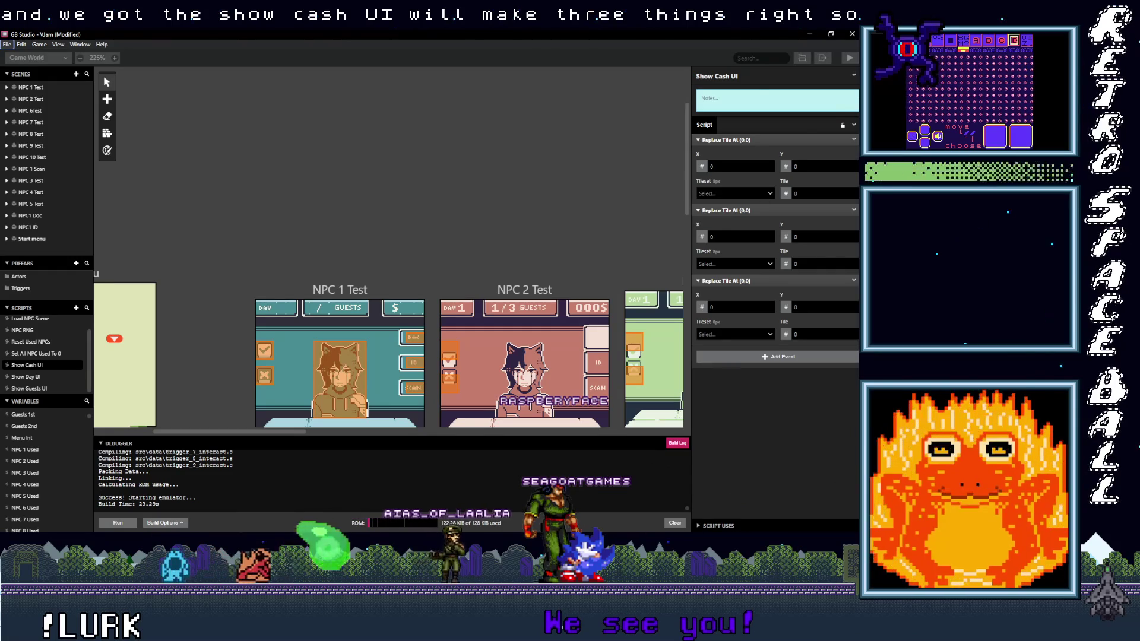
left_click(873, 139)
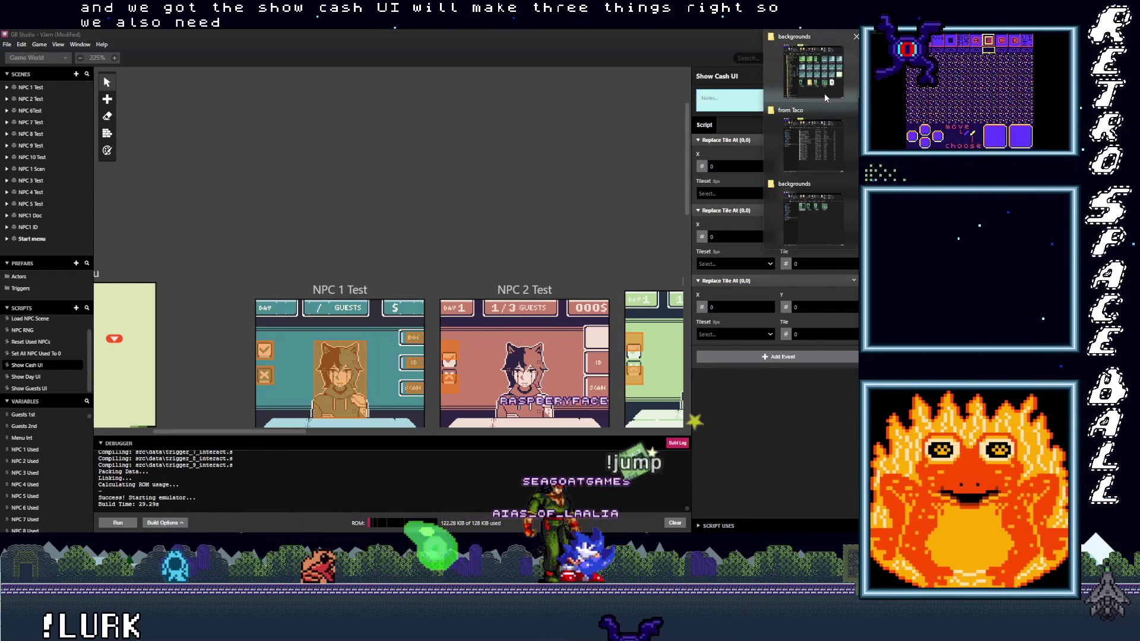
Copy NumbersBottom.png and NumbersTop.png from the from Taco folder.
mouse_move(823, 207)
key("alt+Tab")
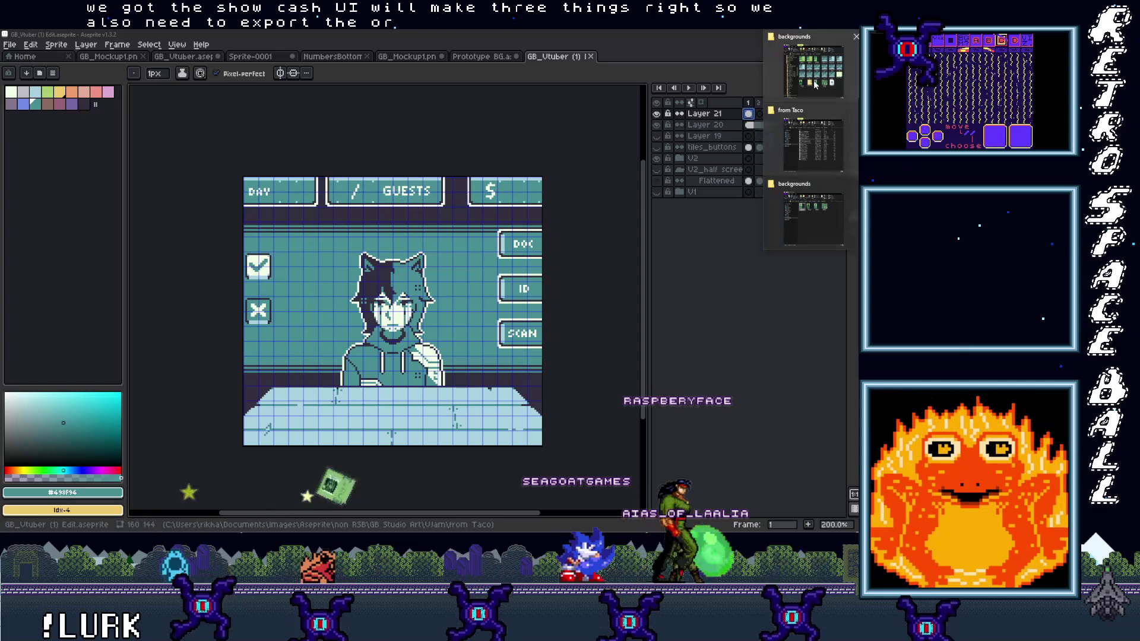
key("alt+Tab")
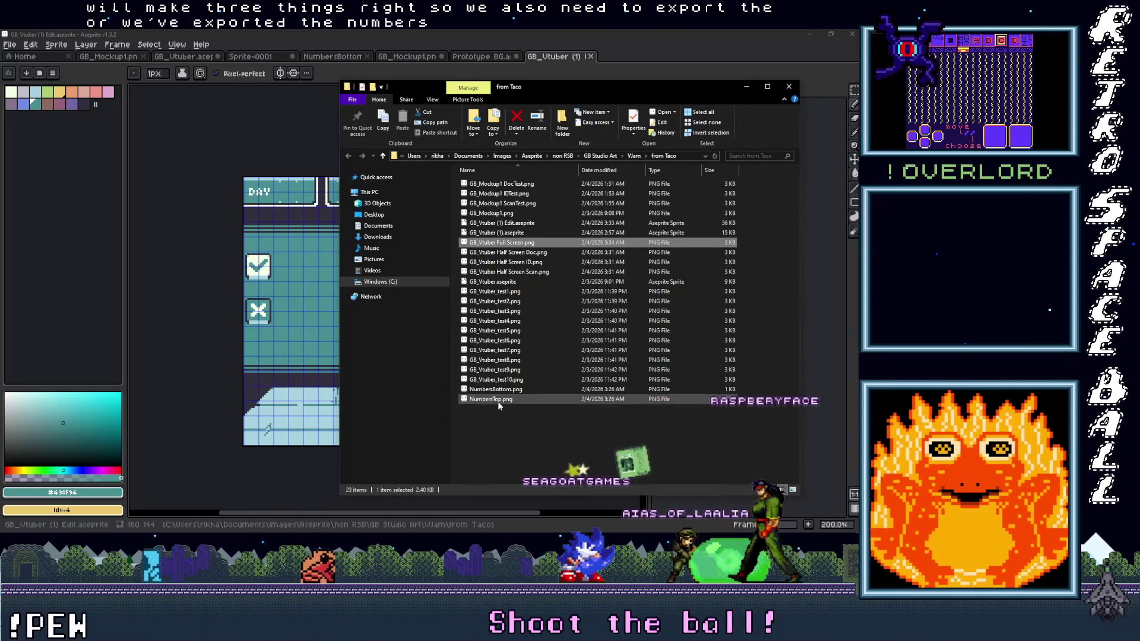
left_click(497, 391)
left_click(497, 398, "shift")
right_click(497, 393)
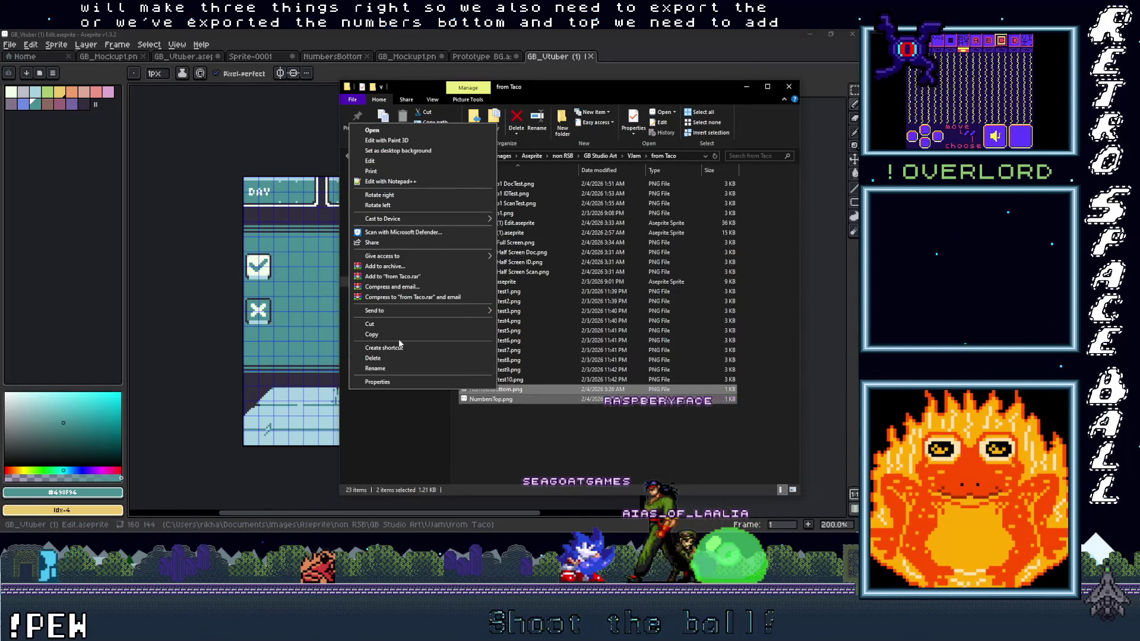
left_click(440, 335)
Paste both PNGs into assets/tilesets and close both Explorer windows.
key("alt+Tab")
left_click_drag(381, 73, 324, 84)
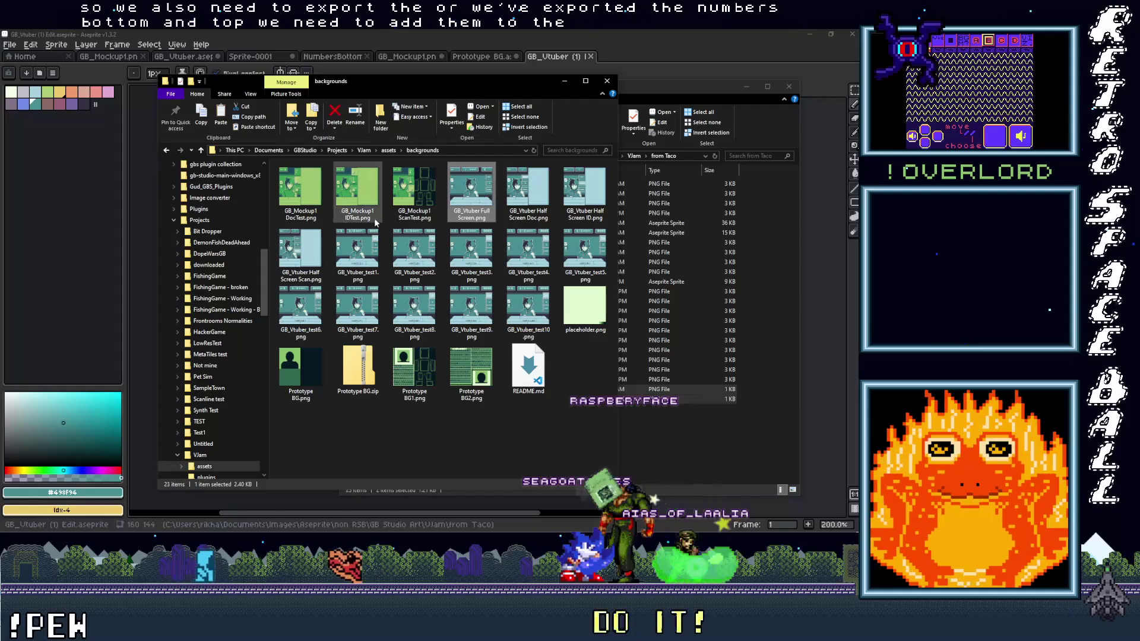
left_click(201, 150)
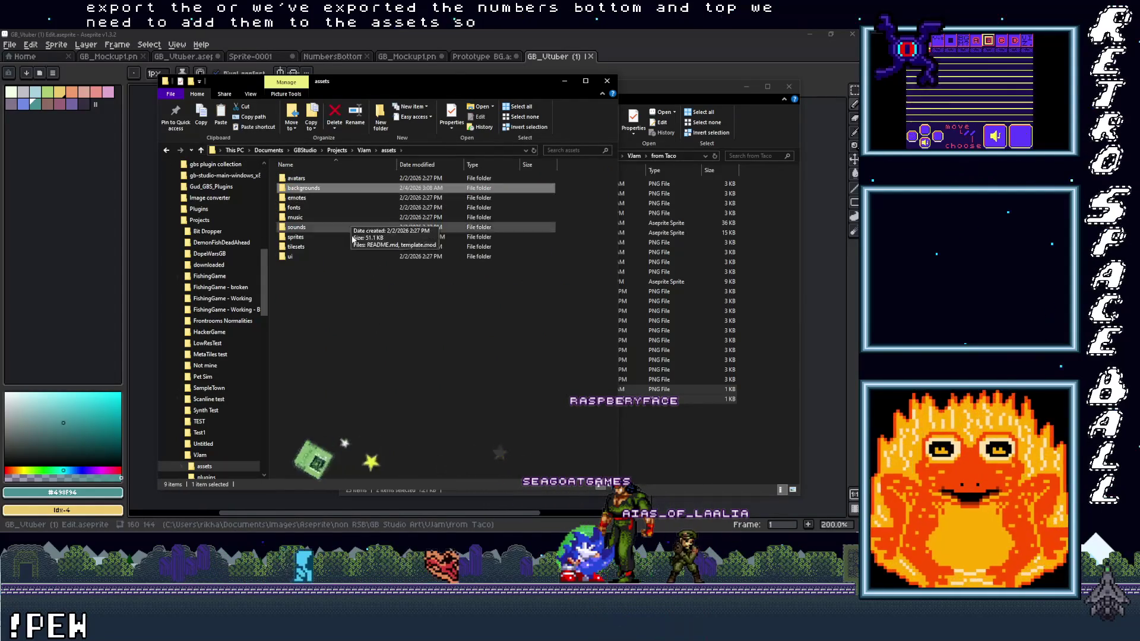
double_click(314, 251)
right_click(341, 246)
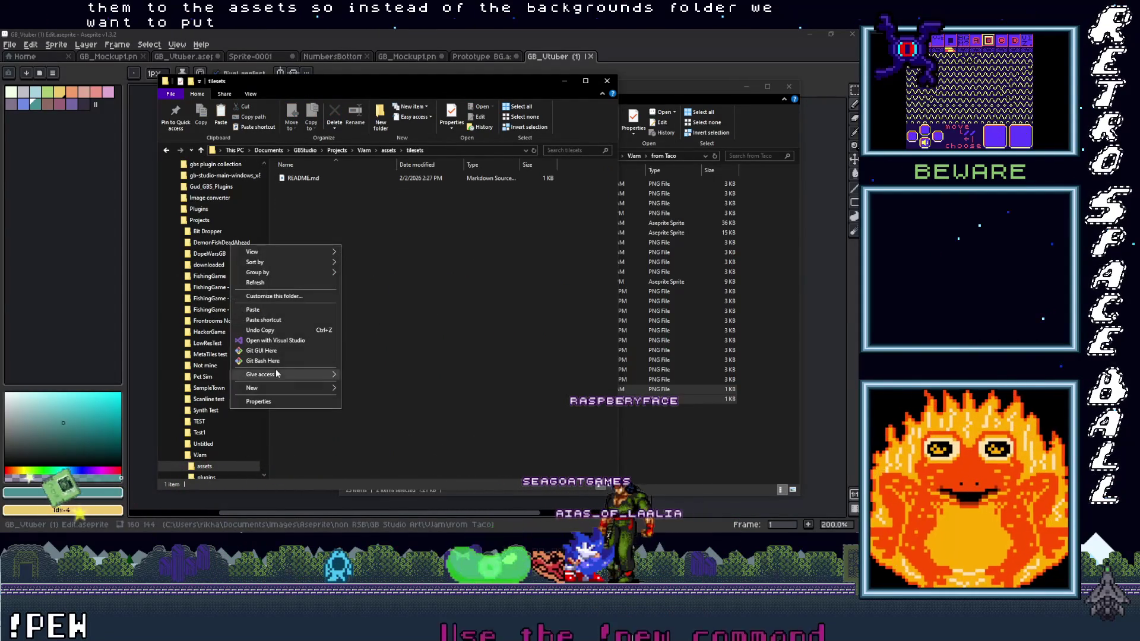
left_click(284, 310)
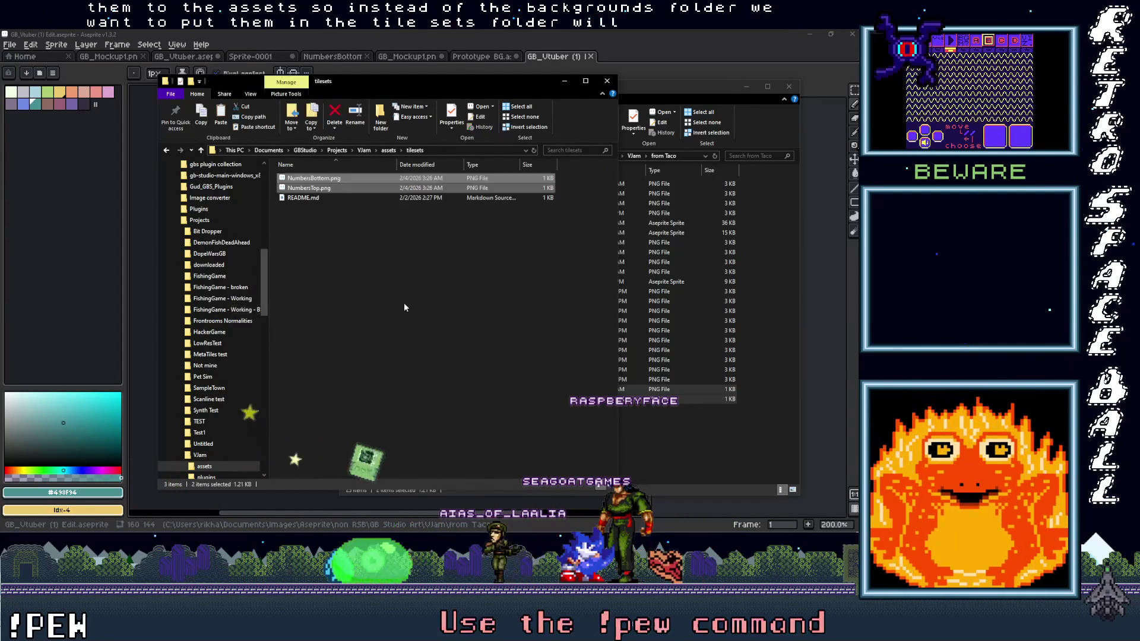
left_click(606, 81)
left_click(789, 86)
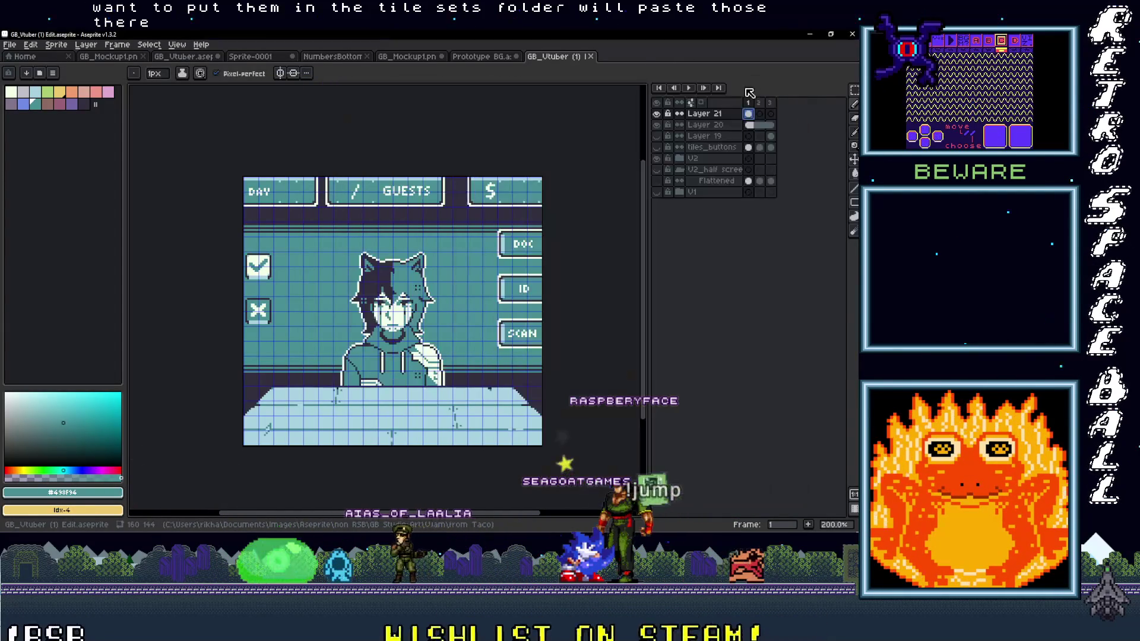
key("alt+Tab")
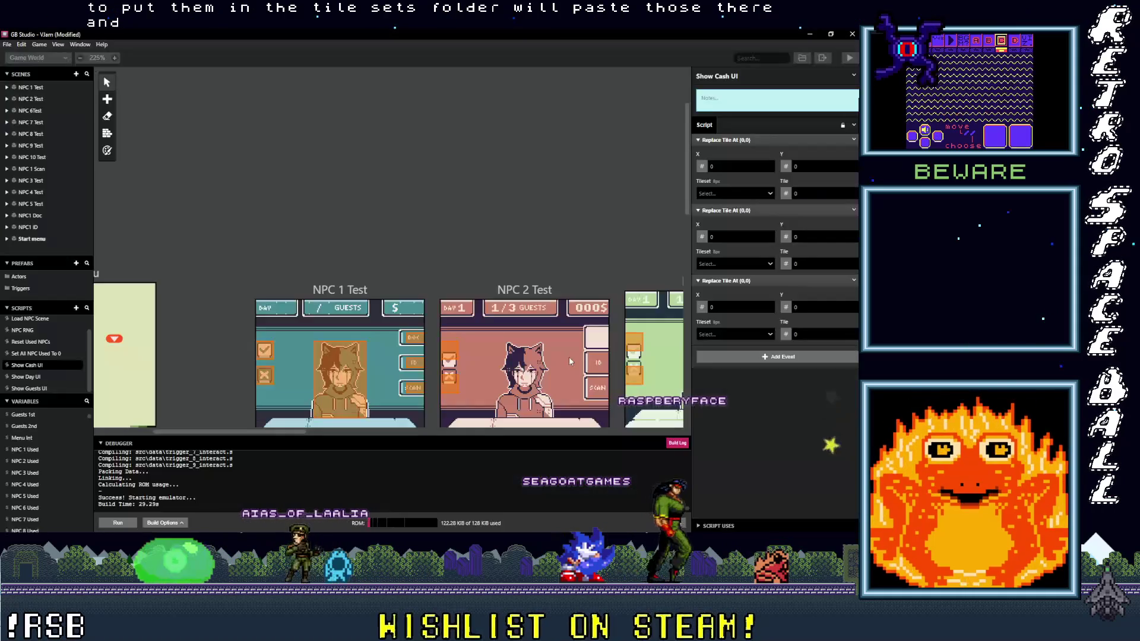
Set the Tileset of all three Replace Tile At events to NumbersTop.
left_click(725, 194)
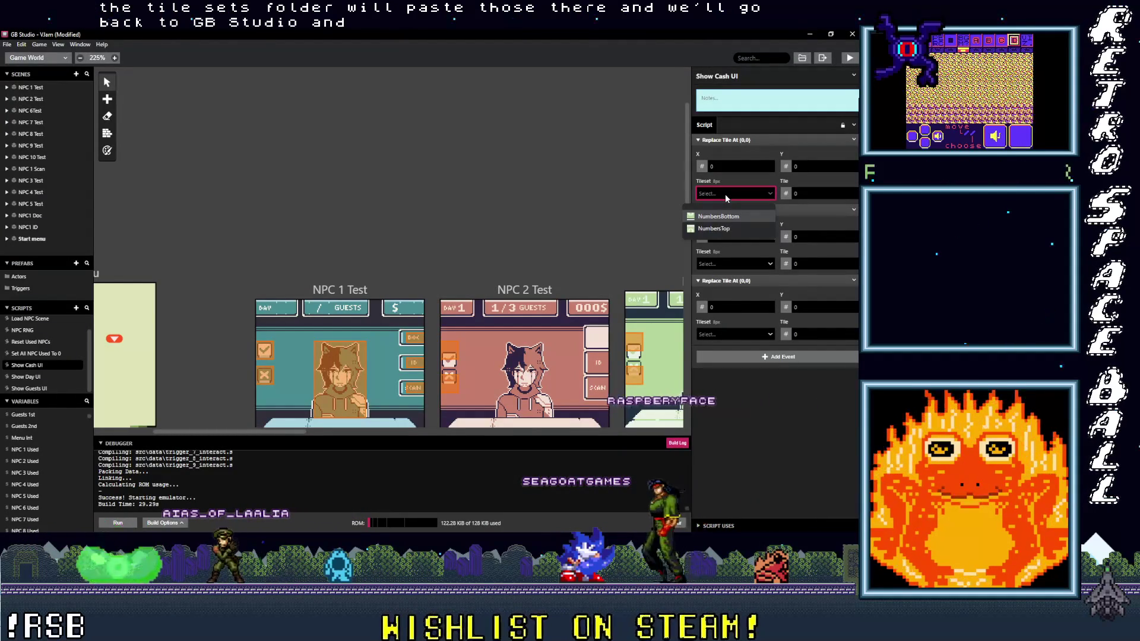
left_click(725, 216)
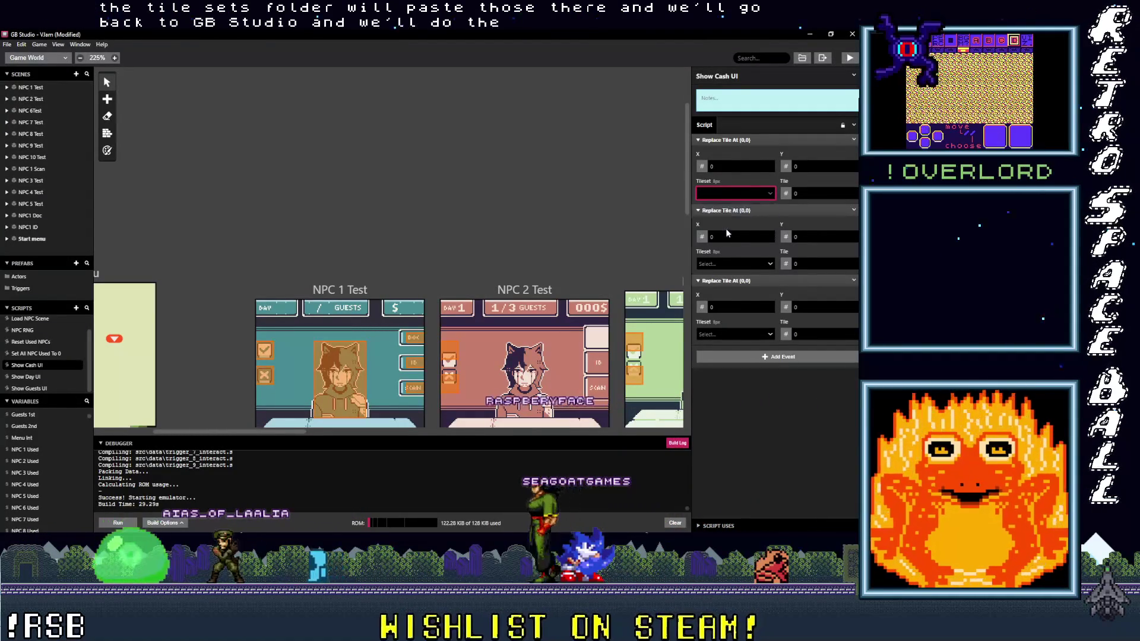
left_click(727, 264)
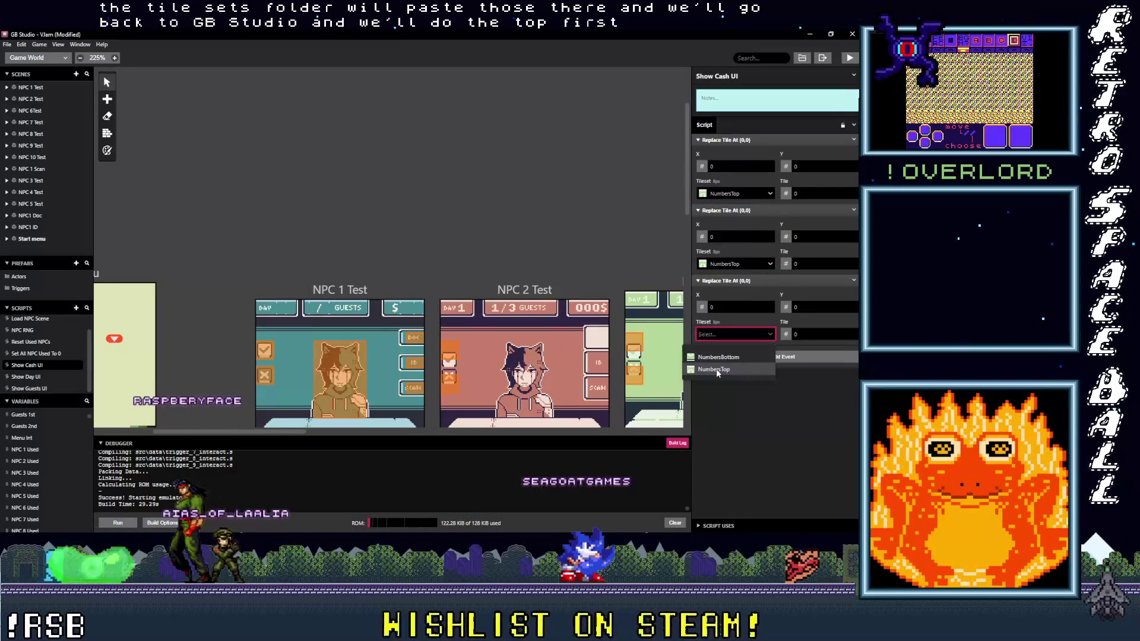
left_click(716, 369)
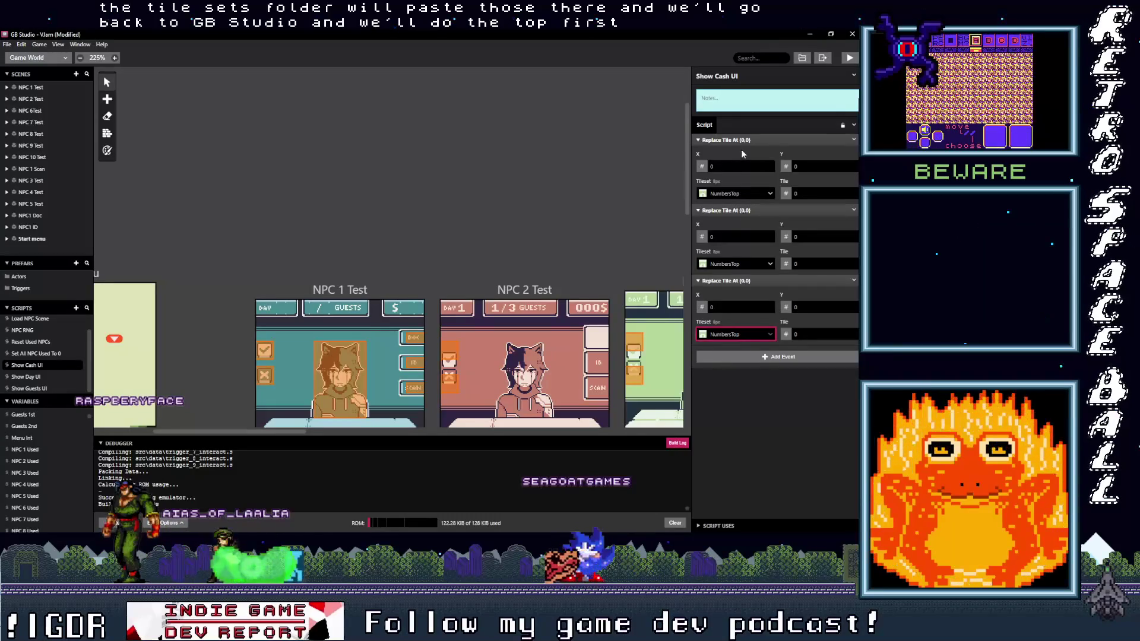
left_click(735, 361)
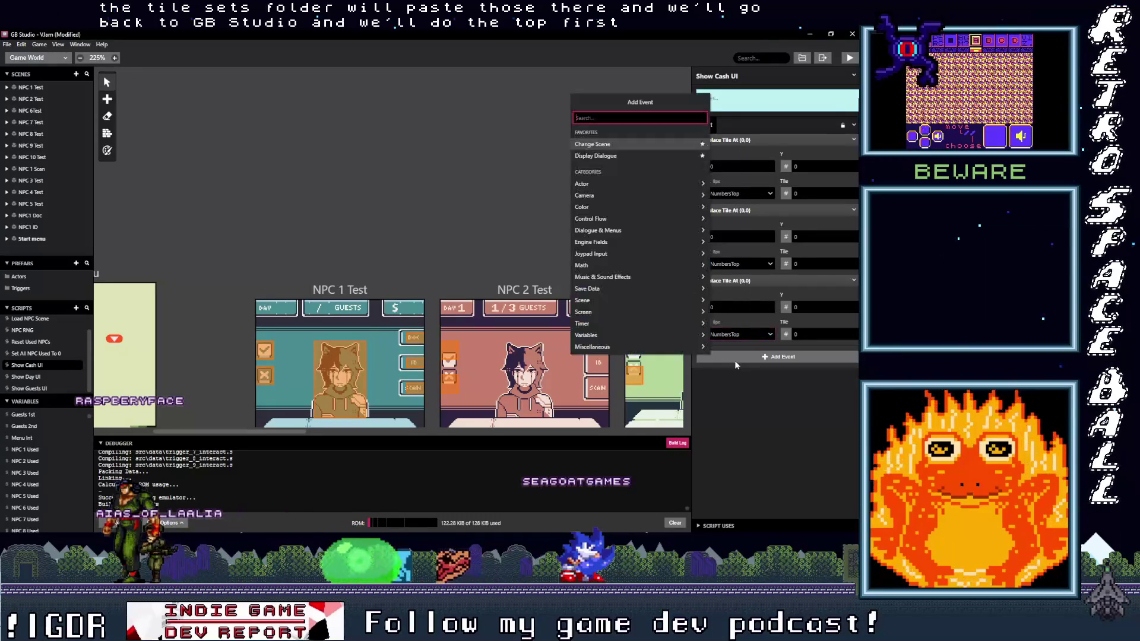
Add a '100s tiles' Comment event at the top and paste a fourth Replace Tile At event.
type("c")
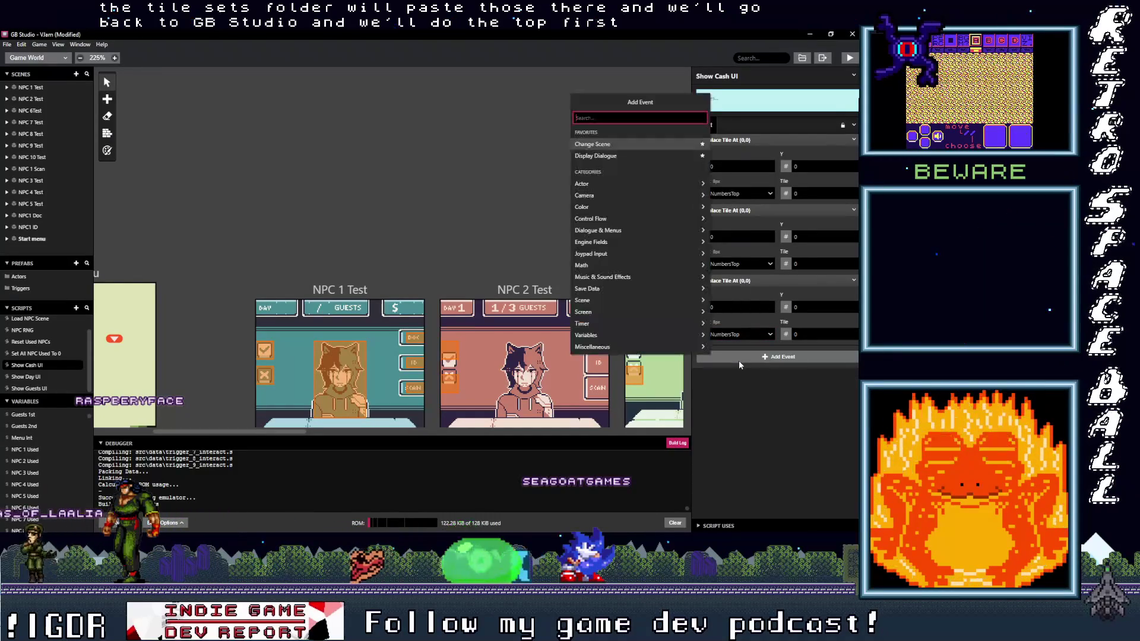
type("om")
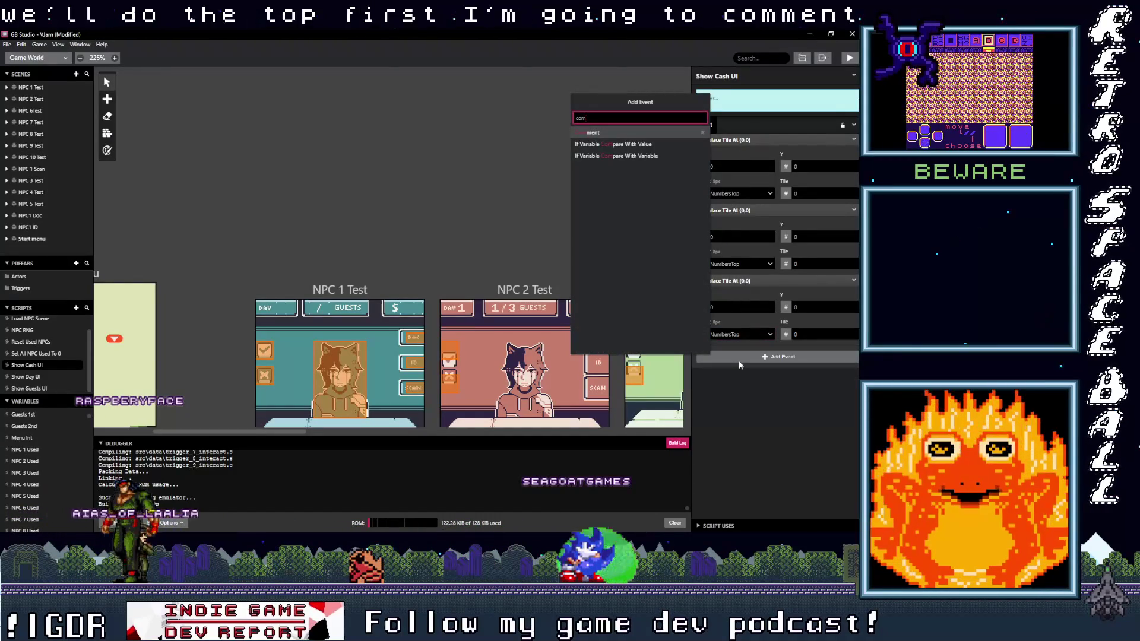
left_click(607, 132)
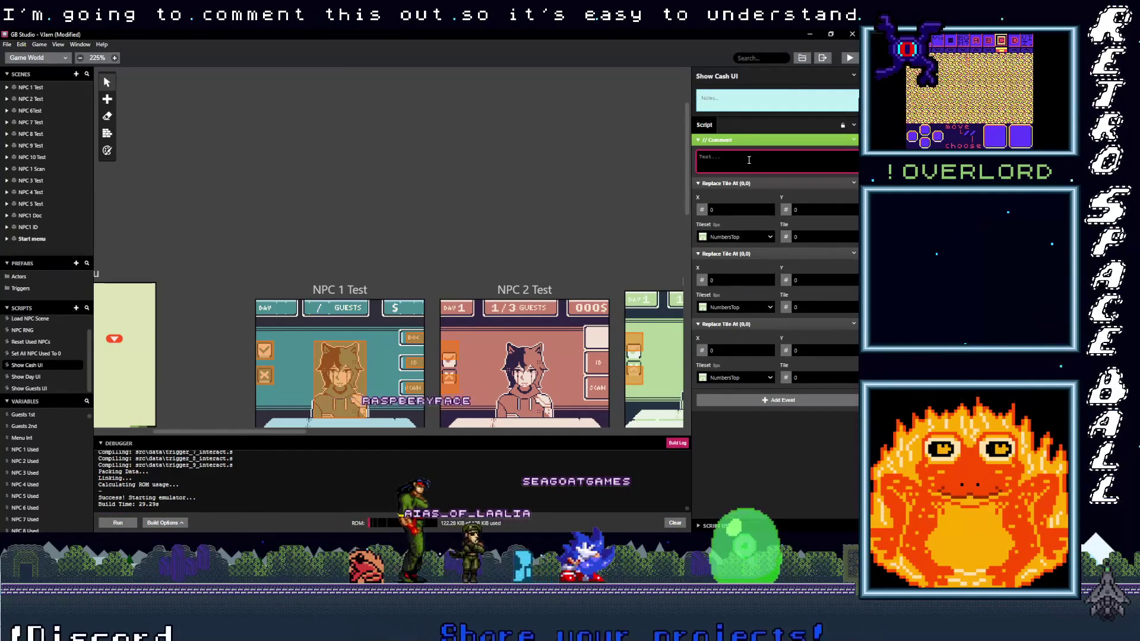
type("1")
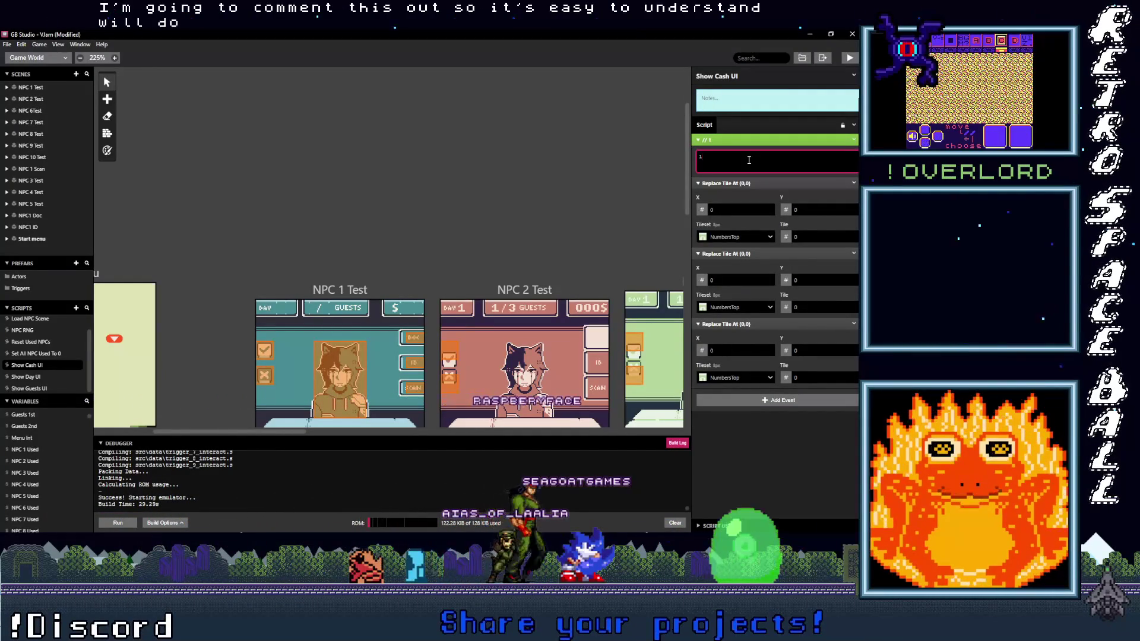
type("00s ")
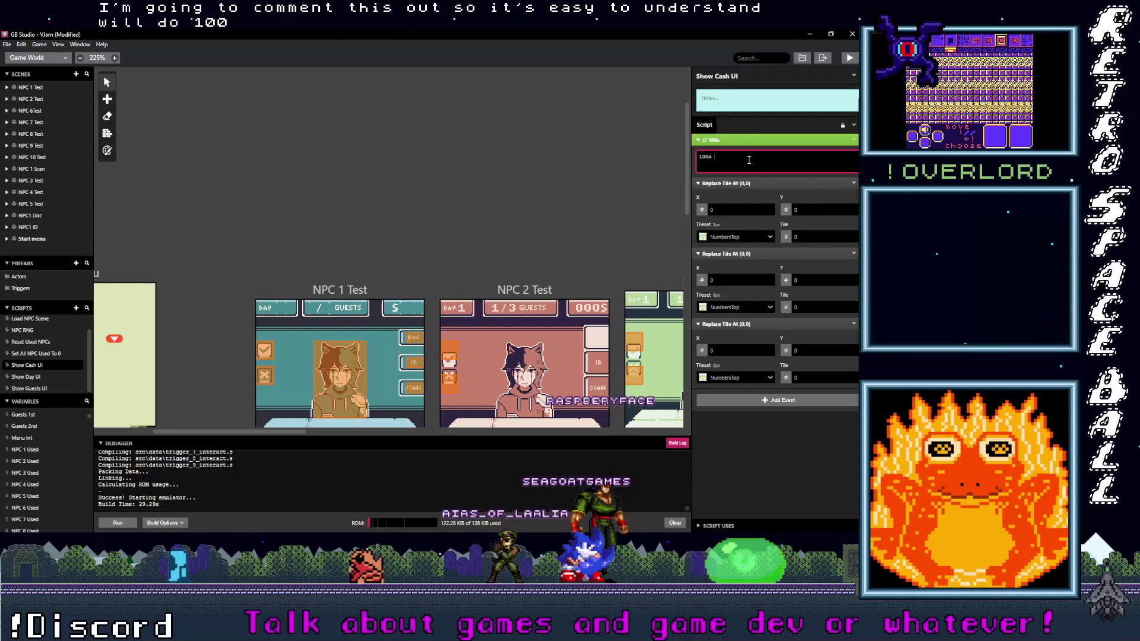
type("tiles")
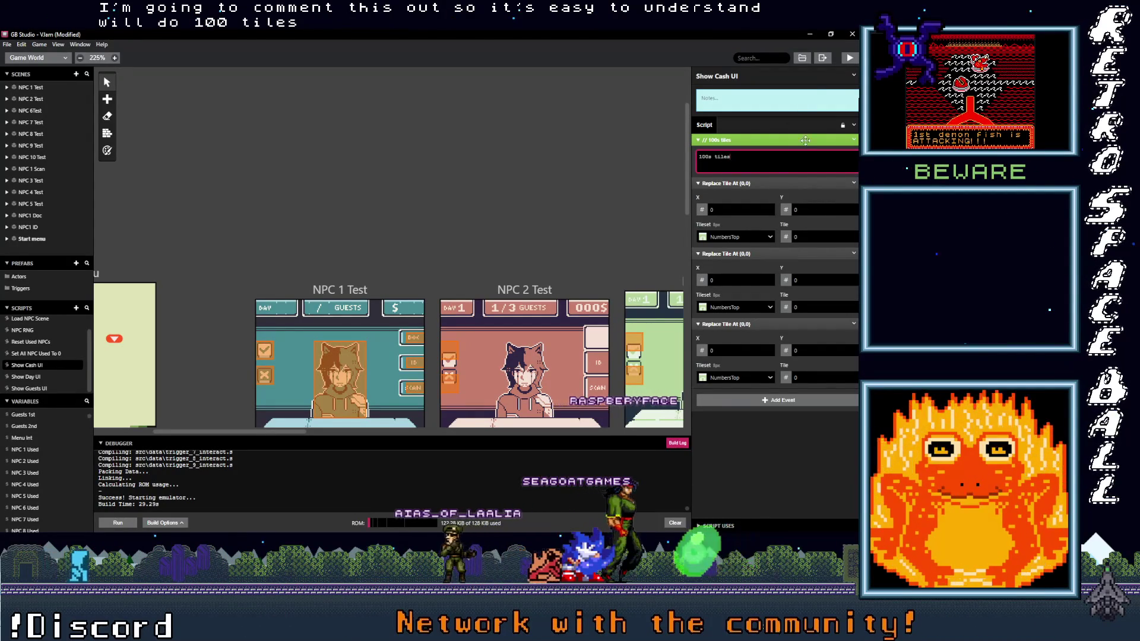
left_click(743, 437)
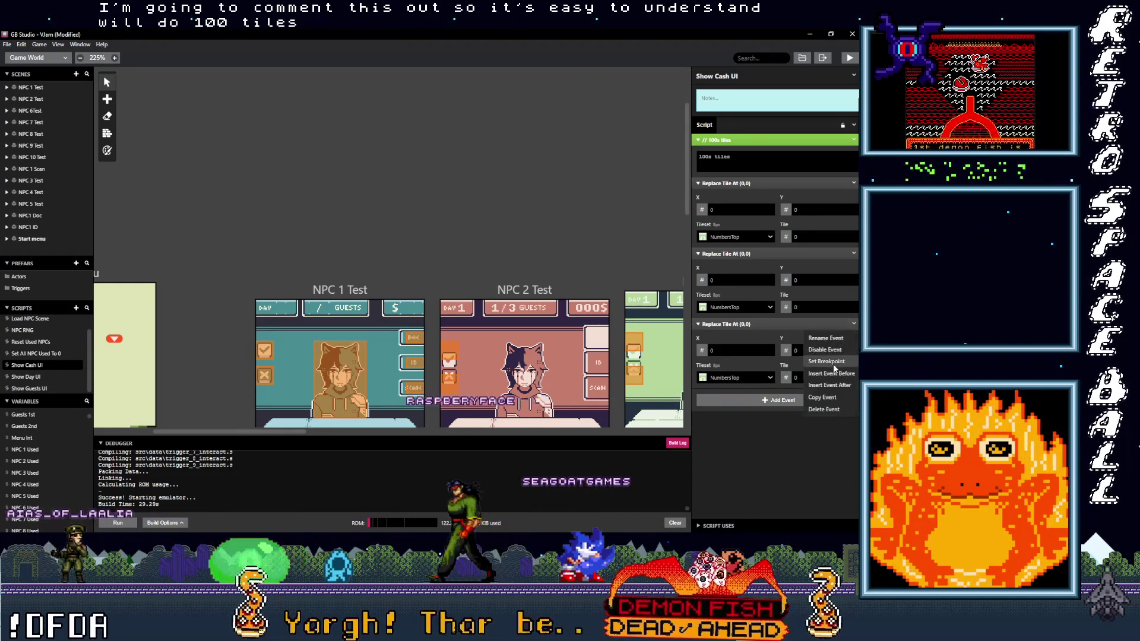
left_click(778, 402, "alt")
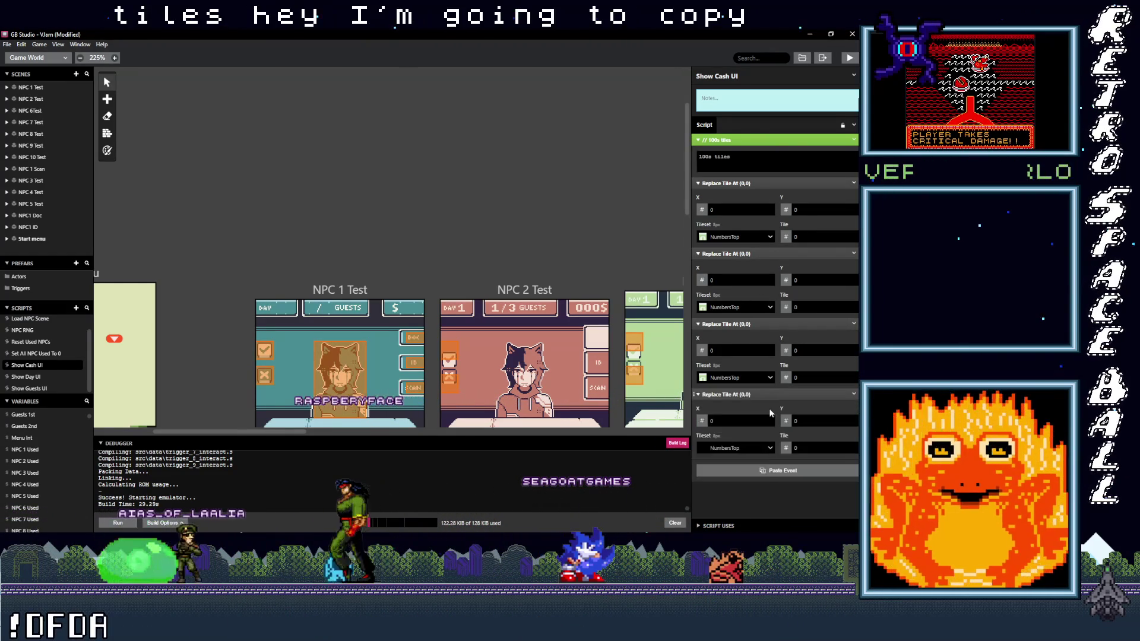
Add Replace Tile At events up to six and switch the last three to NumbersBottom.
scroll(780, 469, "down", 1)
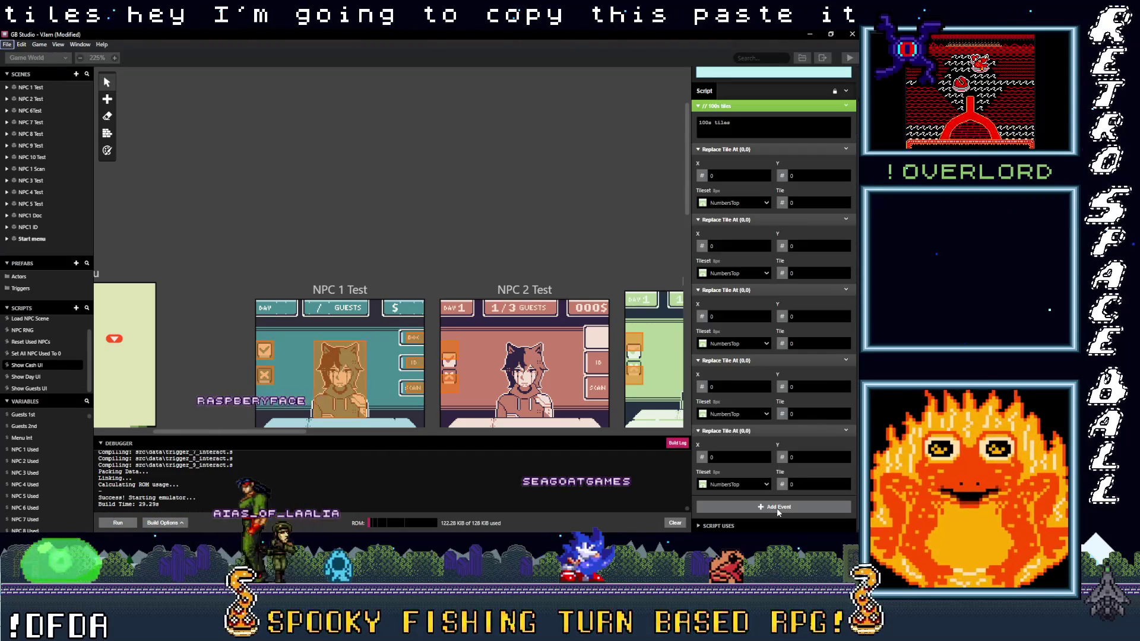
left_click(778, 508)
left_click(778, 508, "alt")
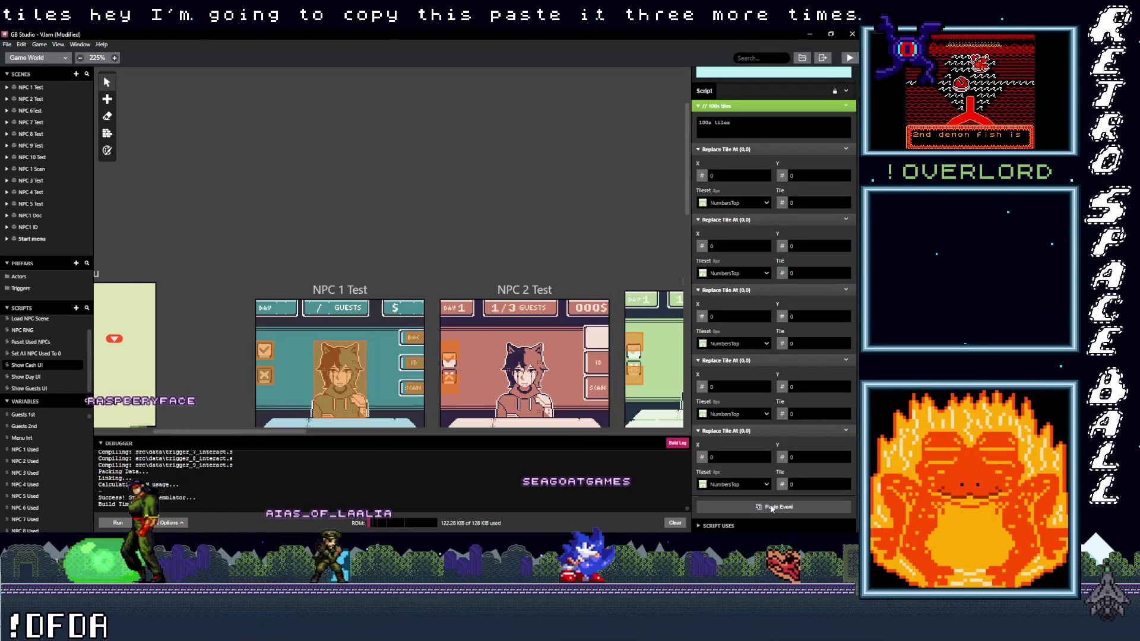
scroll(738, 465, "down", 1)
left_click(733, 484)
left_click(734, 497)
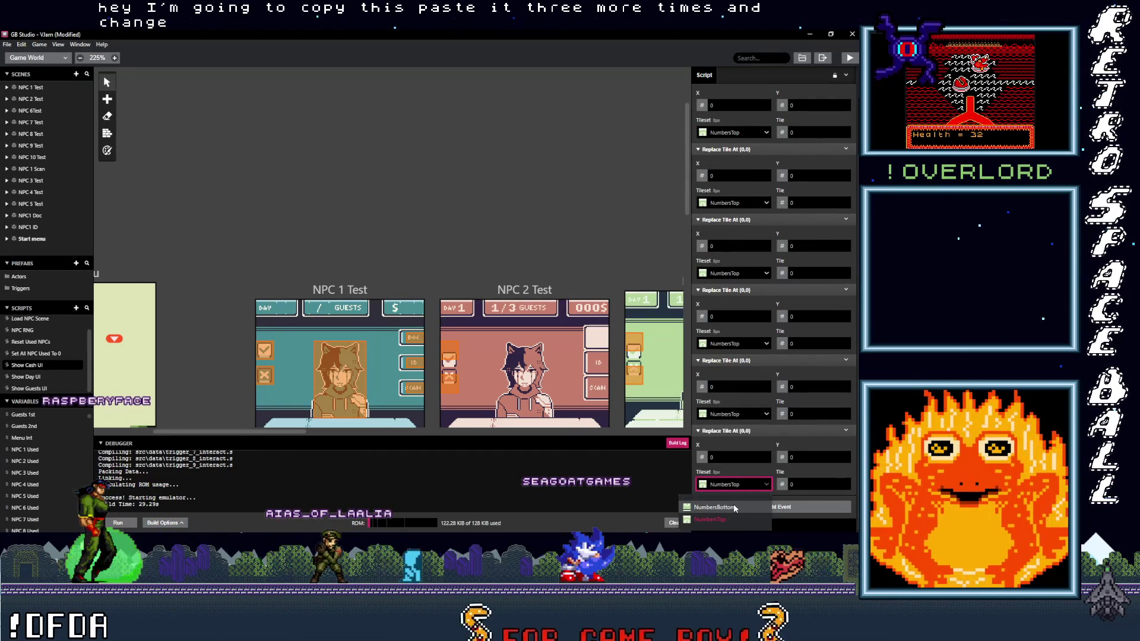
left_click(734, 437)
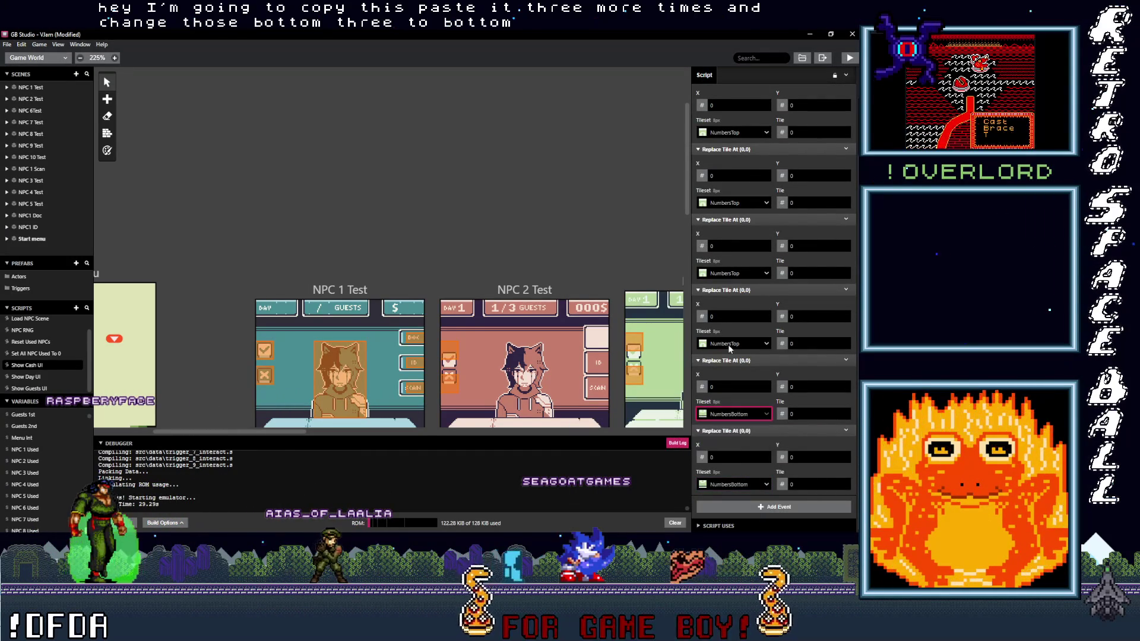
scroll(774, 418, "up", 2)
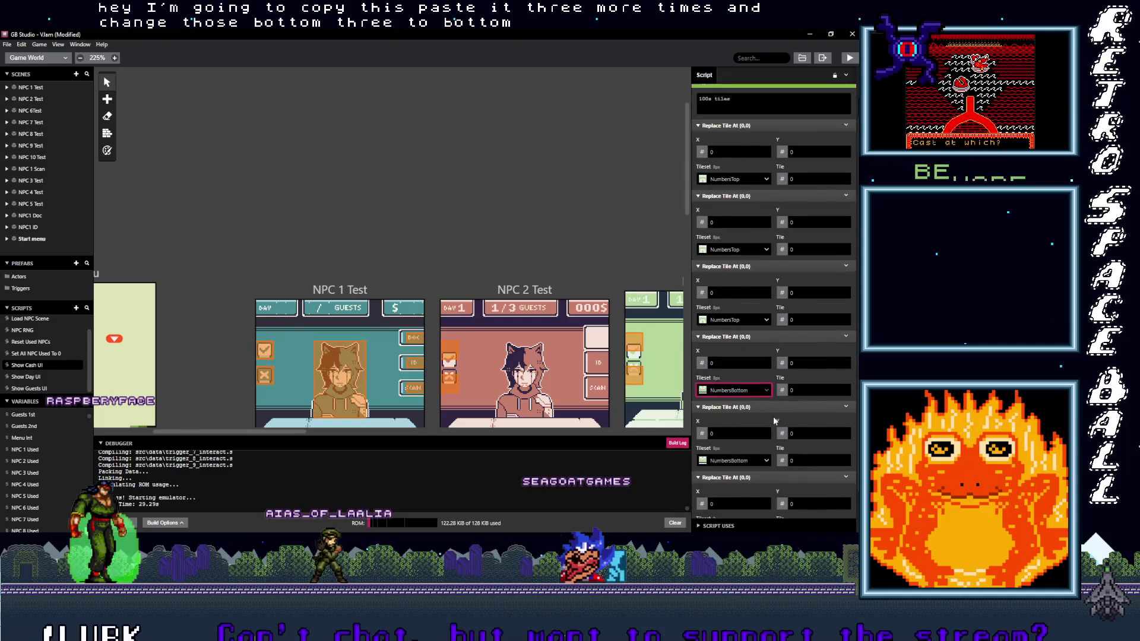
scroll(763, 338, "down", 1)
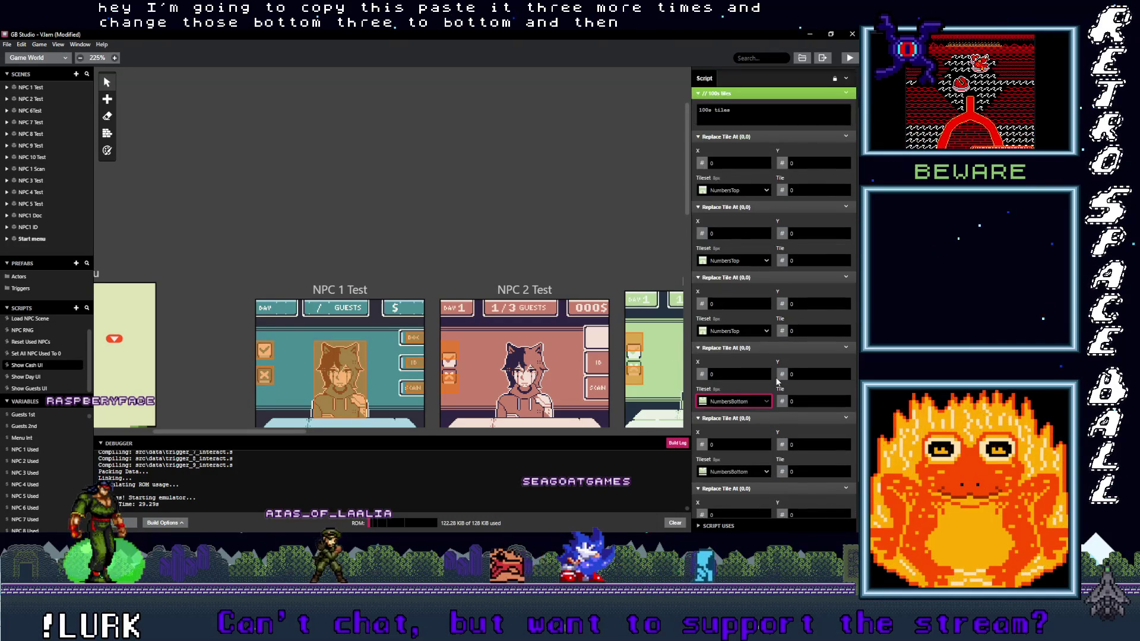
scroll(780, 275, "up", 1)
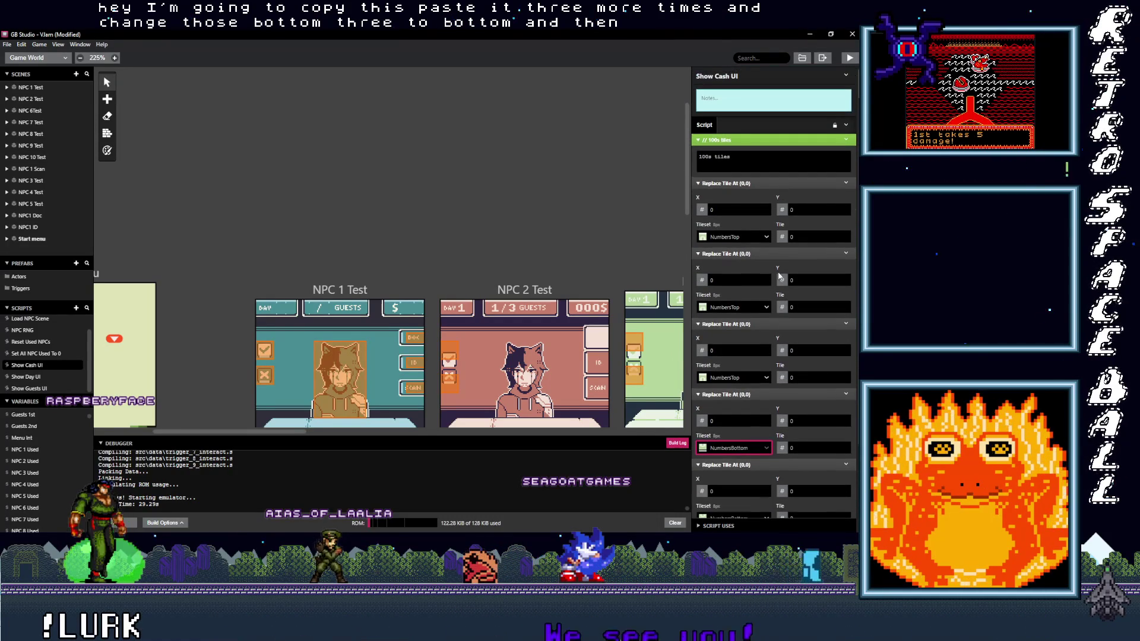
left_click(784, 239)
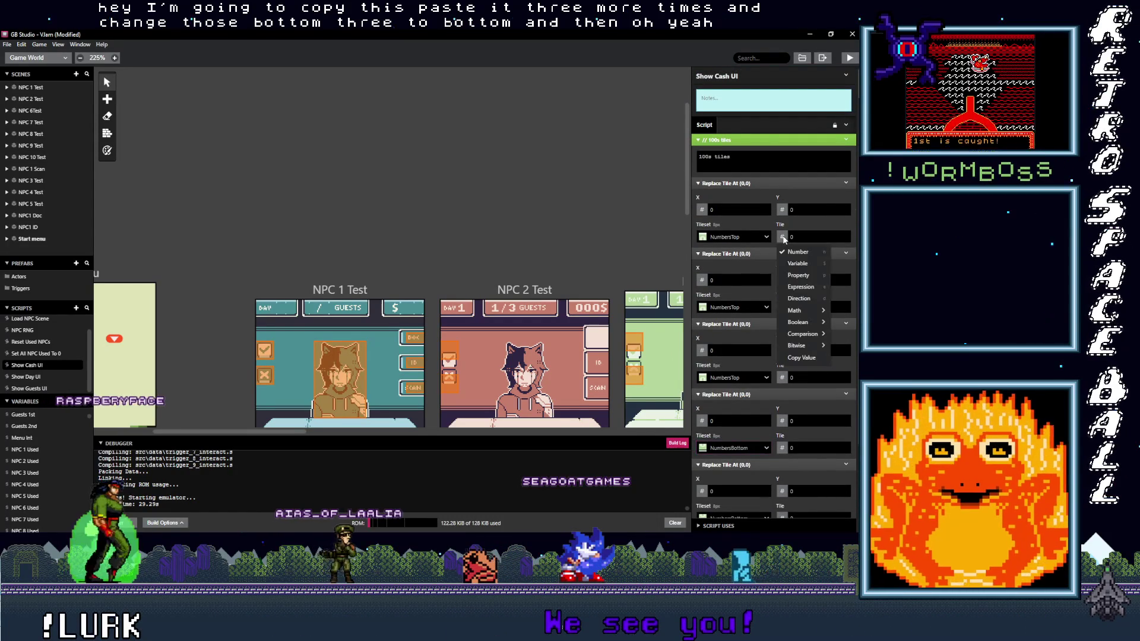
Set the first Replace Tile event's tile to the Cash 100s variable.
left_click(798, 257)
left_click(805, 287)
type("h")
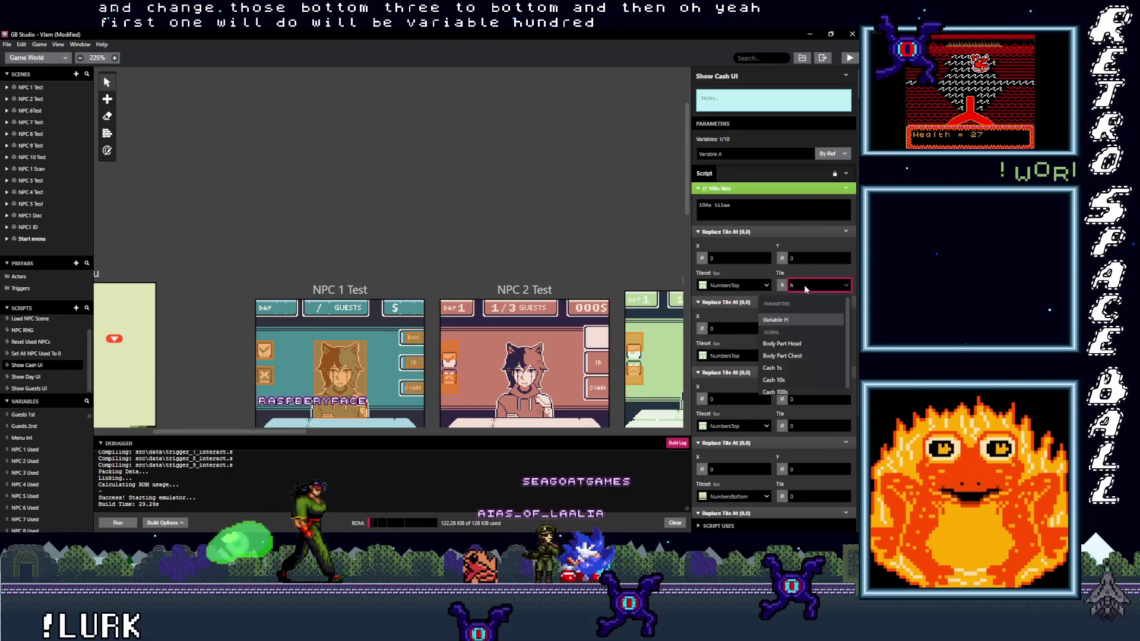
key("BackSpace")
type("cash")
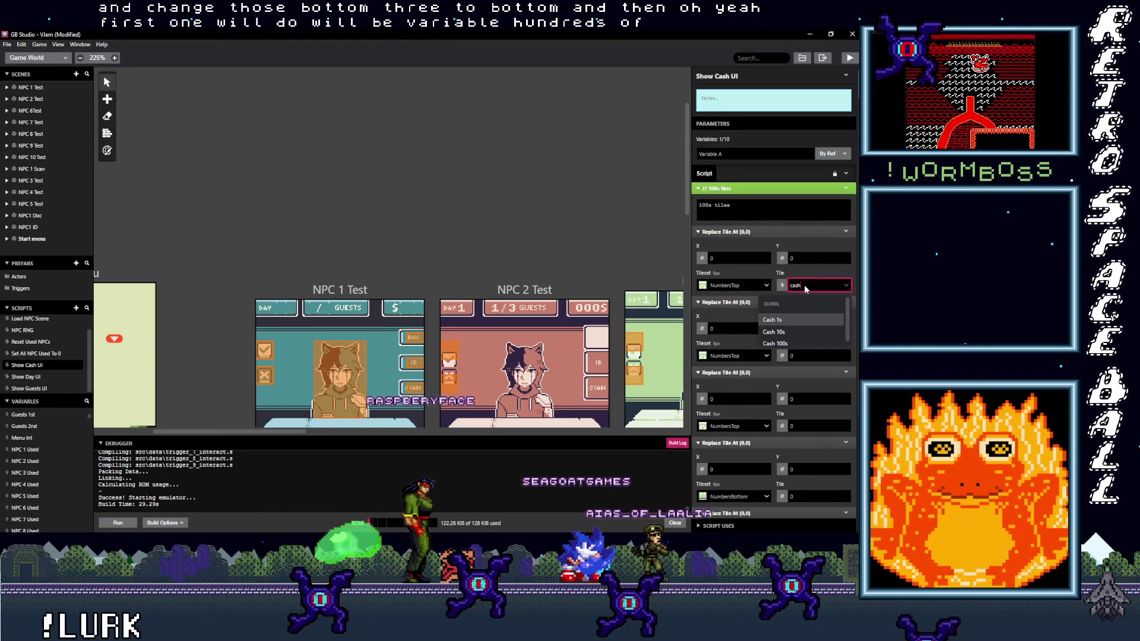
left_click(800, 343)
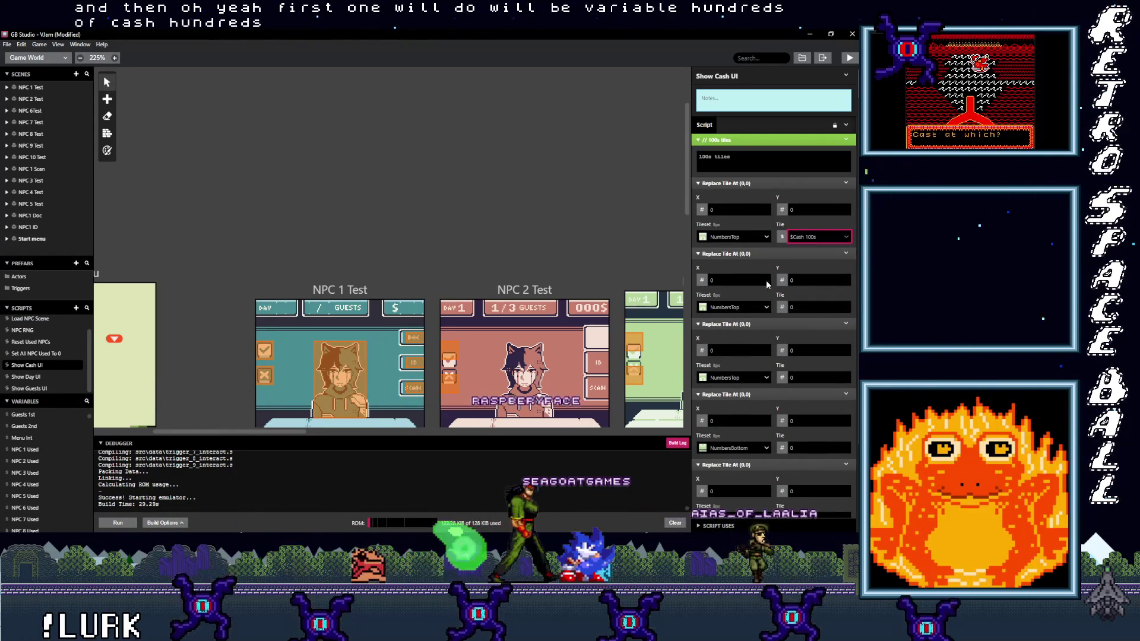
Set a NumbersBottom event's tile to Cash 100s and move it to second place.
scroll(760, 320, "down", 2)
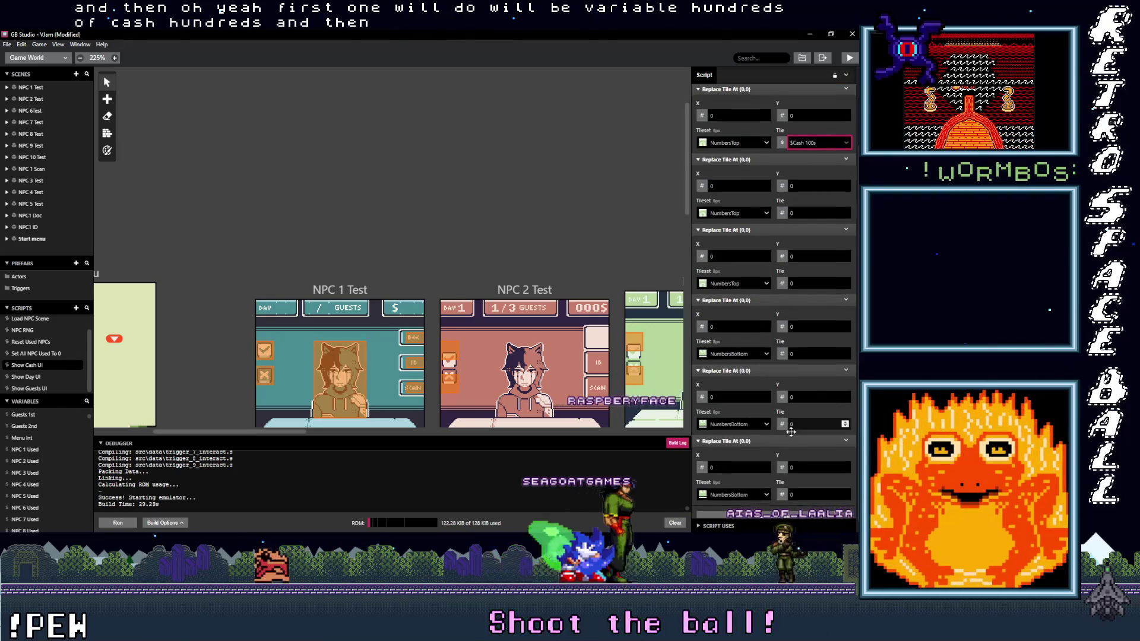
scroll(790, 431, "down", 1)
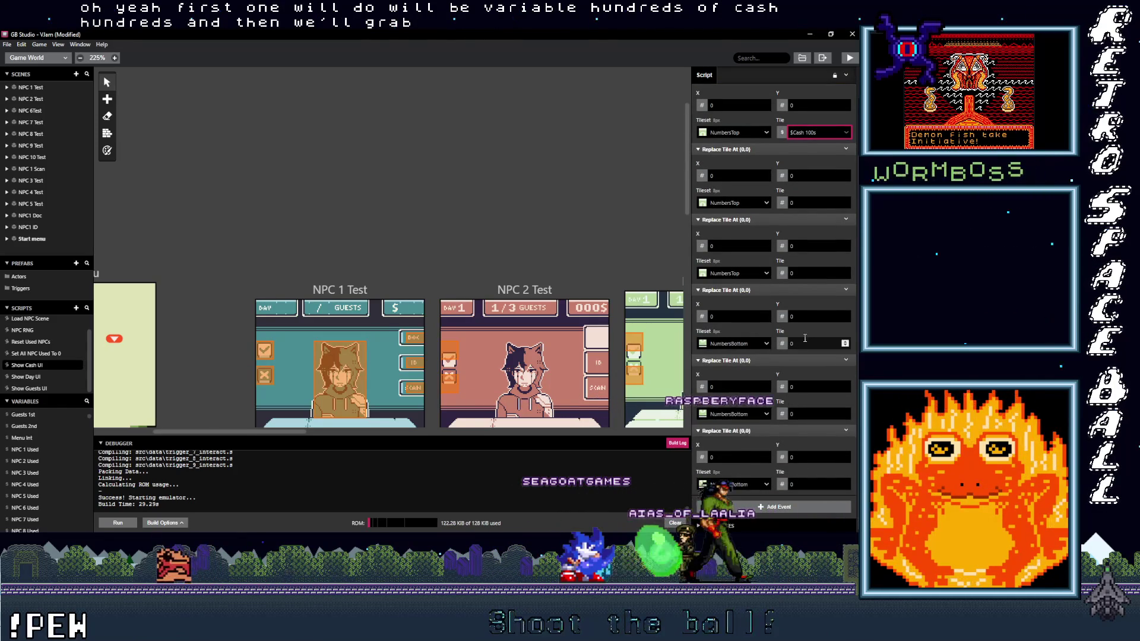
left_click(782, 344)
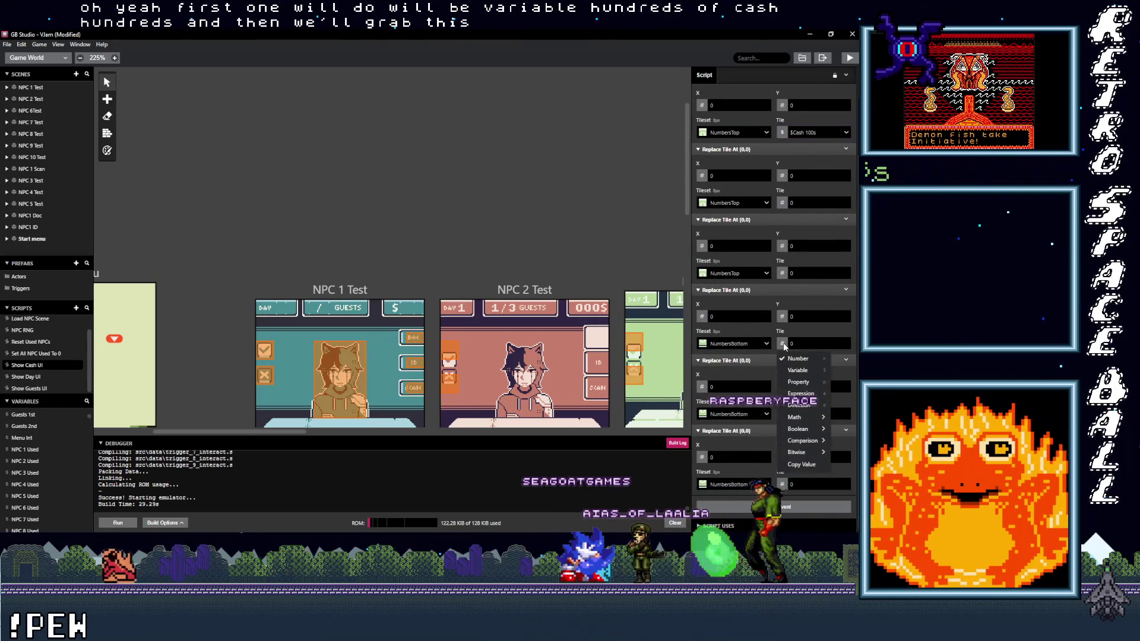
left_click(798, 370)
type("cas")
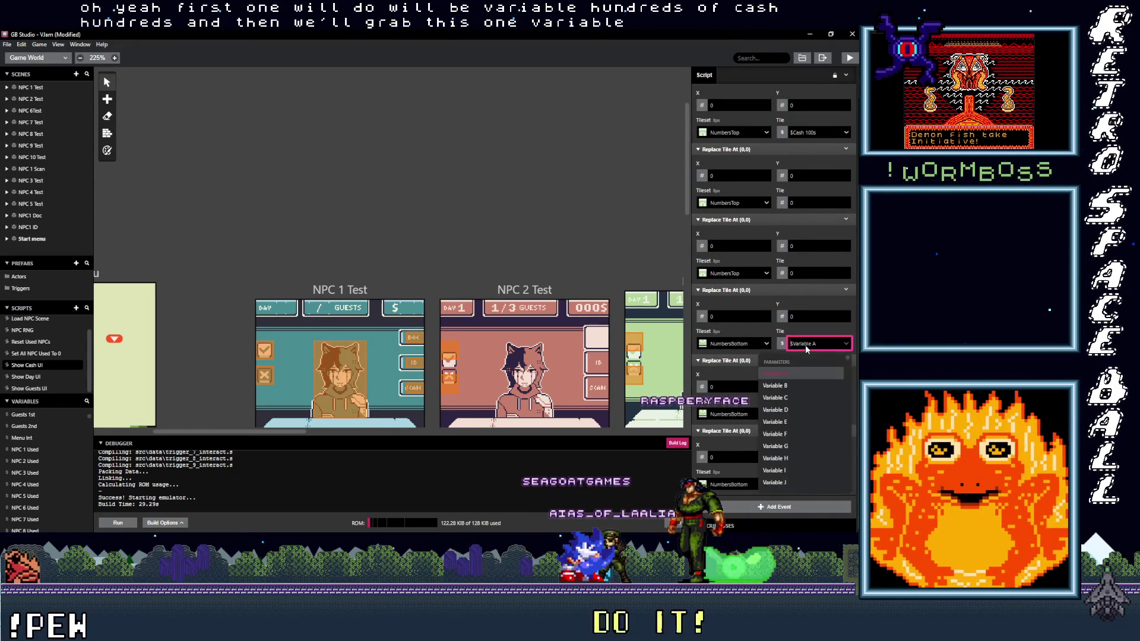
left_click(763, 291)
left_click(754, 348)
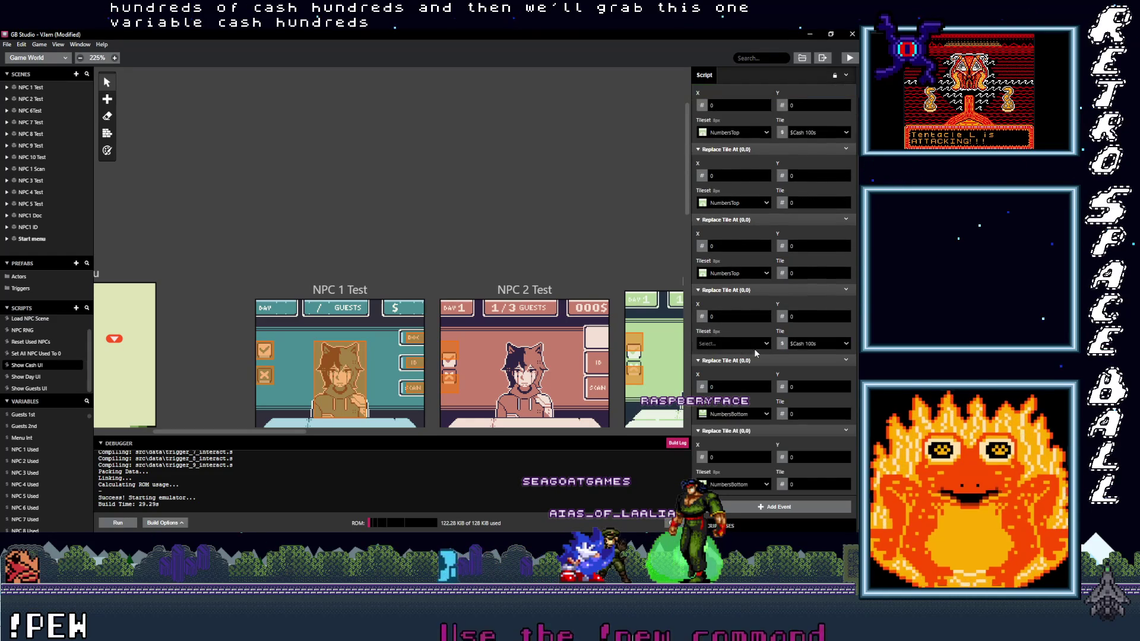
scroll(757, 373, "up", 1)
left_click_drag(747, 384, 748, 244)
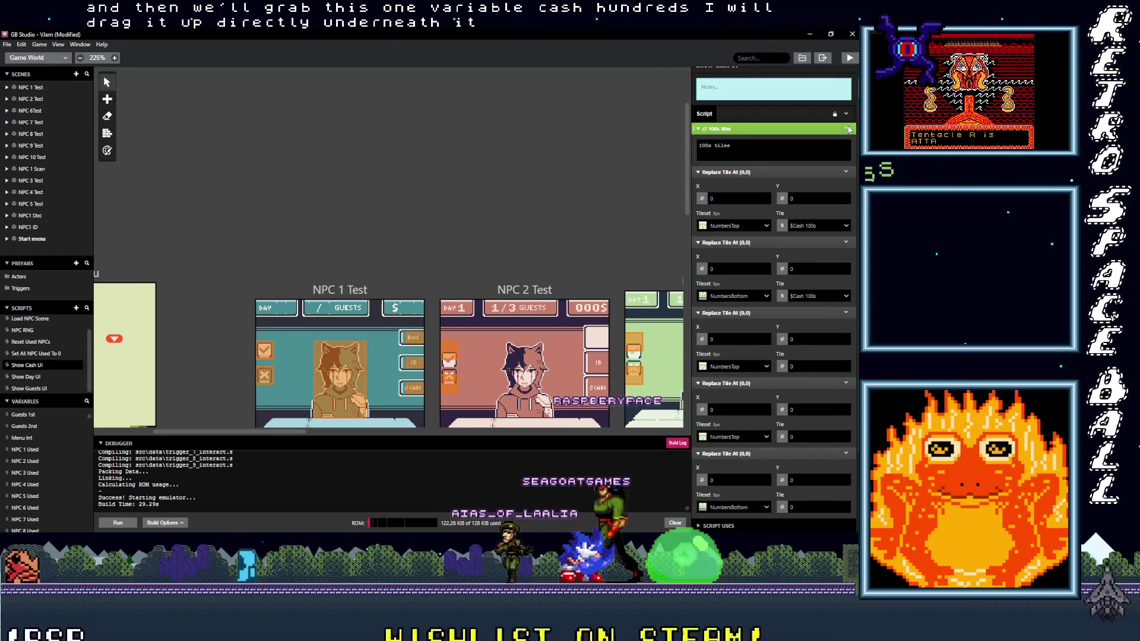
Duplicate the 100s tiles comment and place it after the two 100s tile events.
left_click(847, 128)
left_click(823, 203)
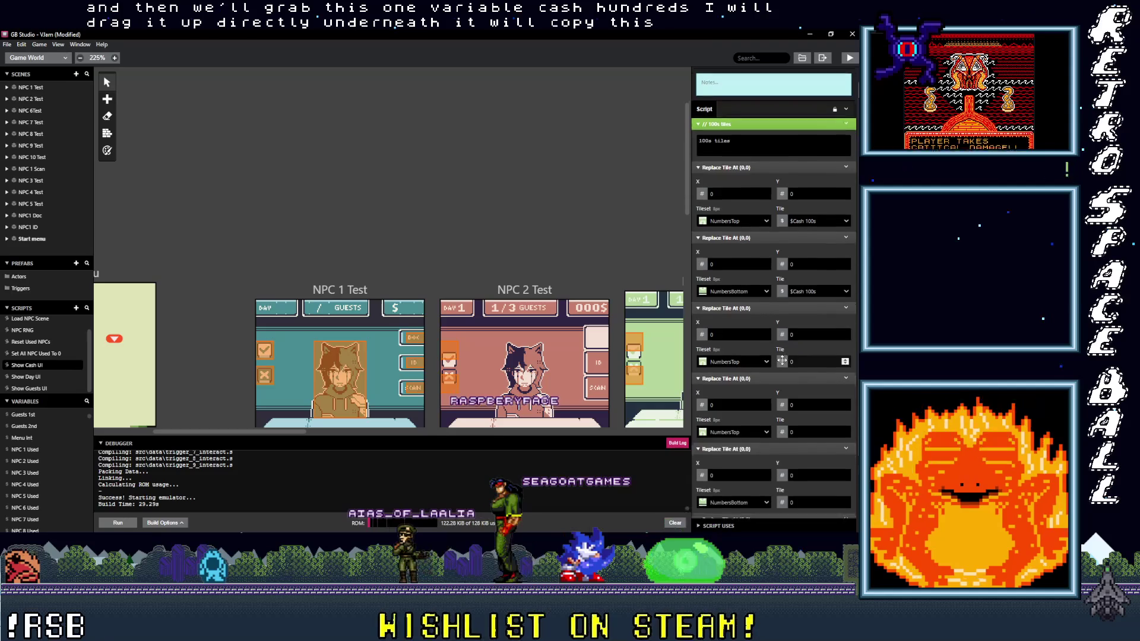
scroll(771, 386, "down", 3)
left_click(764, 507)
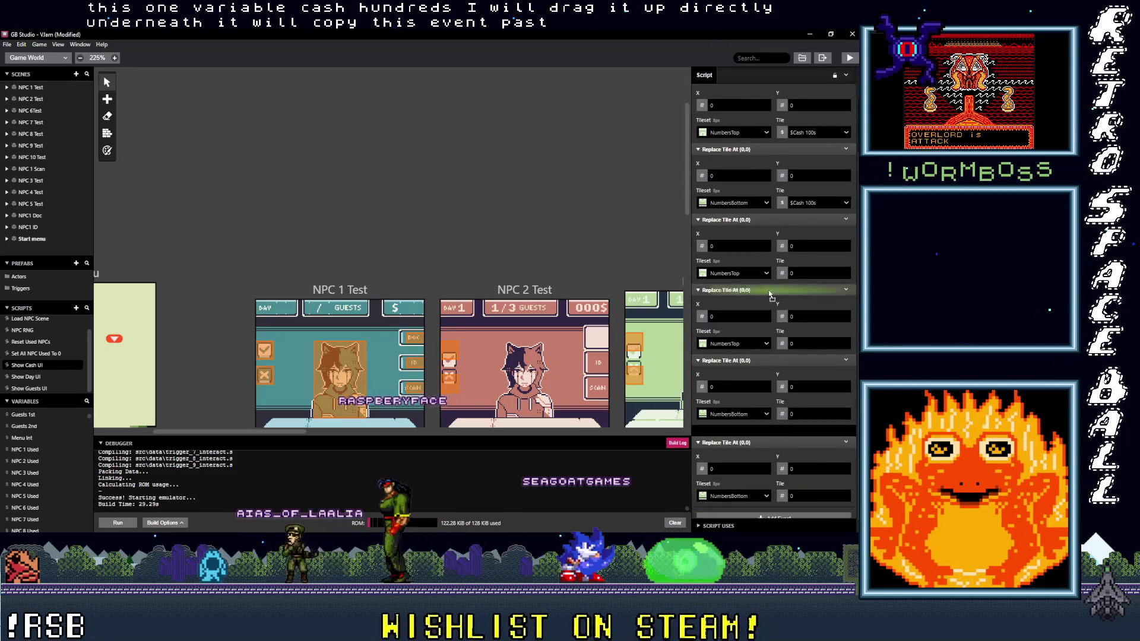
scroll(771, 245, "up", 5)
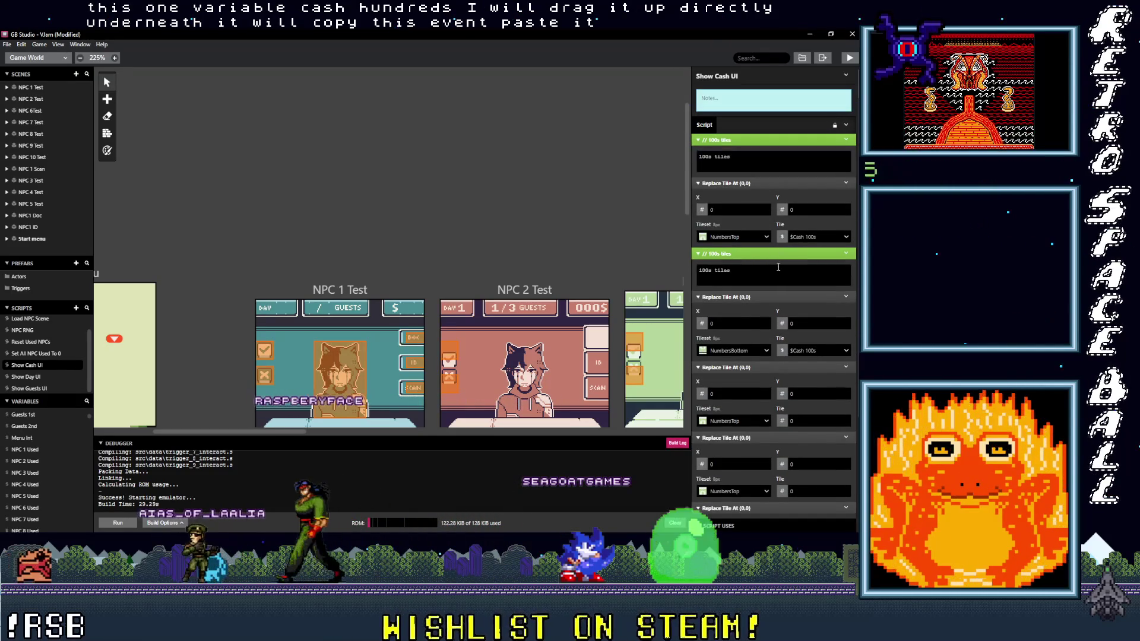
left_click_drag(766, 254, 772, 350)
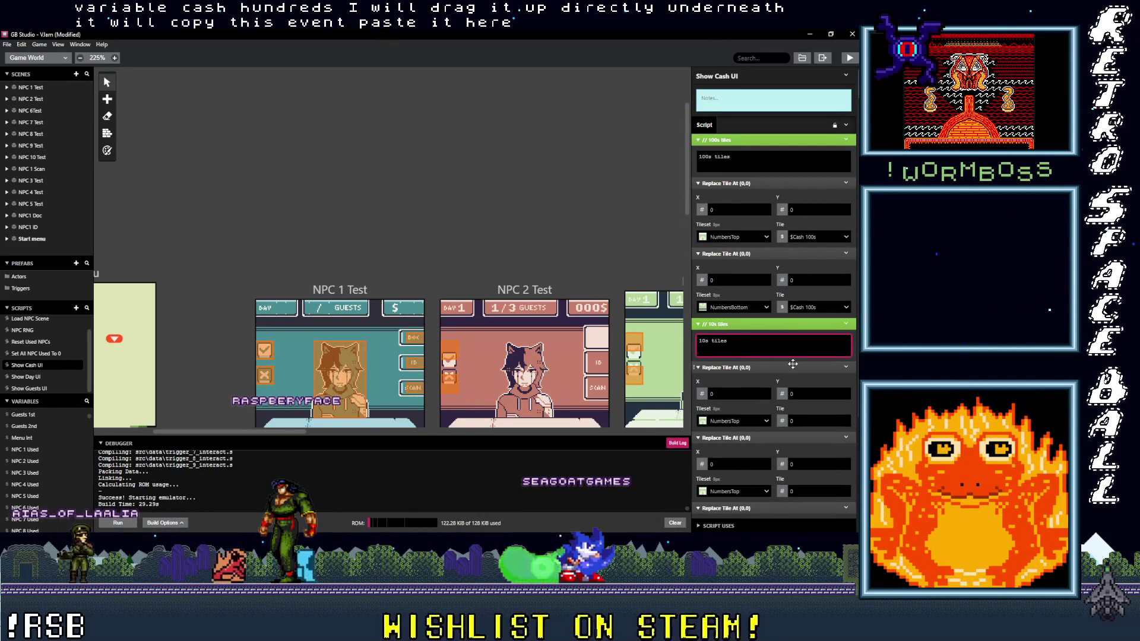
Set the NumbersTop tile event under the 10s tiles comment to the Cash 10s variable.
scroll(769, 389, "down", 1)
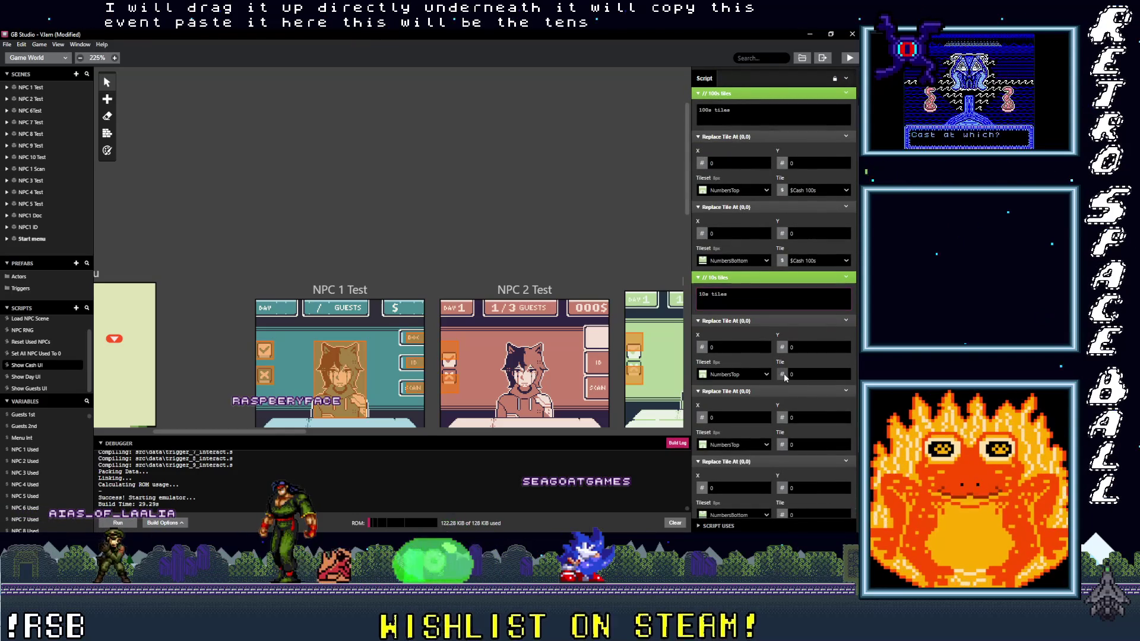
left_click(783, 376)
left_click(798, 401)
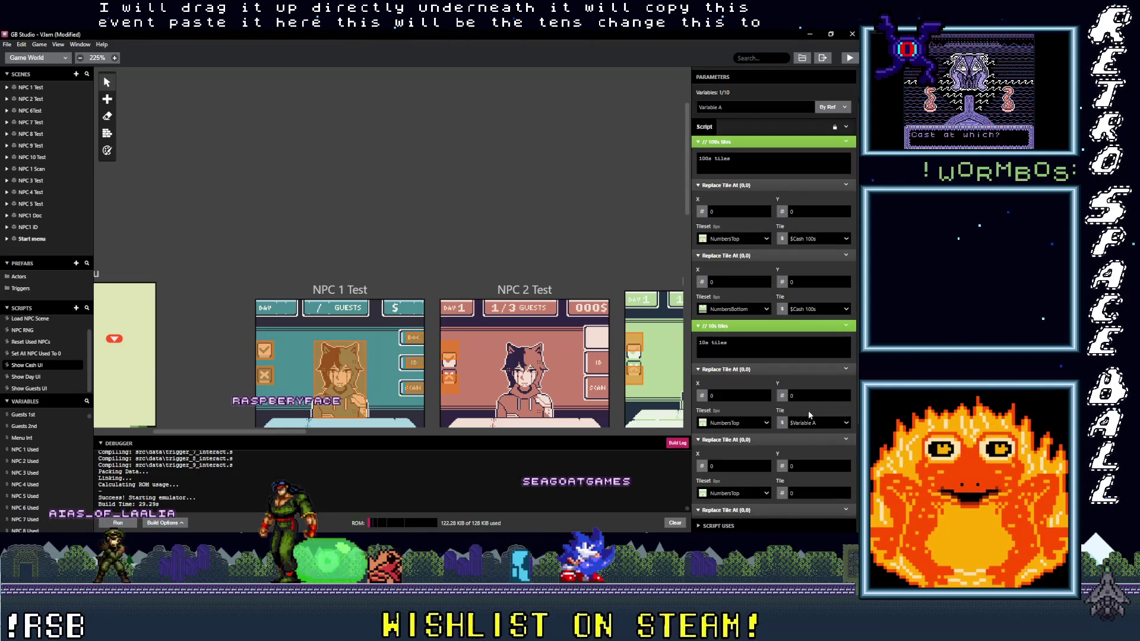
left_click(811, 422)
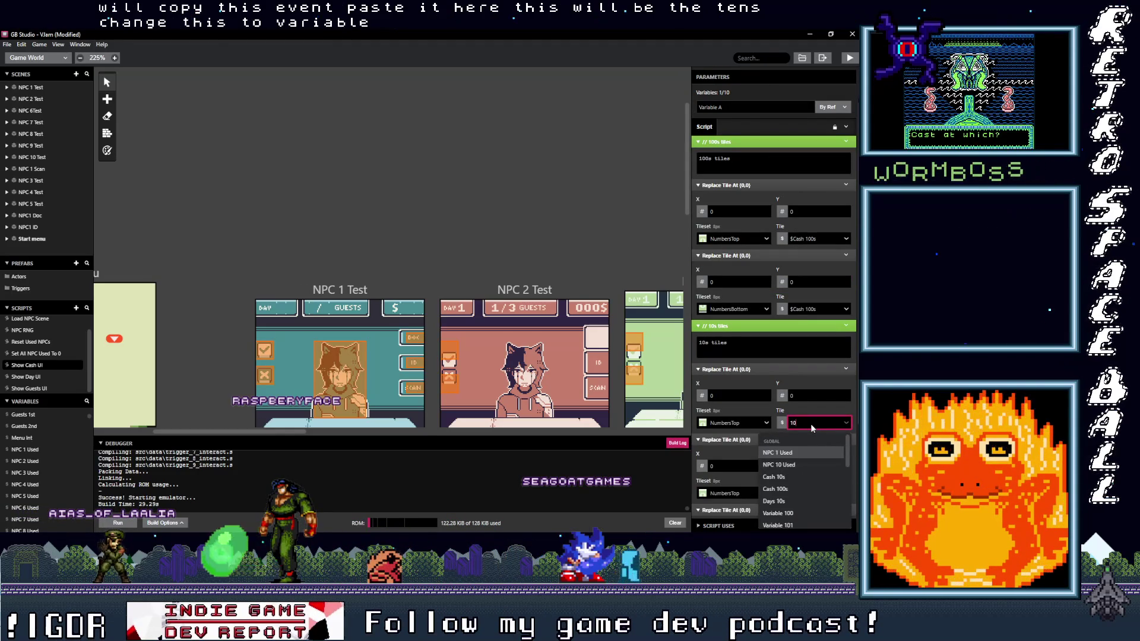
type("0")
left_click(800, 464)
Move a NumbersBottom event under 10s tiles, set it to Cash 10s, and copy the comment.
scroll(800, 463, "down", 3)
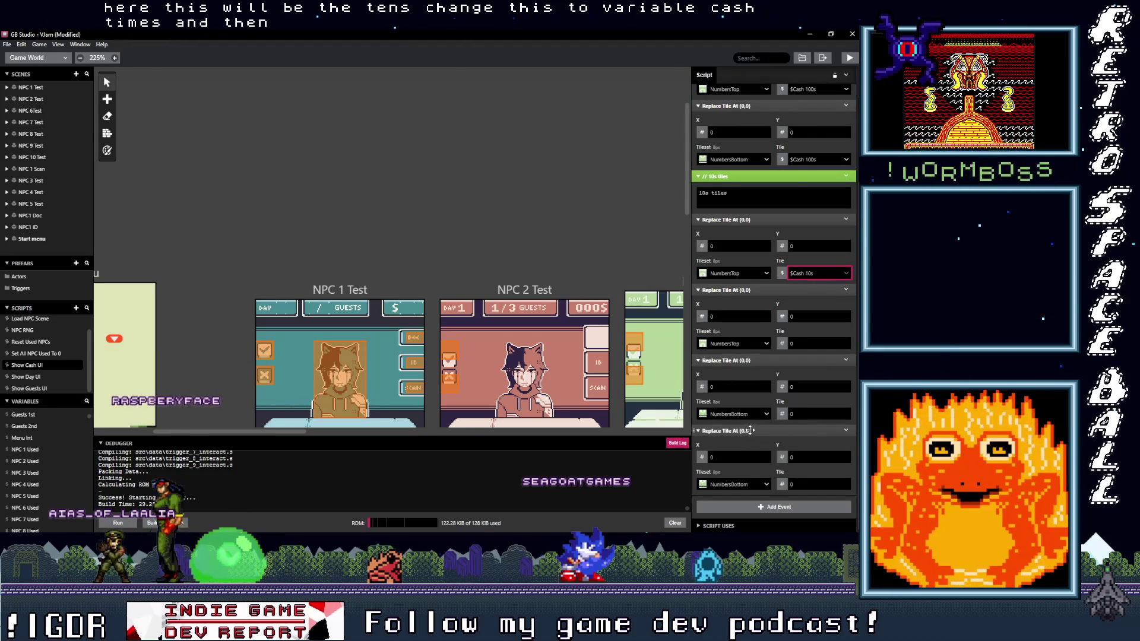
left_click_drag(749, 387, 761, 354)
left_click(781, 343)
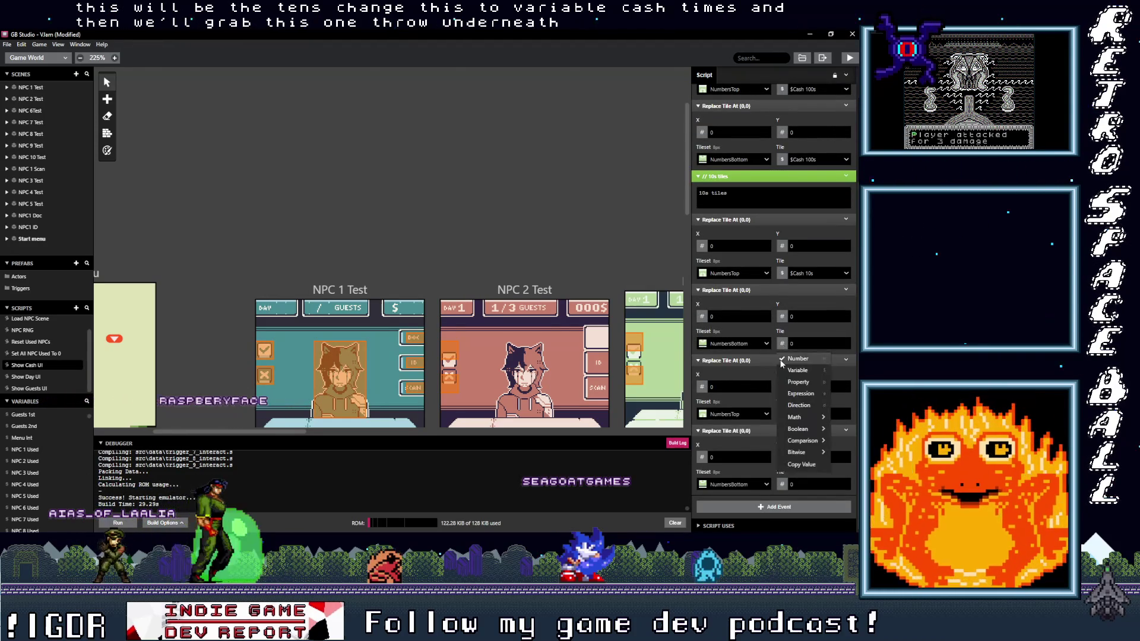
left_click(796, 369)
left_click(807, 344)
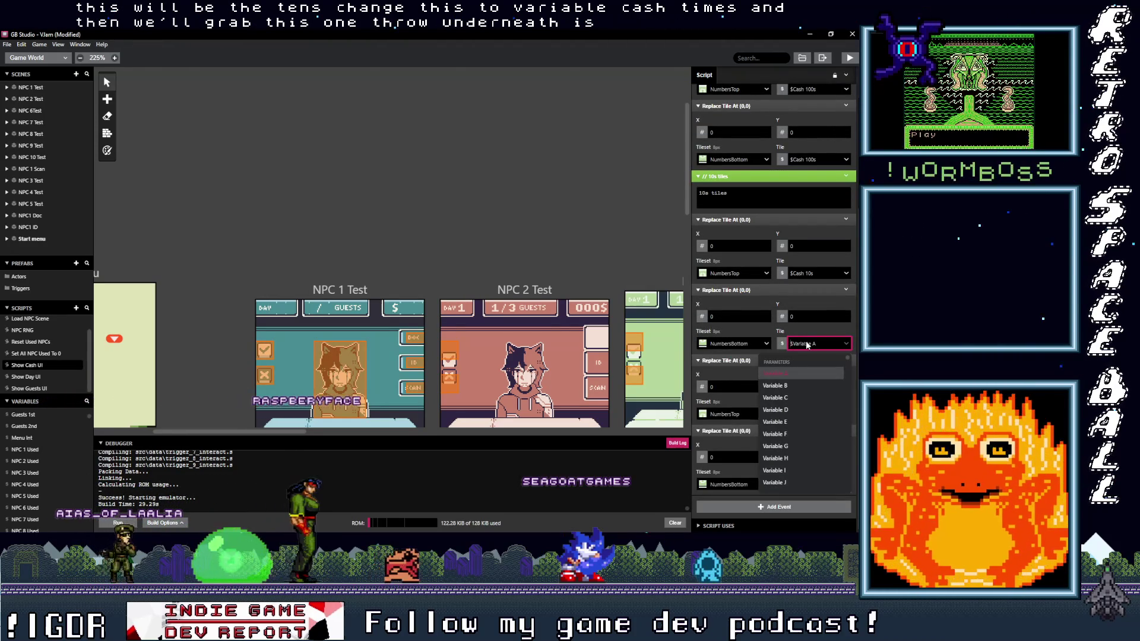
type("cash")
left_click(794, 356)
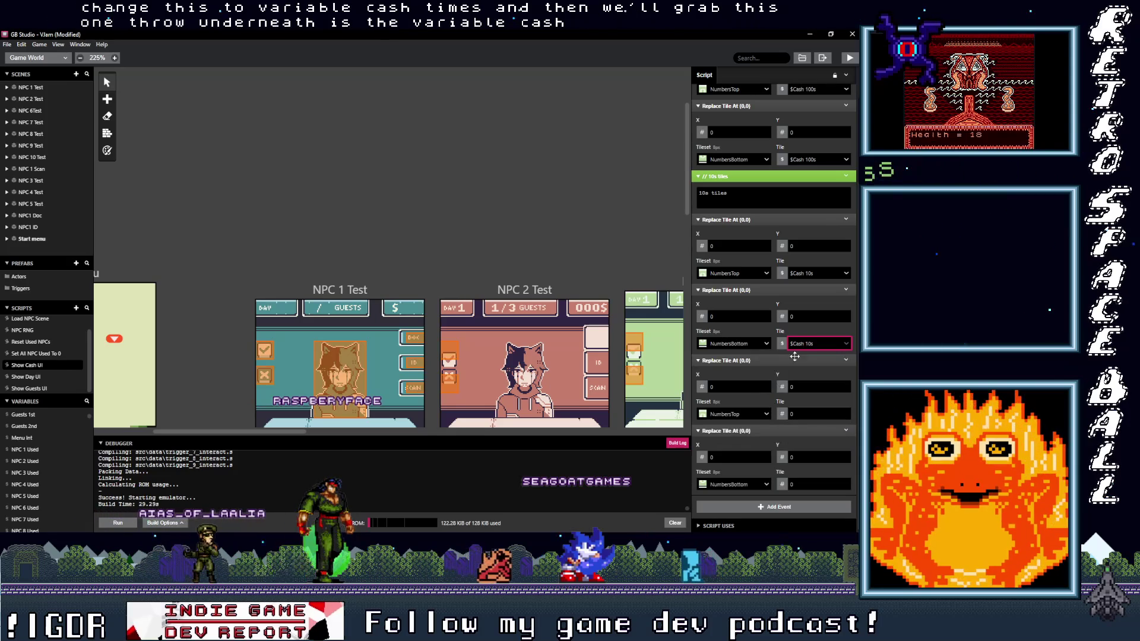
left_click(847, 176)
left_click(820, 250)
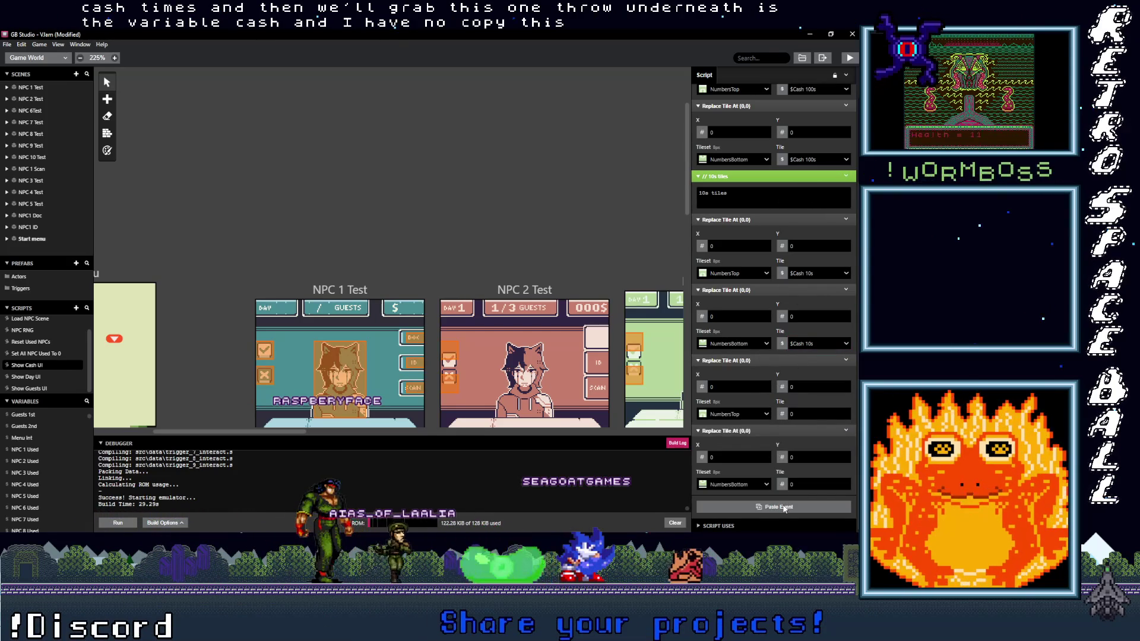
Paste a '1s tiles' comment and set the last two tile events to the Cash 1s variable.
left_click(774, 508)
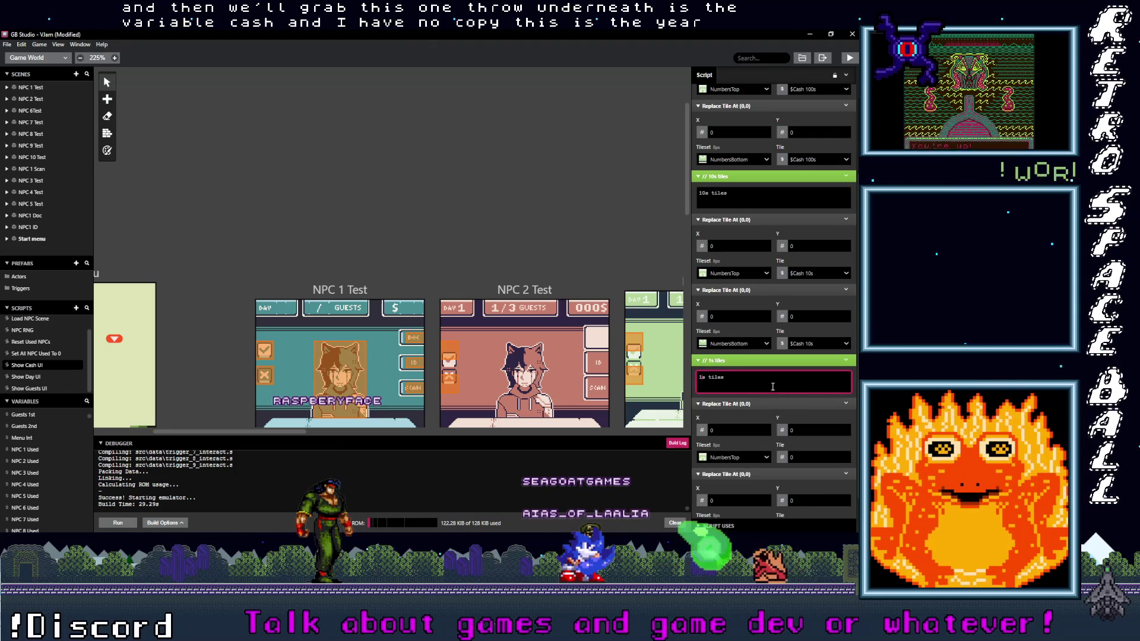
left_click(782, 456)
type("cash")
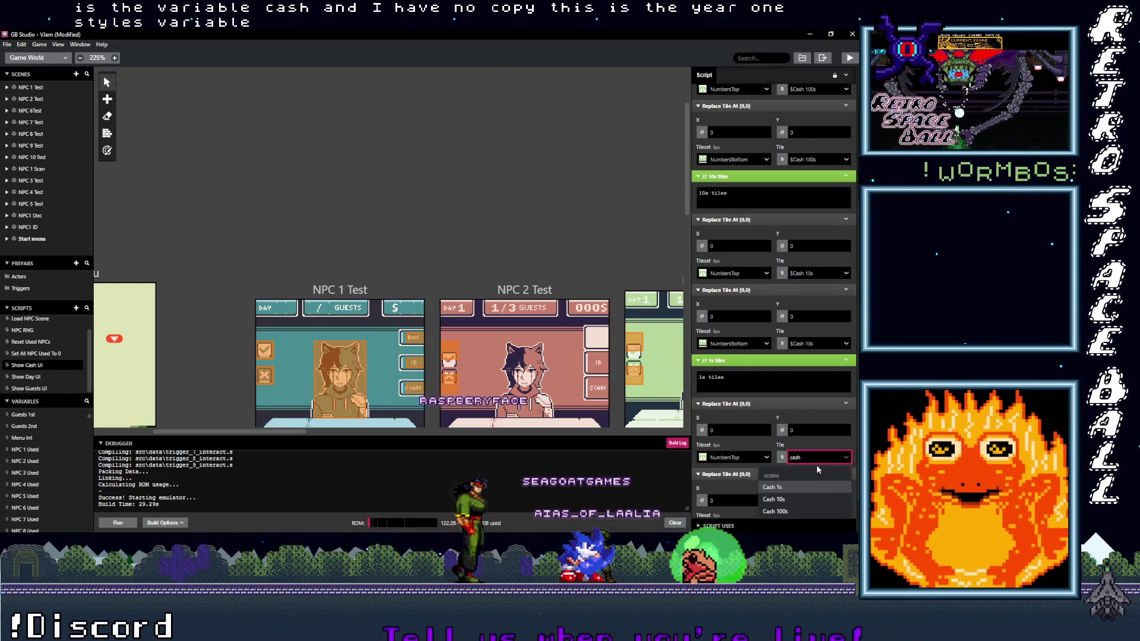
left_click(792, 485)
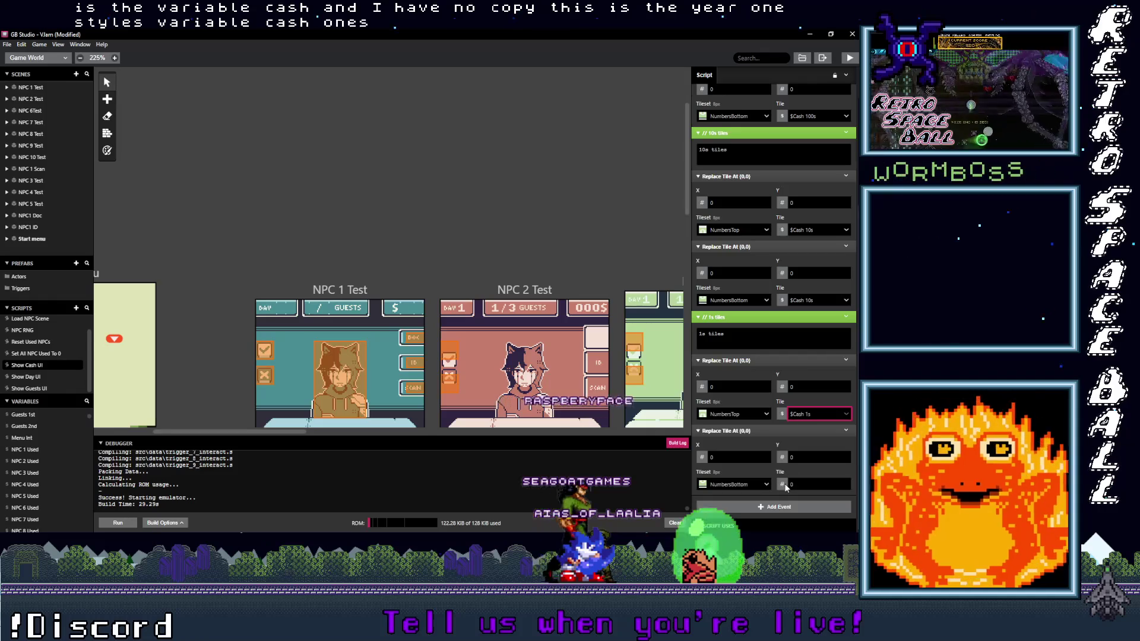
left_click(783, 485)
left_click(798, 426)
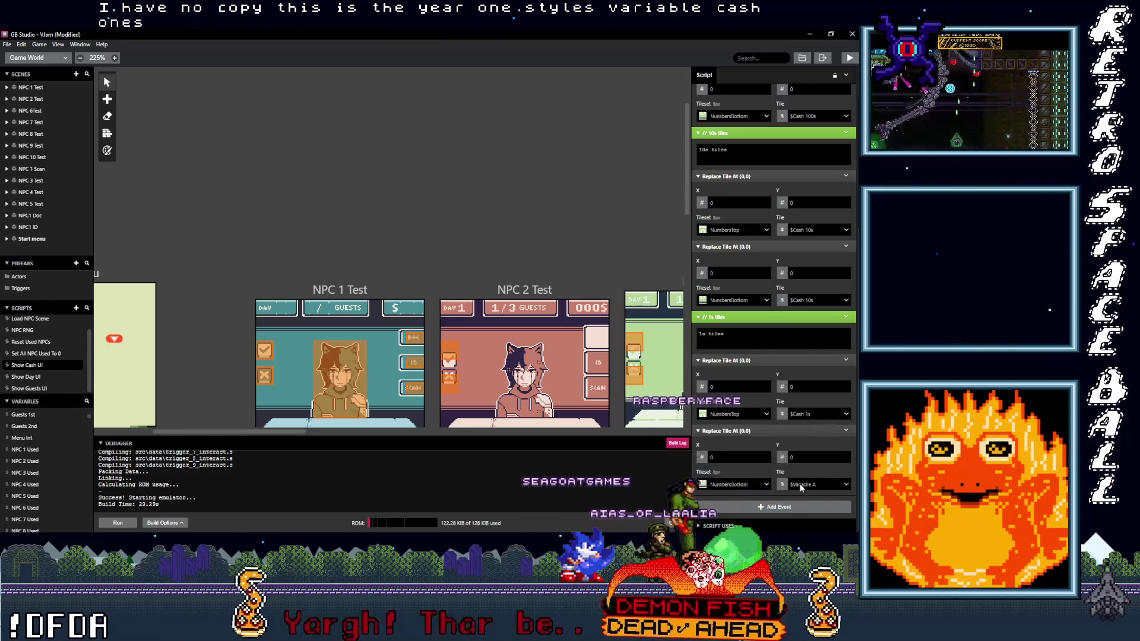
left_click(800, 485)
type("cash")
key("Return")
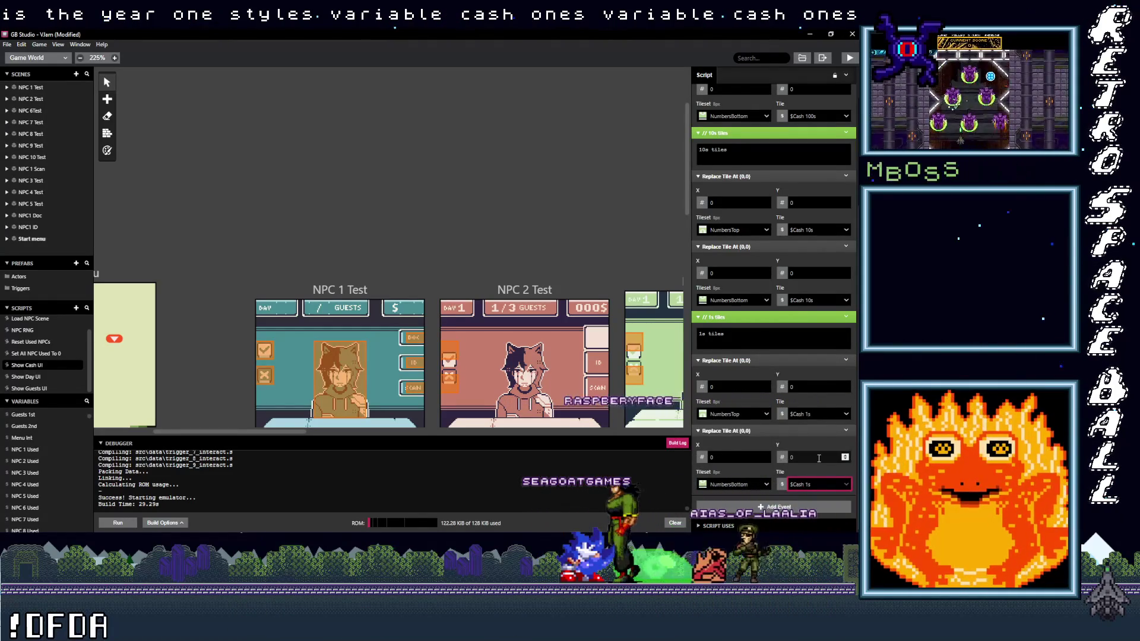
scroll(749, 234, "up", 5)
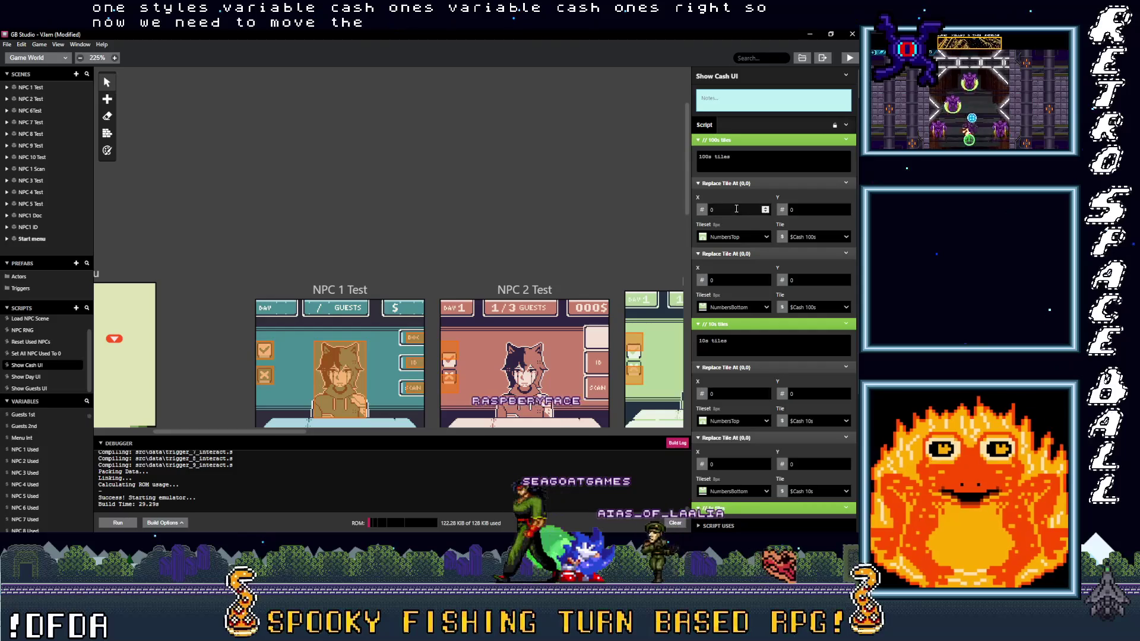
scroll(386, 251, "down", 3)
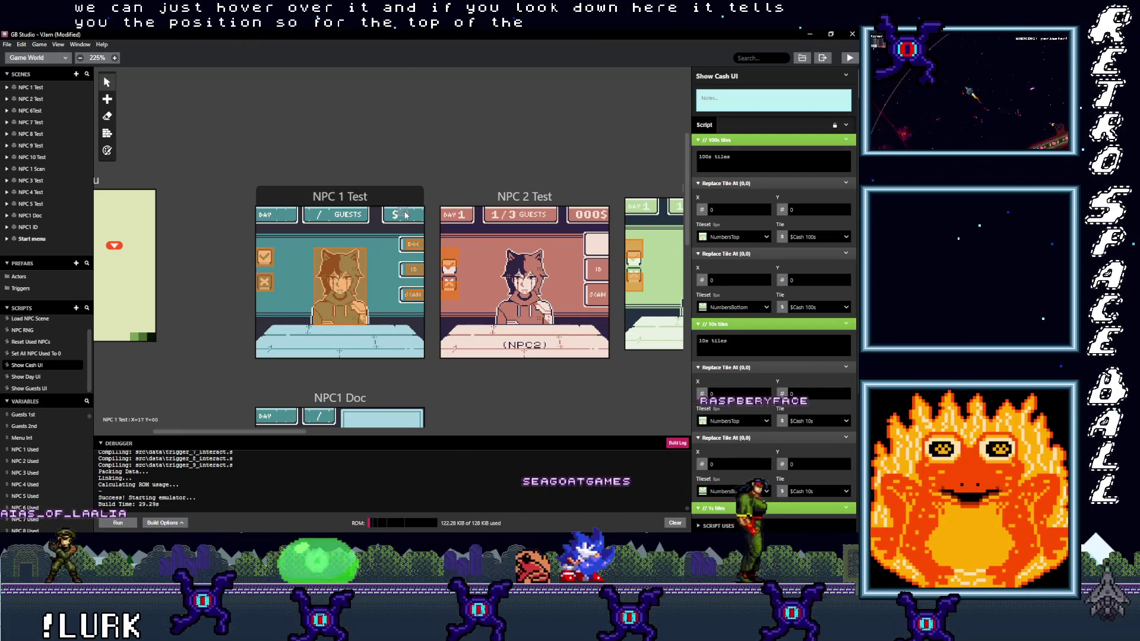
Position the earlier tile events, placing the 10s bottom tile at column 18, row 1.
left_click(702, 212)
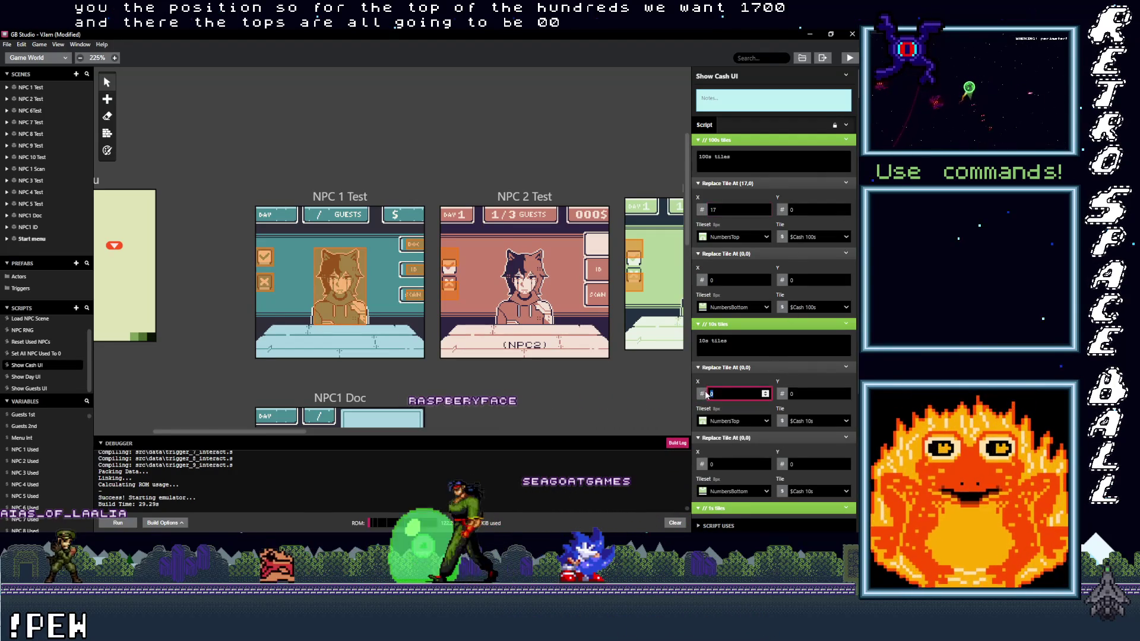
type("18")
scroll(754, 405, "down", 5)
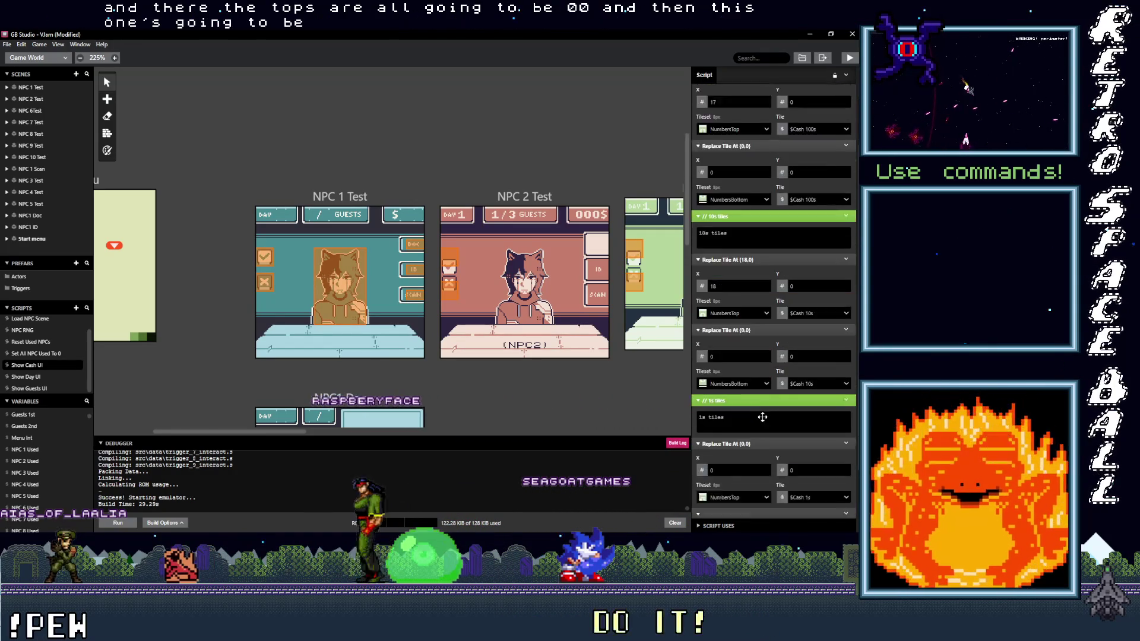
scroll(746, 400, "up", 5)
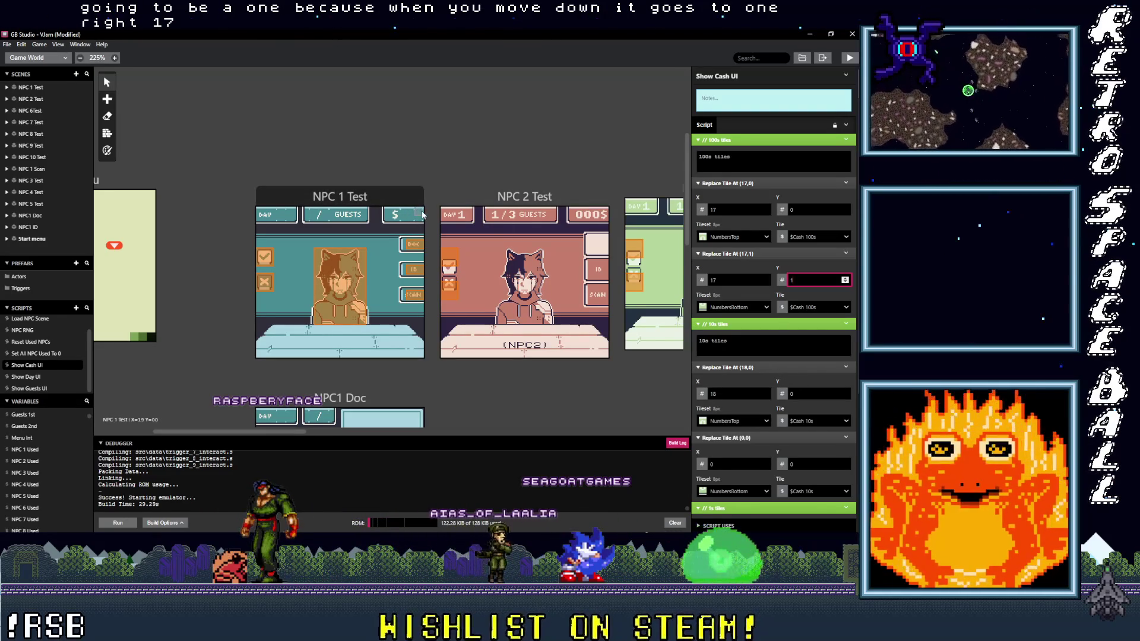
scroll(775, 428, "down", 3)
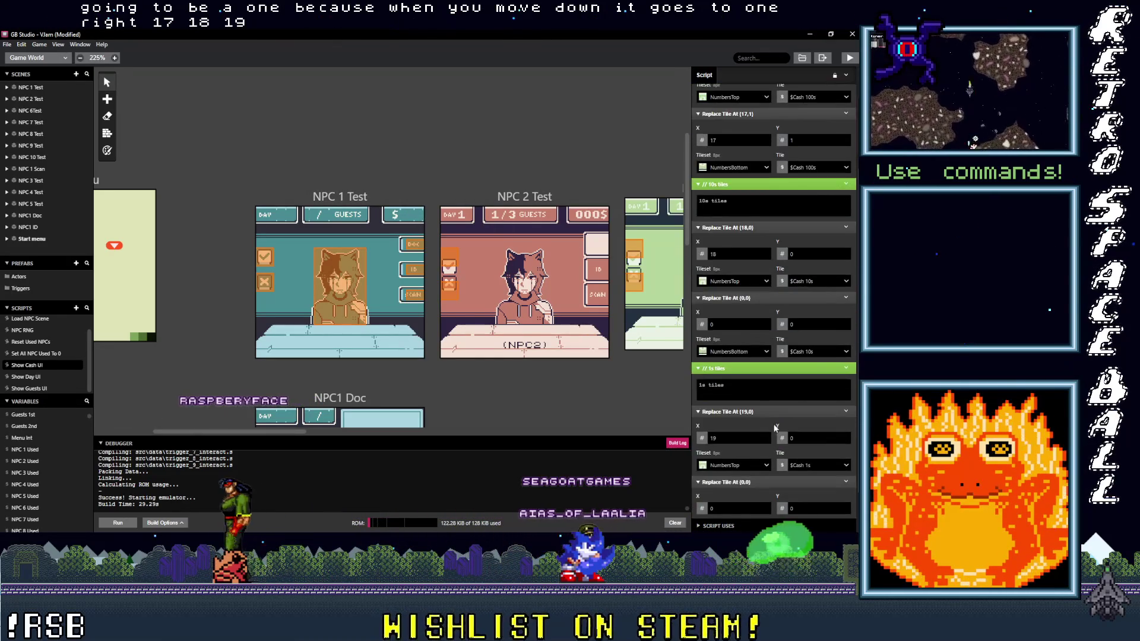
left_click(728, 323)
key("BackSpace")
type("18")
left_click(801, 325)
key("BackSpace")
type("1")
Place the last Replace Tile event at column 19, row 1.
scroll(760, 405, "down", 1)
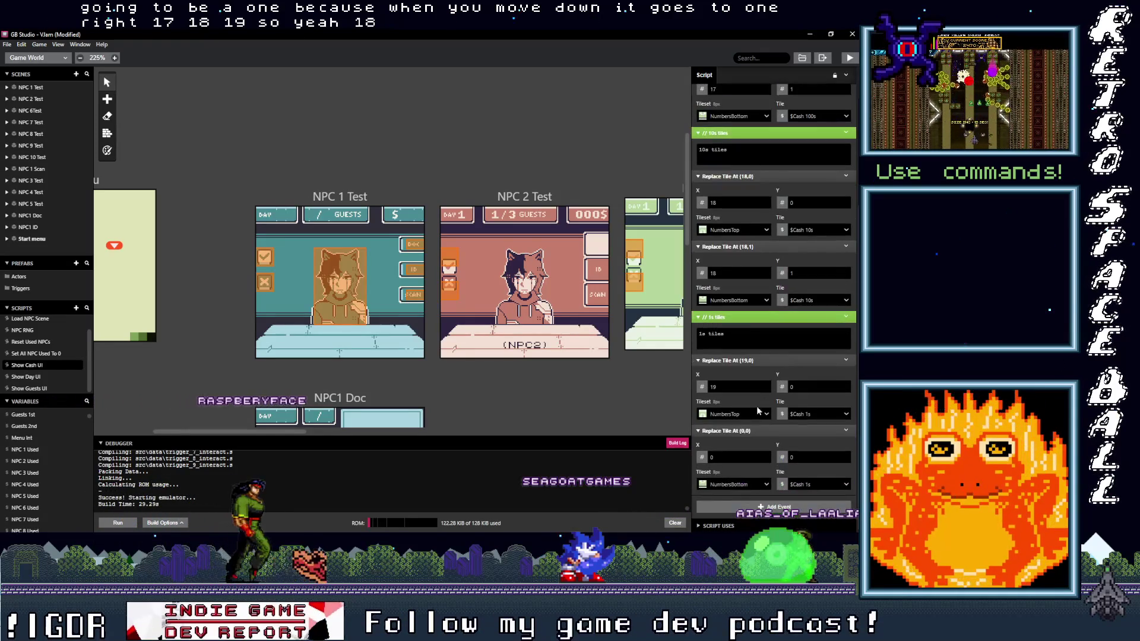
left_click(739, 457)
key("BackSpace")
type("19")
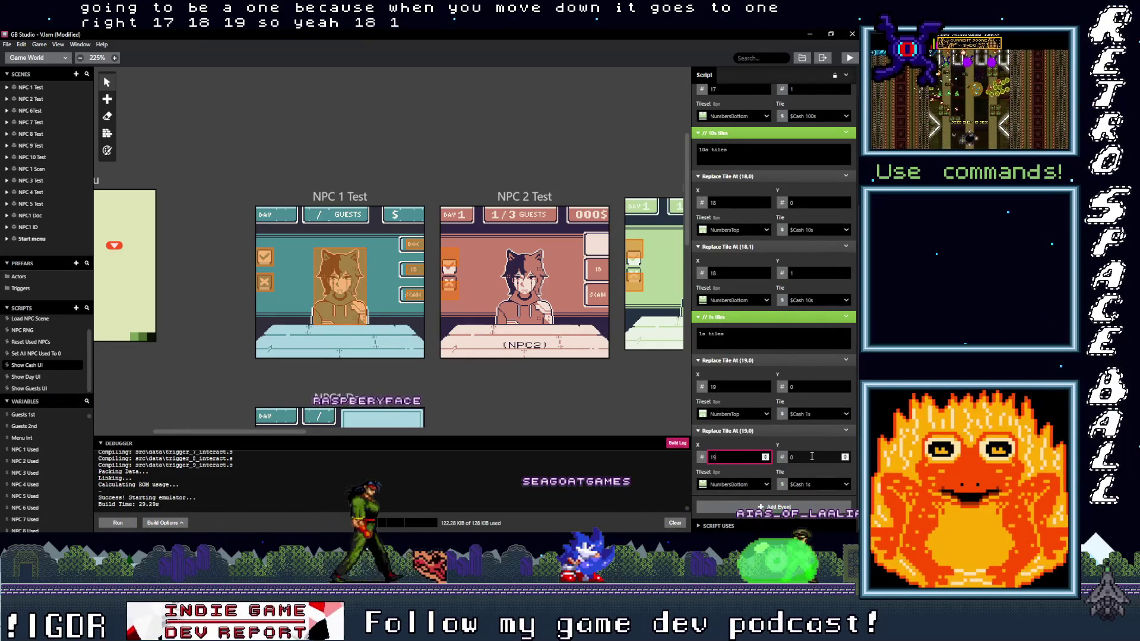
left_click(811, 457)
key("BackSpace")
type("1")
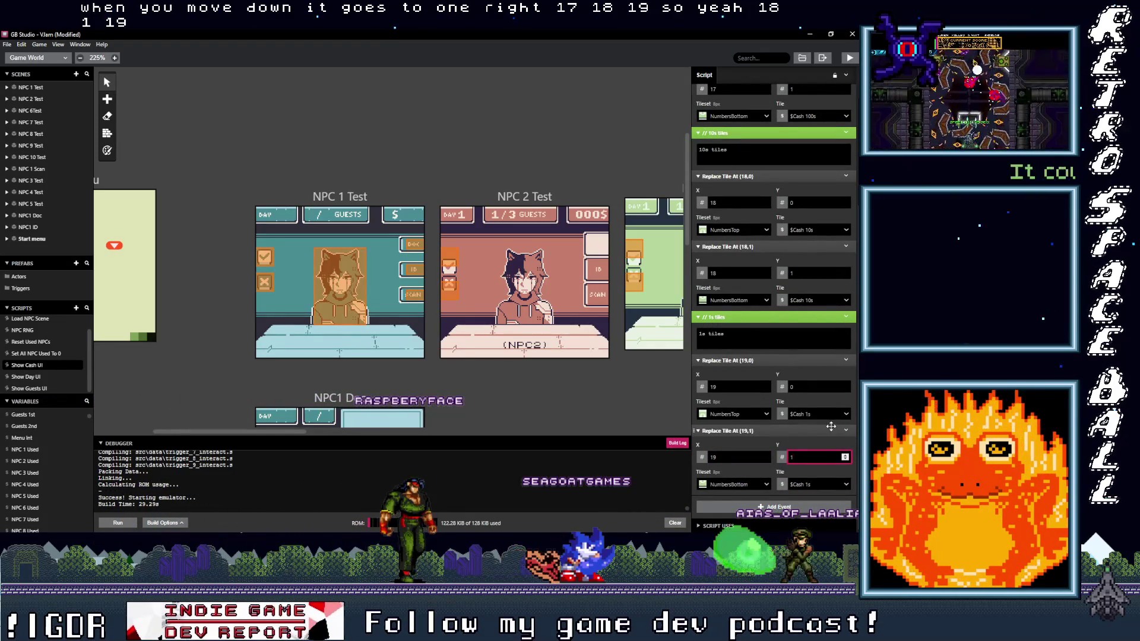
scroll(806, 428, "up", 5)
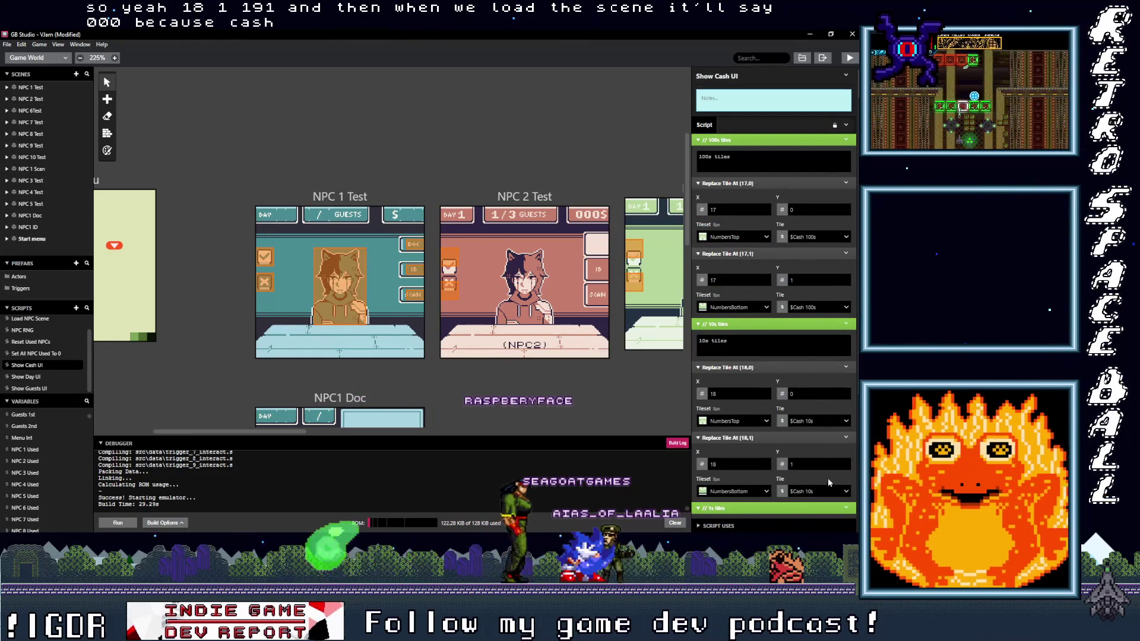
scroll(825, 487, "down", 1)
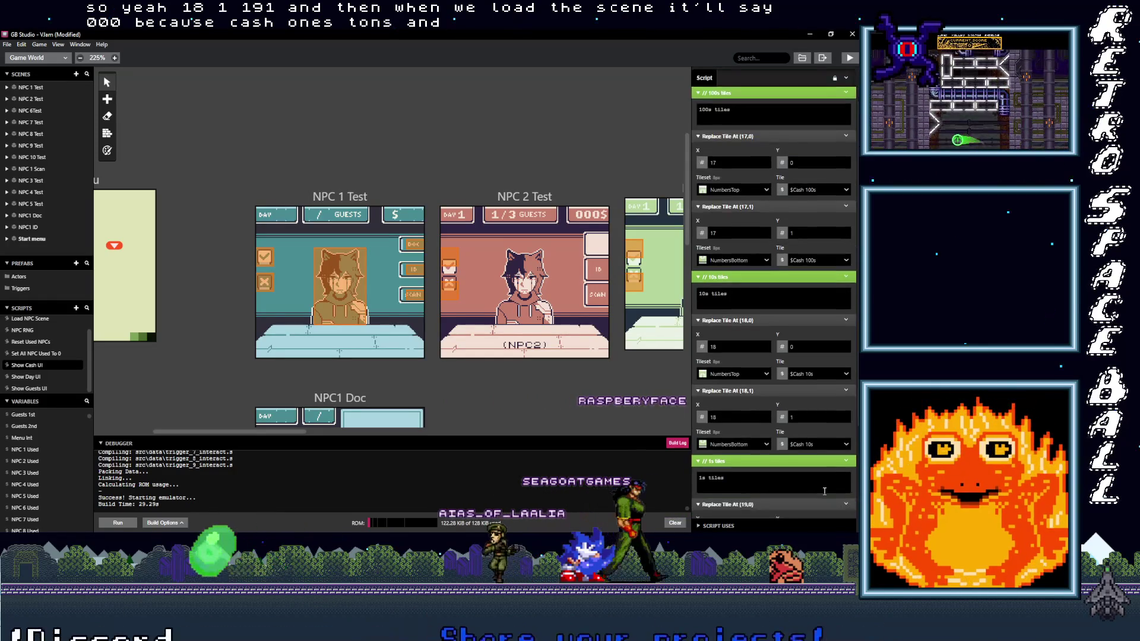
Select the NPC 1 Test scene to show its properties and five-event On Init script.
scroll(824, 490, "down", 3)
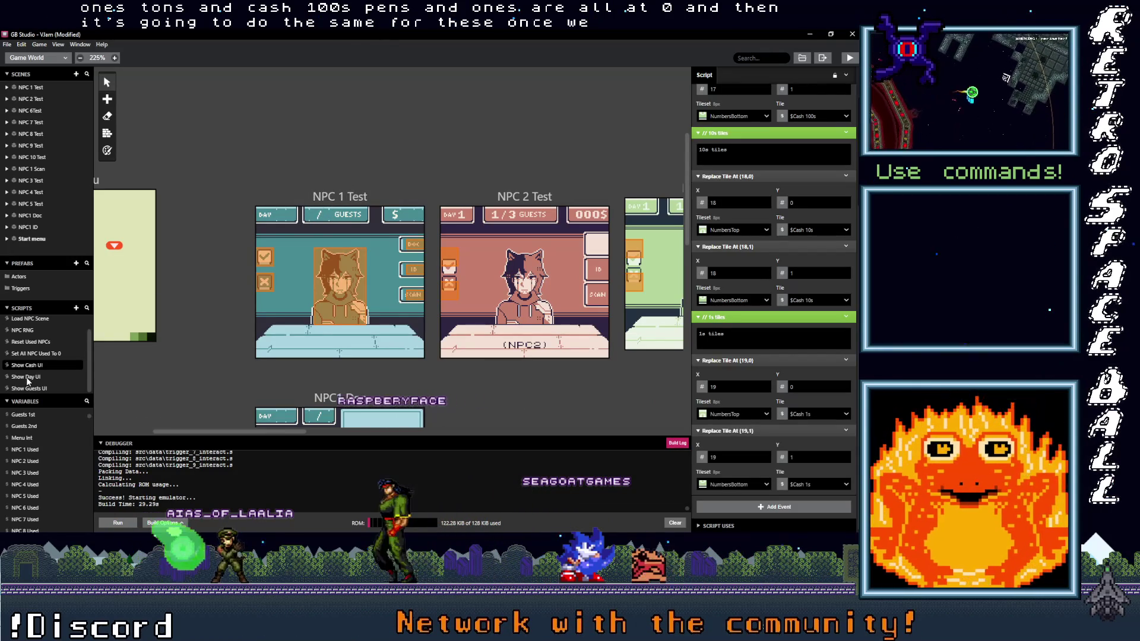
left_click(330, 201)
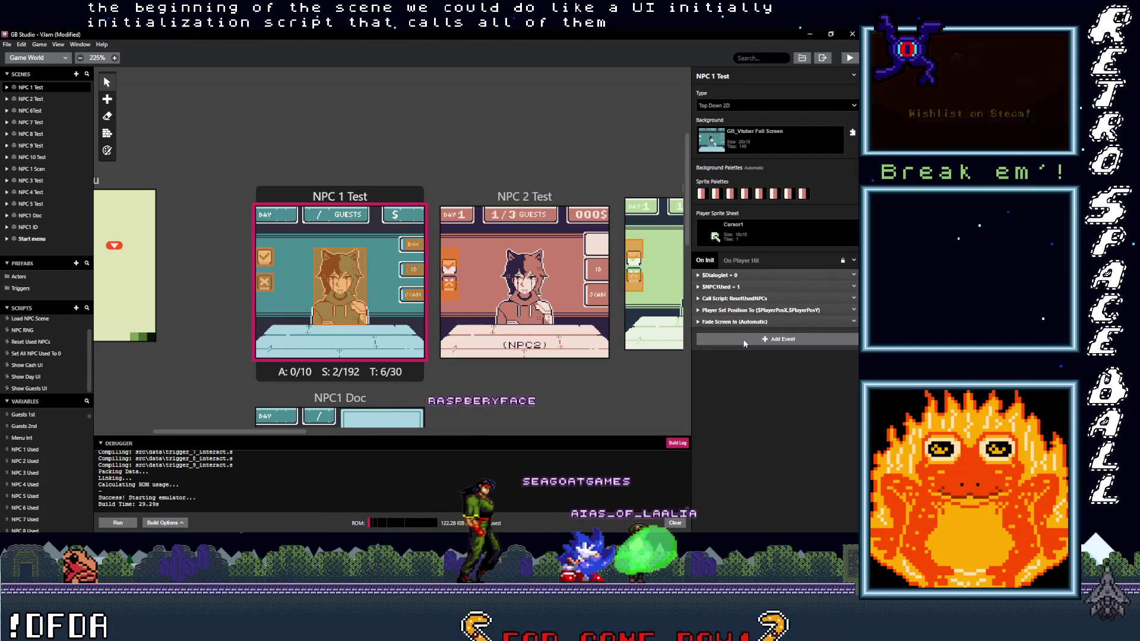
Insert an empty Event Group into NPC 1 Test's On Init, just above Fade Screen In.
left_click(744, 343)
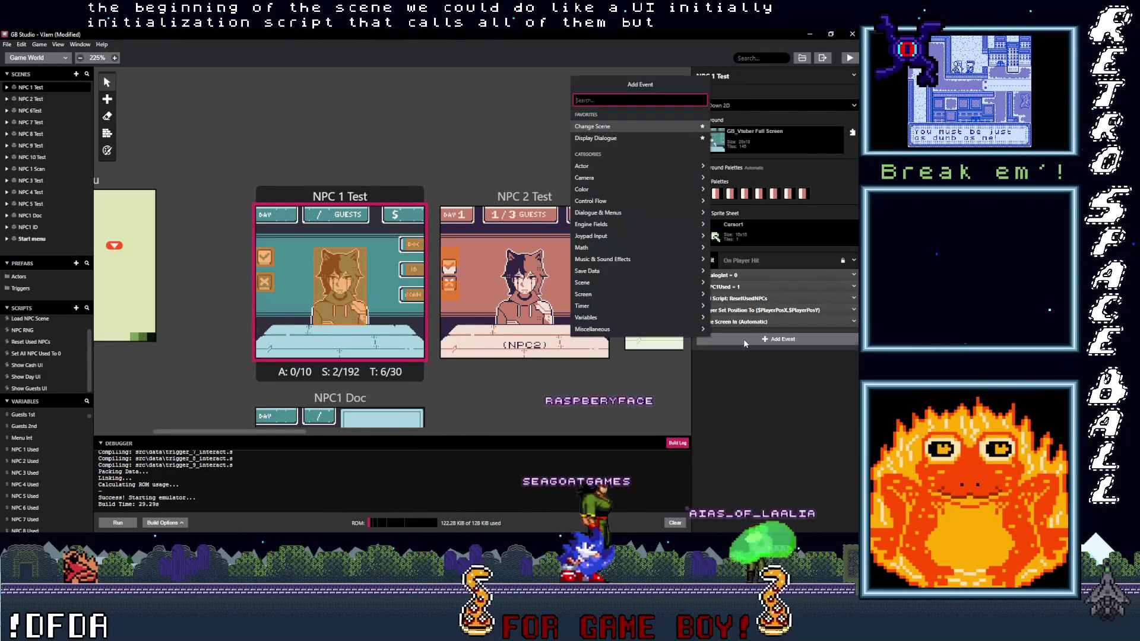
type("goup")
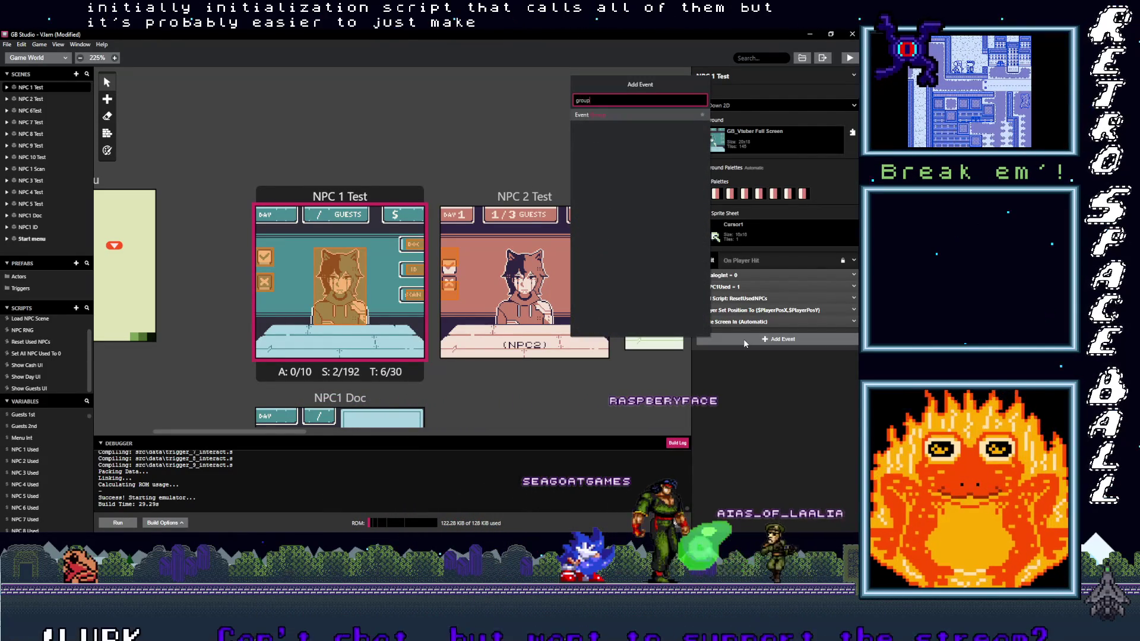
left_click(600, 117)
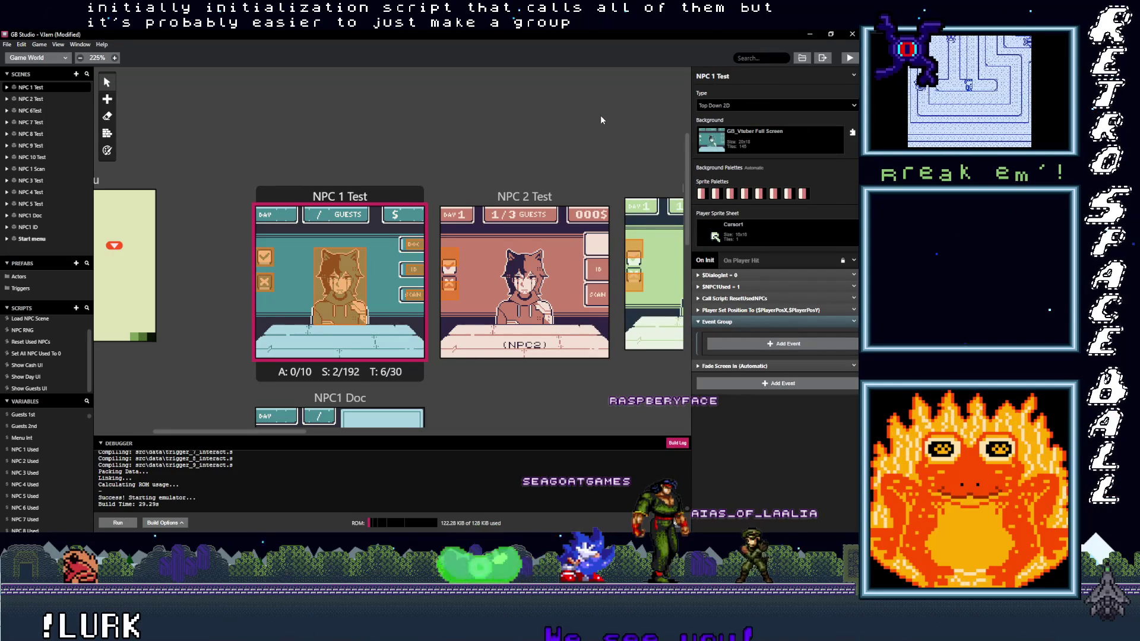
left_click(746, 349)
key("Escape")
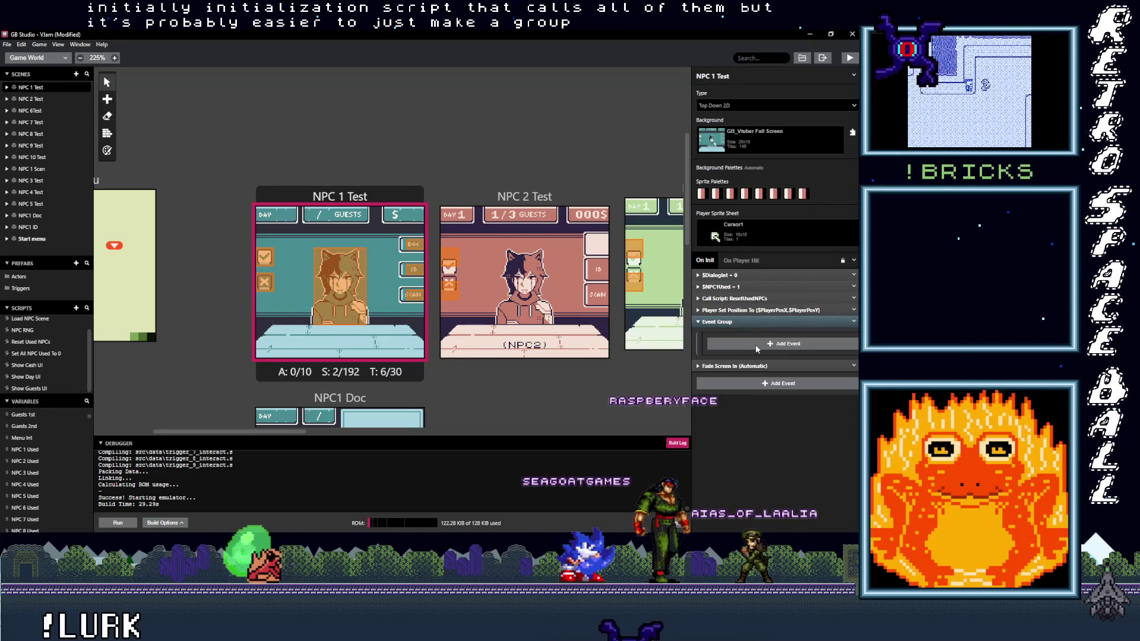
left_click(756, 345)
key("Escape")
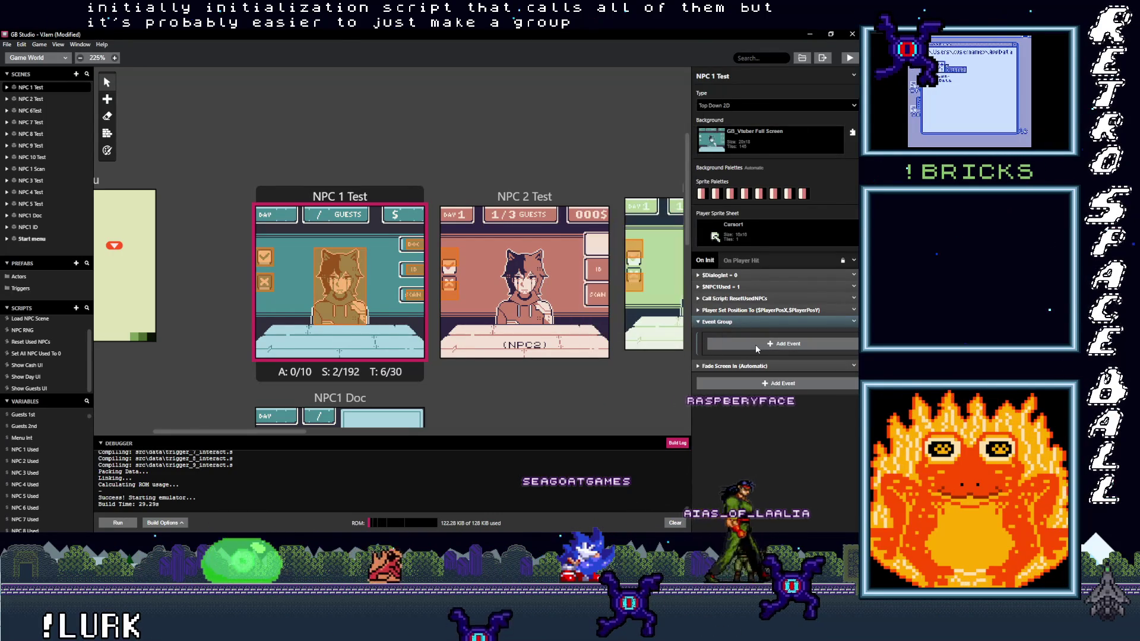
left_click(757, 345)
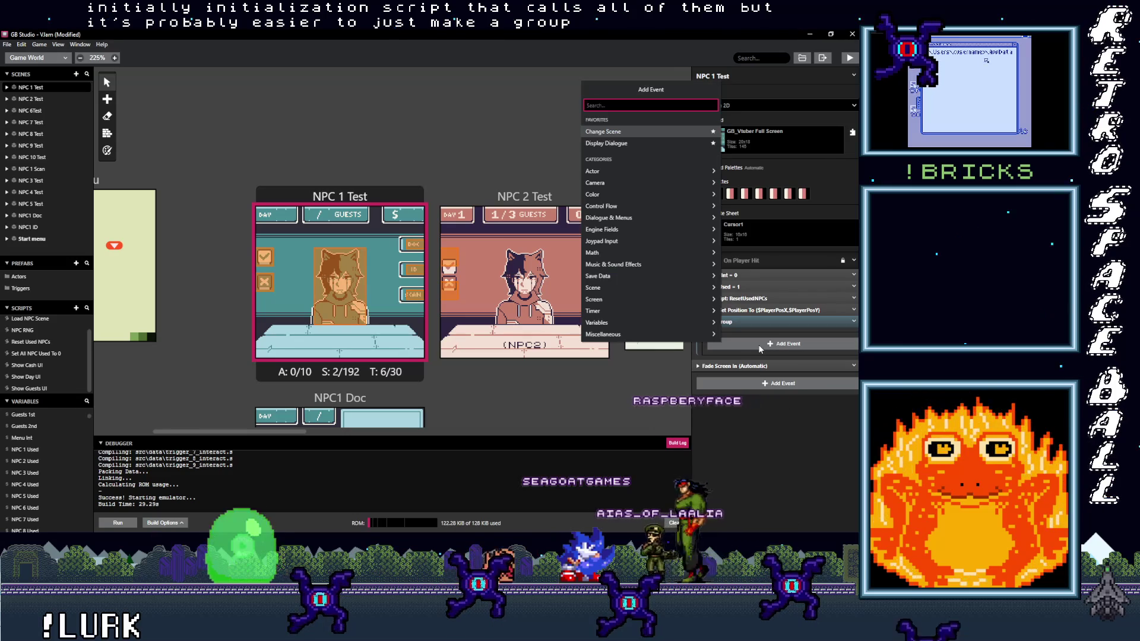
Add a Call Script event inside the group that runs ShowCashUI.
type("ca")
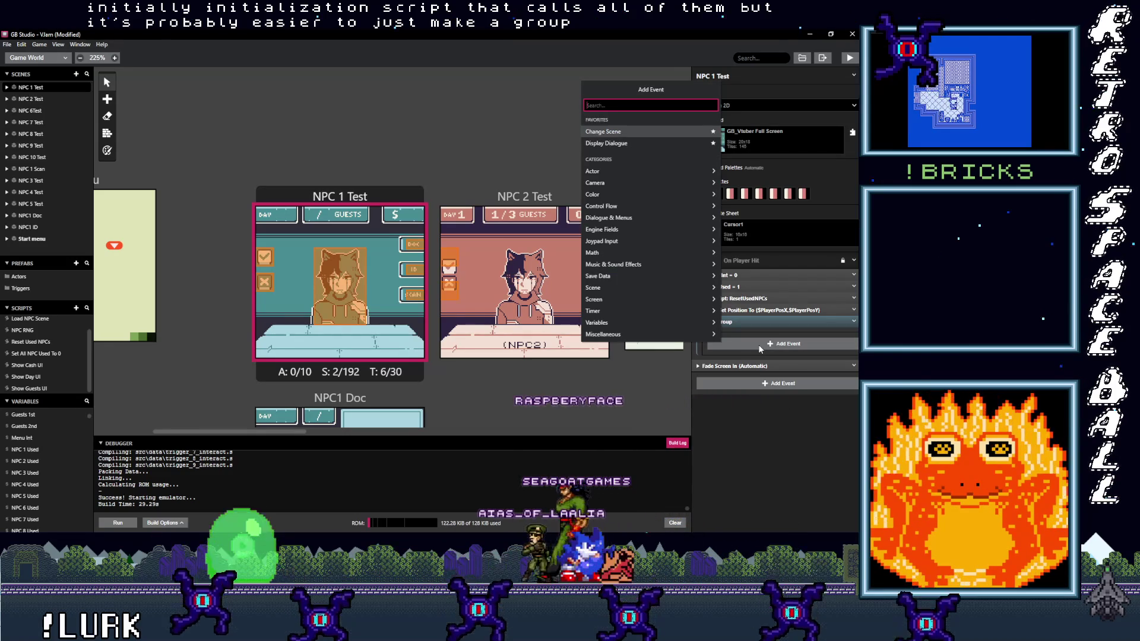
type("ll")
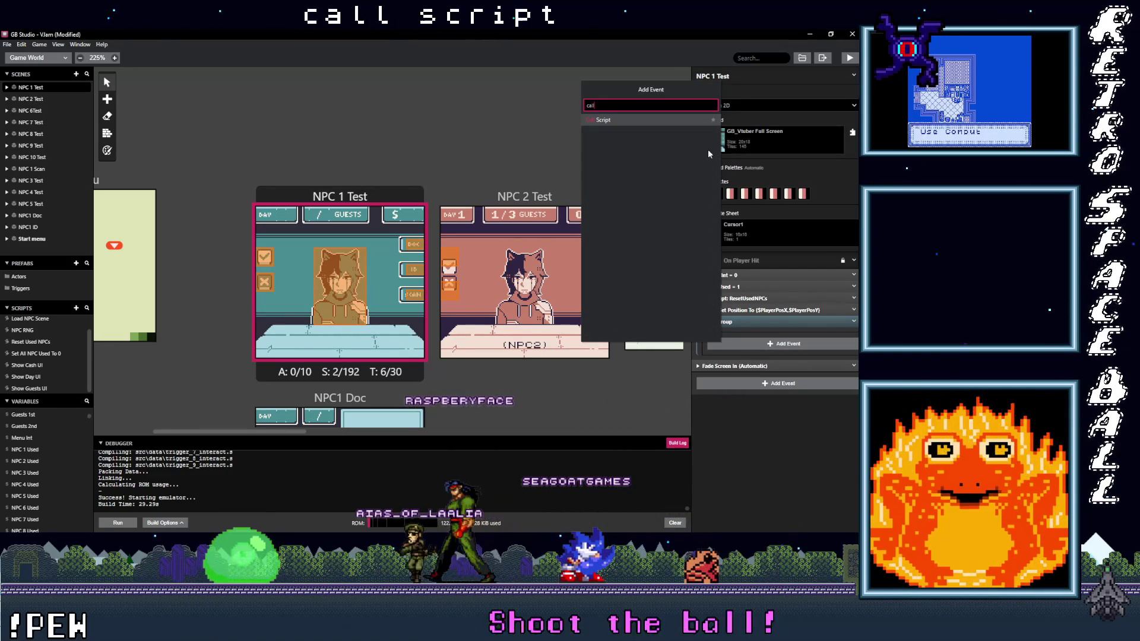
left_click(624, 120)
left_click(740, 365)
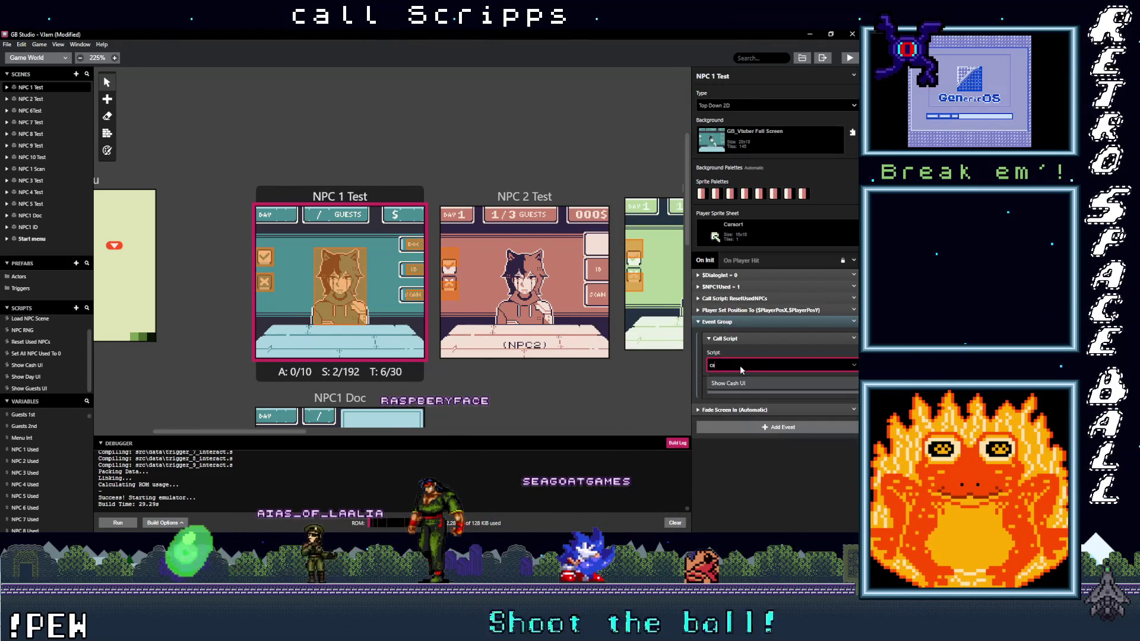
left_click(740, 383)
left_click(823, 338)
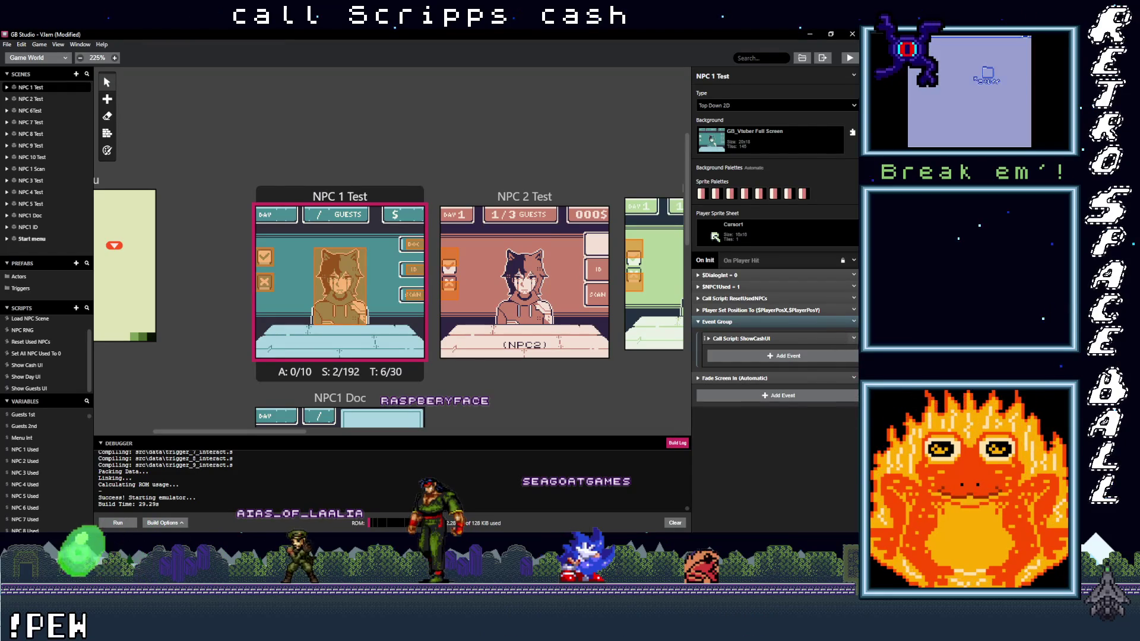
left_click(853, 338)
Duplicate the call twice, pointing the copies at ShowDayUI and ShowGuestsUI.
left_click(749, 357)
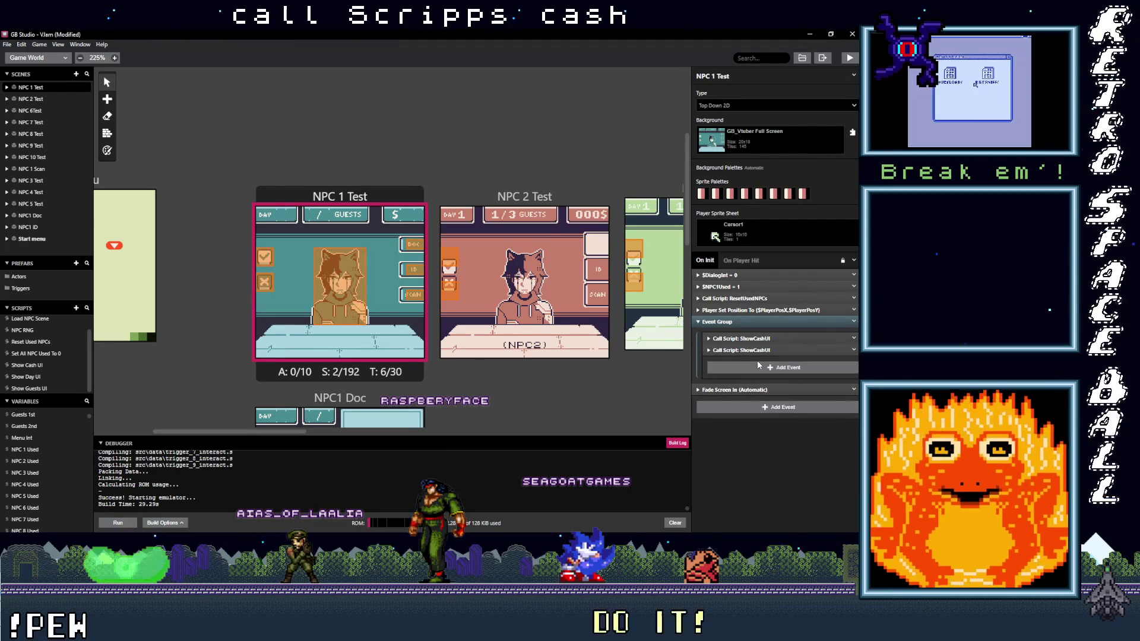
left_click(754, 374)
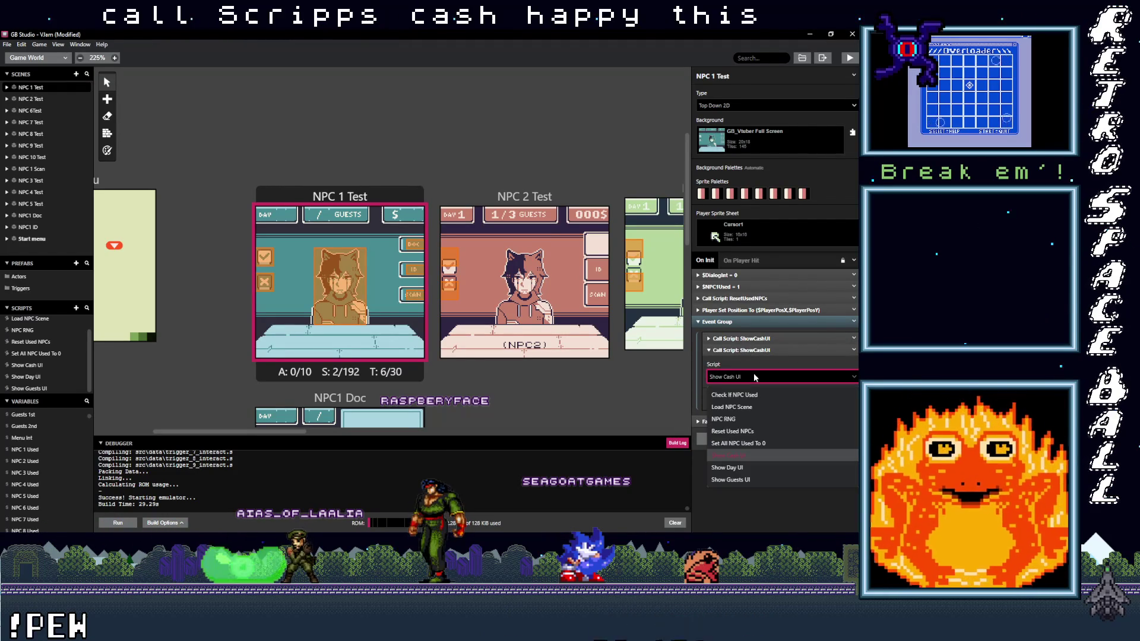
left_click(751, 456)
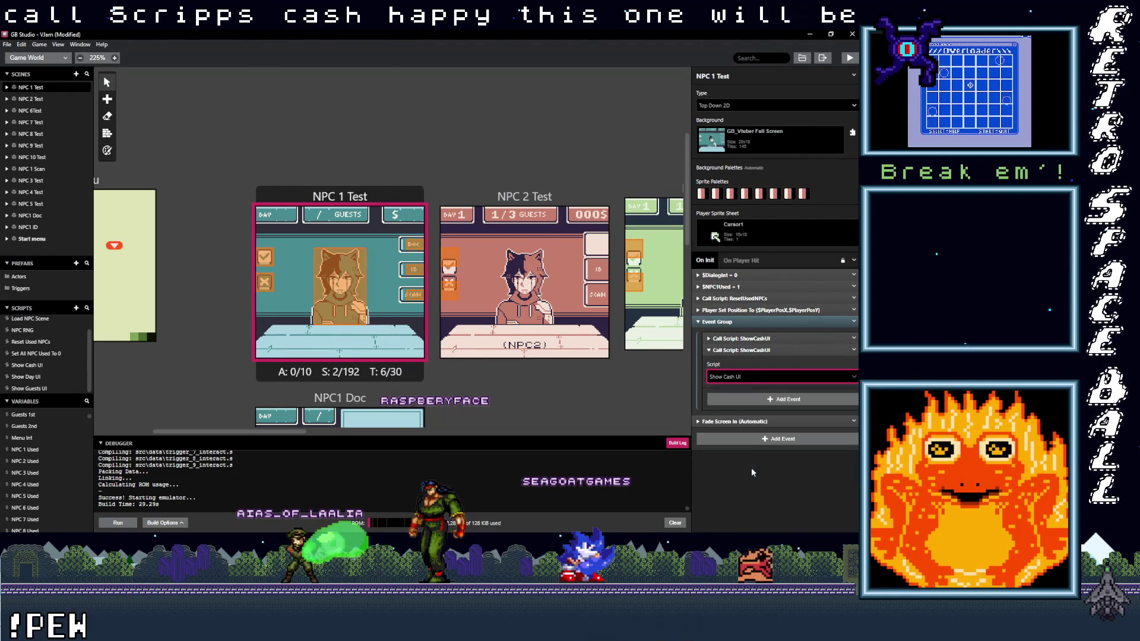
left_click(747, 350)
key("ctrl+v")
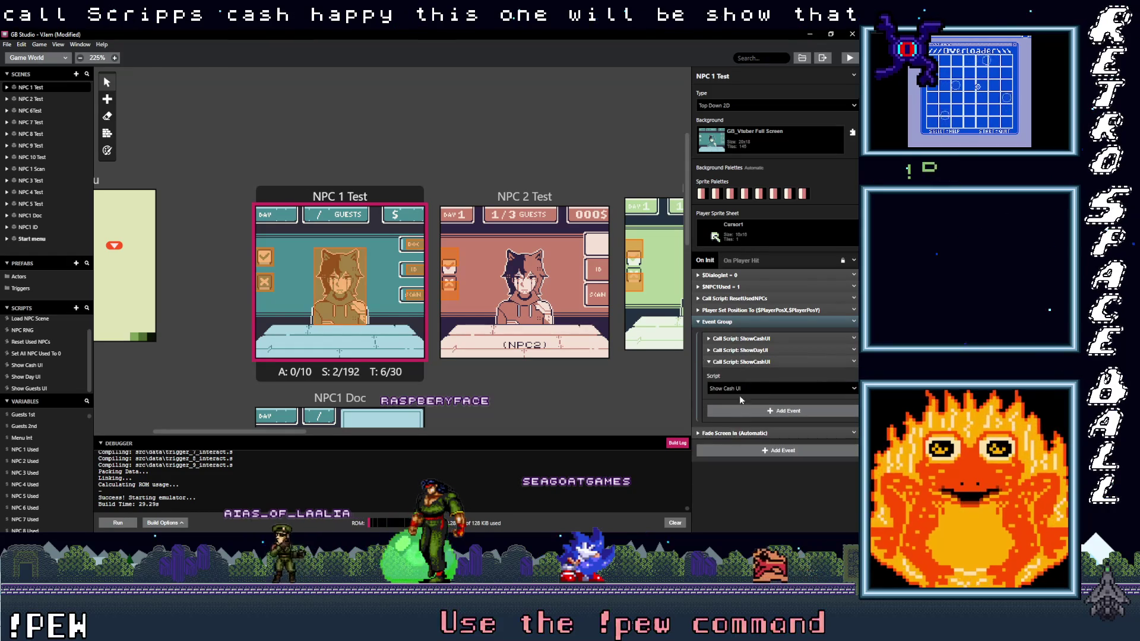
left_click(742, 388)
left_click(749, 493)
Rename the event group to Show UI and drag it to the top of On Init.
left_click(743, 324)
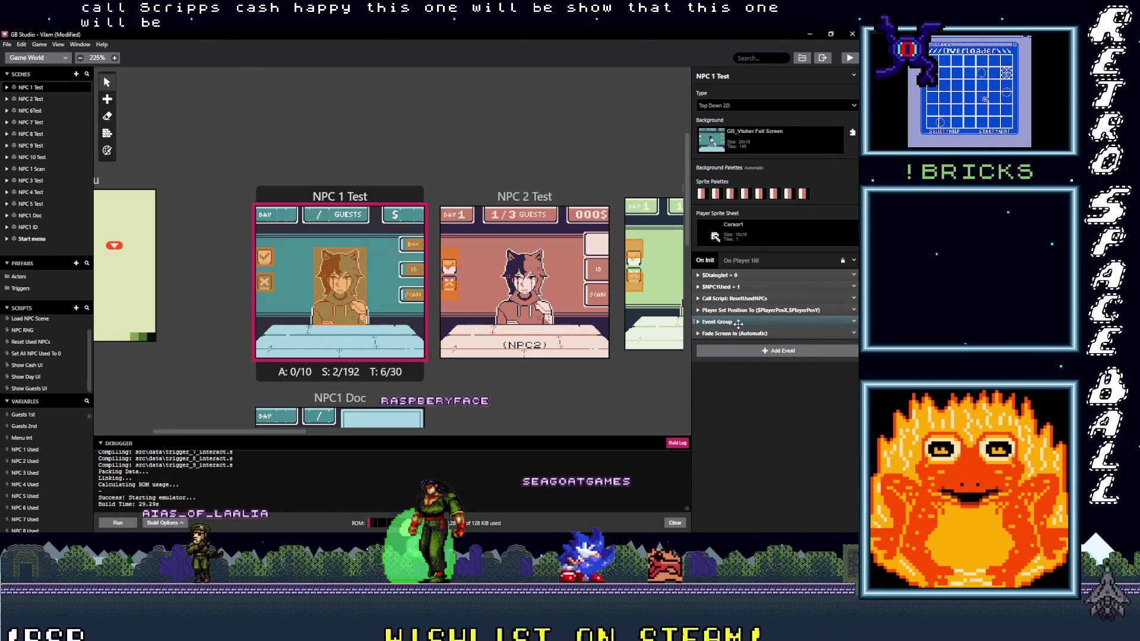
left_click(854, 322)
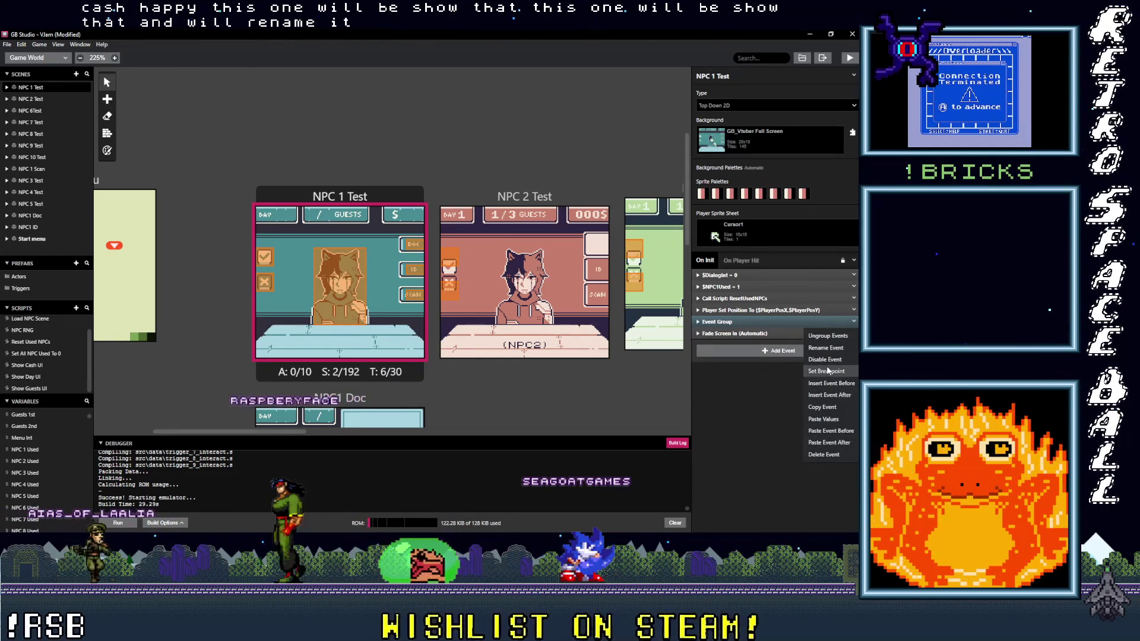
left_click(827, 348)
type("Show UI")
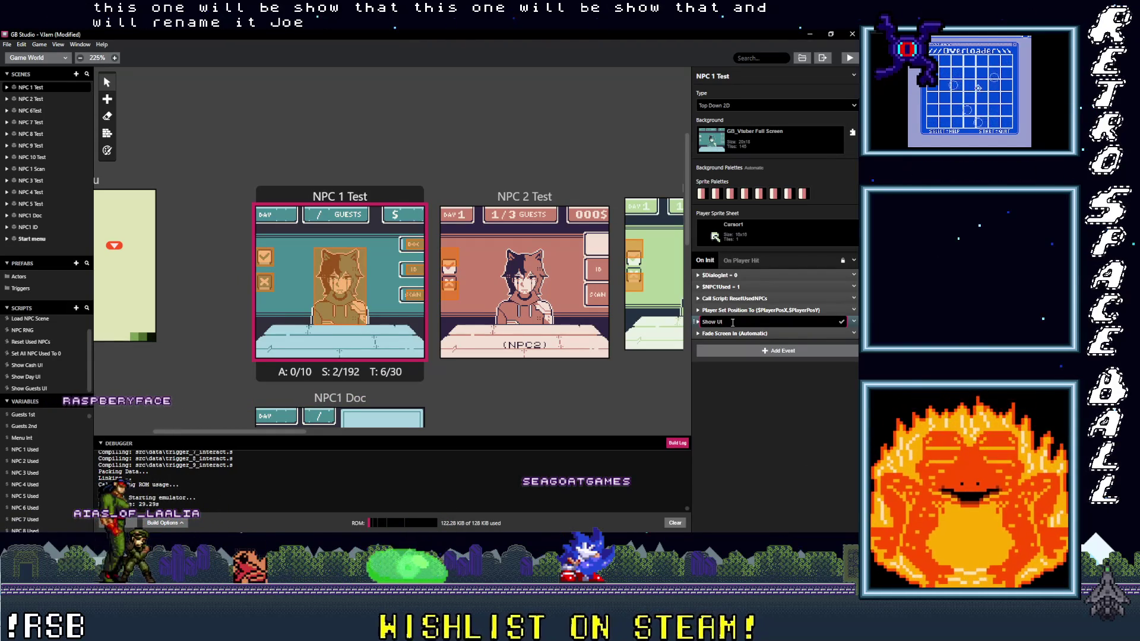
left_click_drag(729, 322, 737, 280)
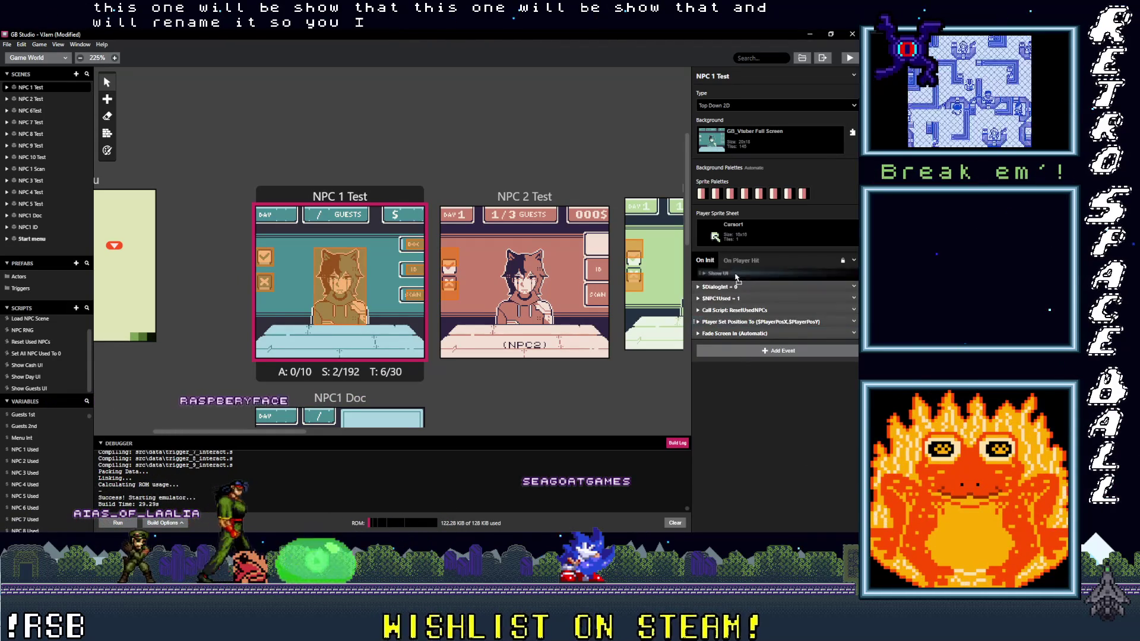
left_click(743, 273)
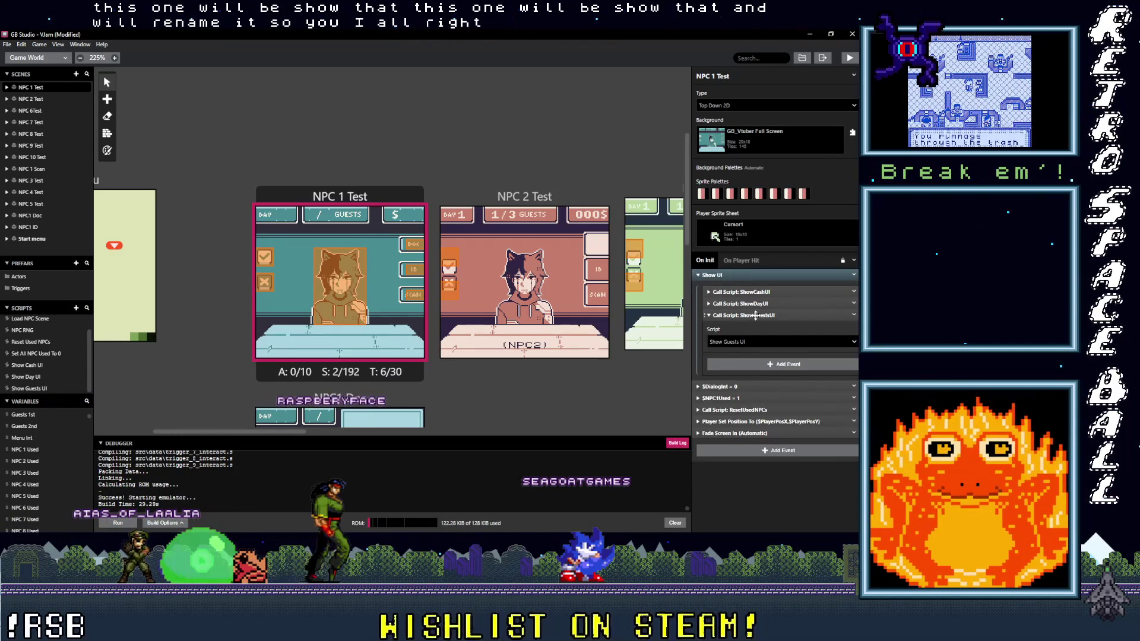
left_click(756, 315)
left_click(747, 277)
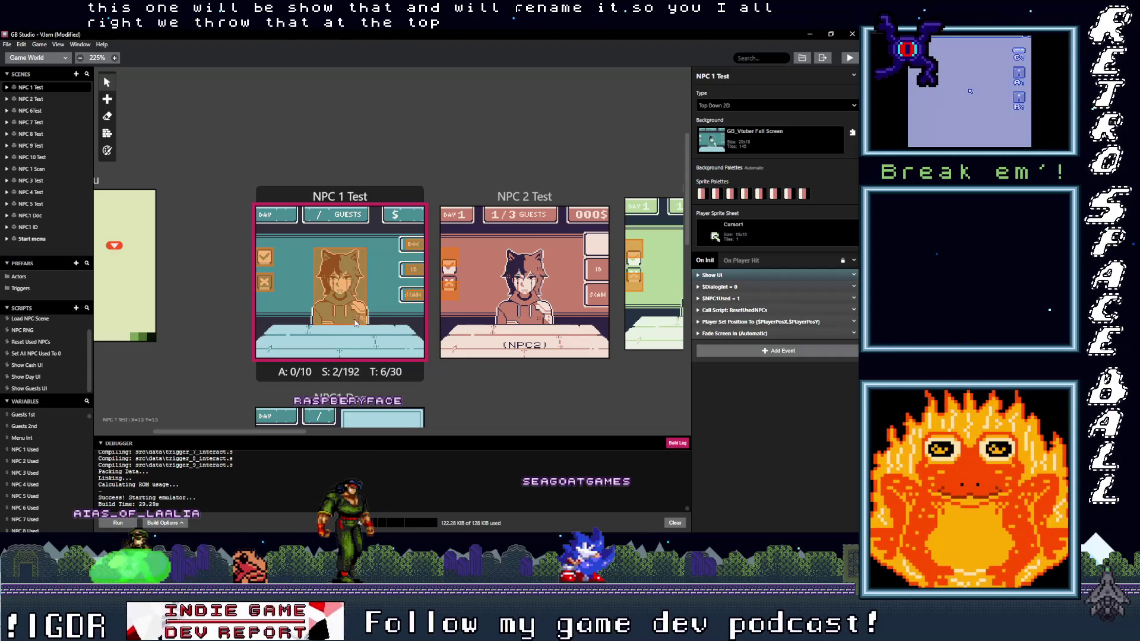
left_click(31, 378)
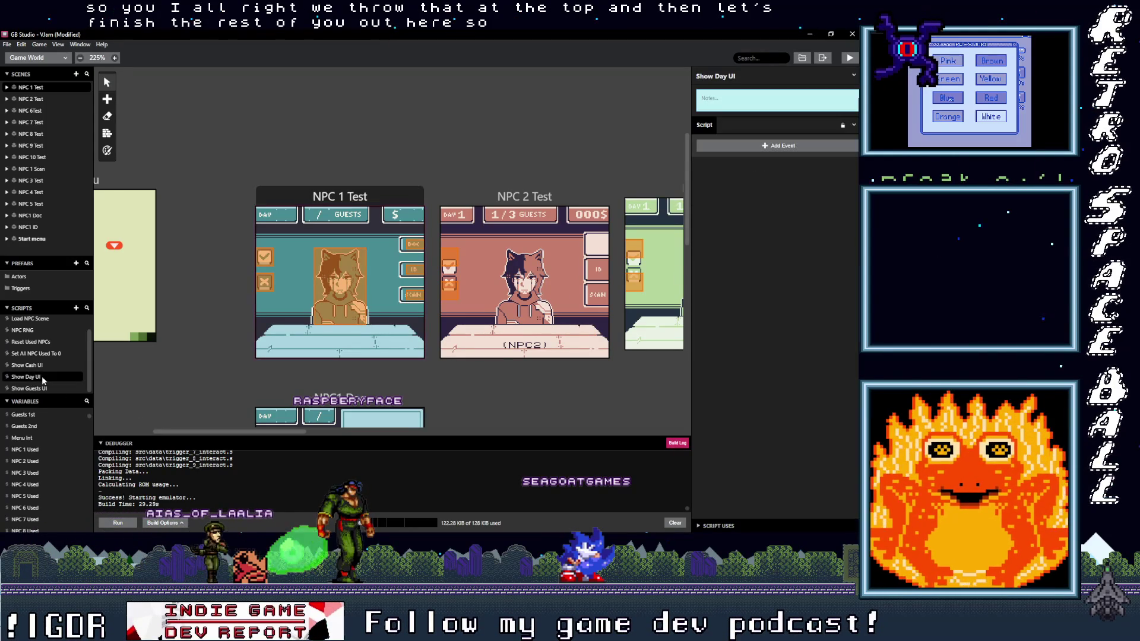
Add a Replace Tile At event to Show Day UI and paste a copy below it.
left_click(760, 147)
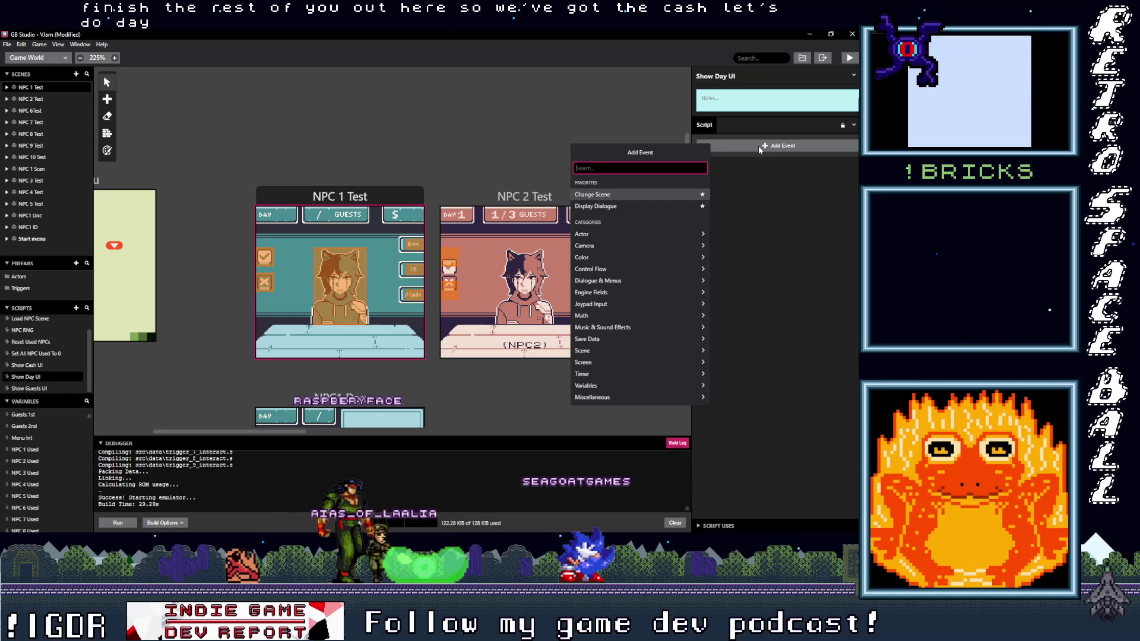
type("tile")
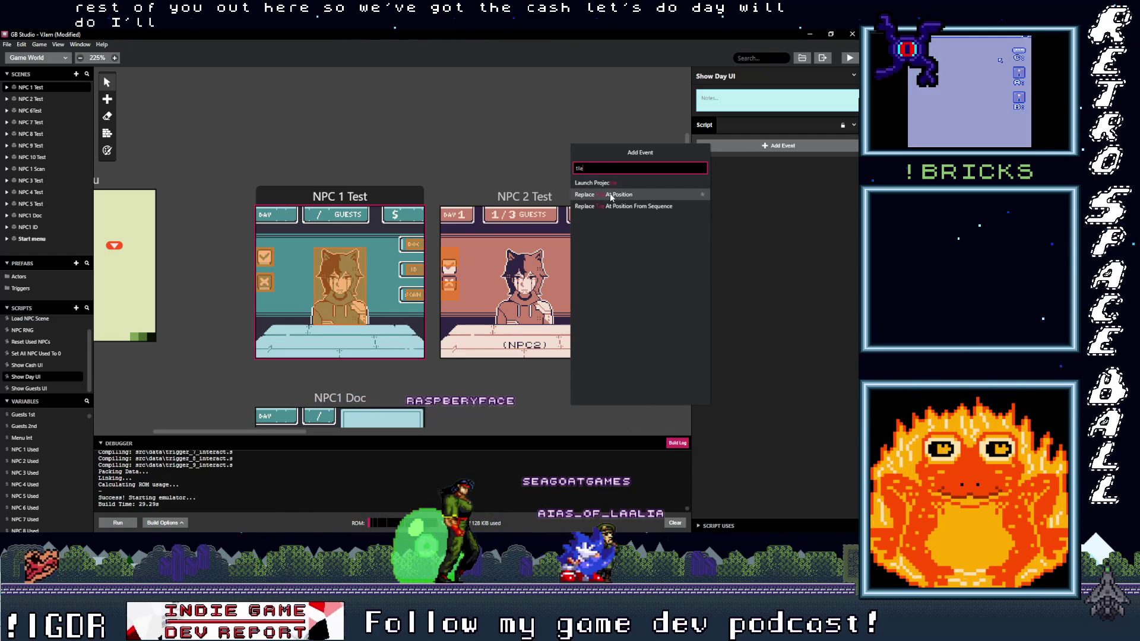
left_click(610, 196)
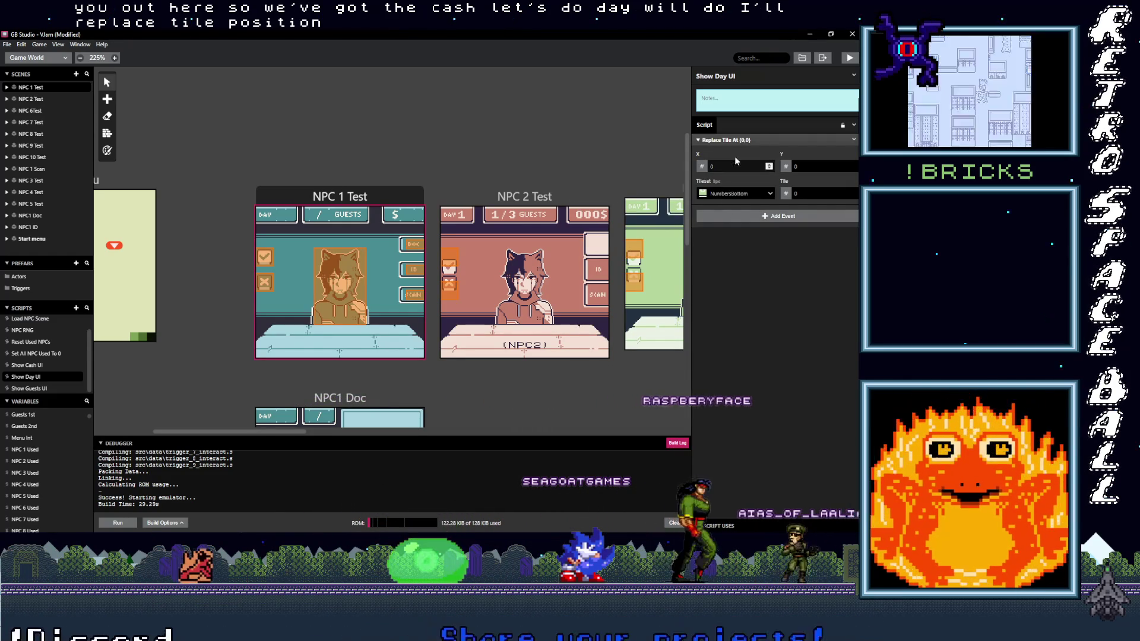
left_click(854, 141)
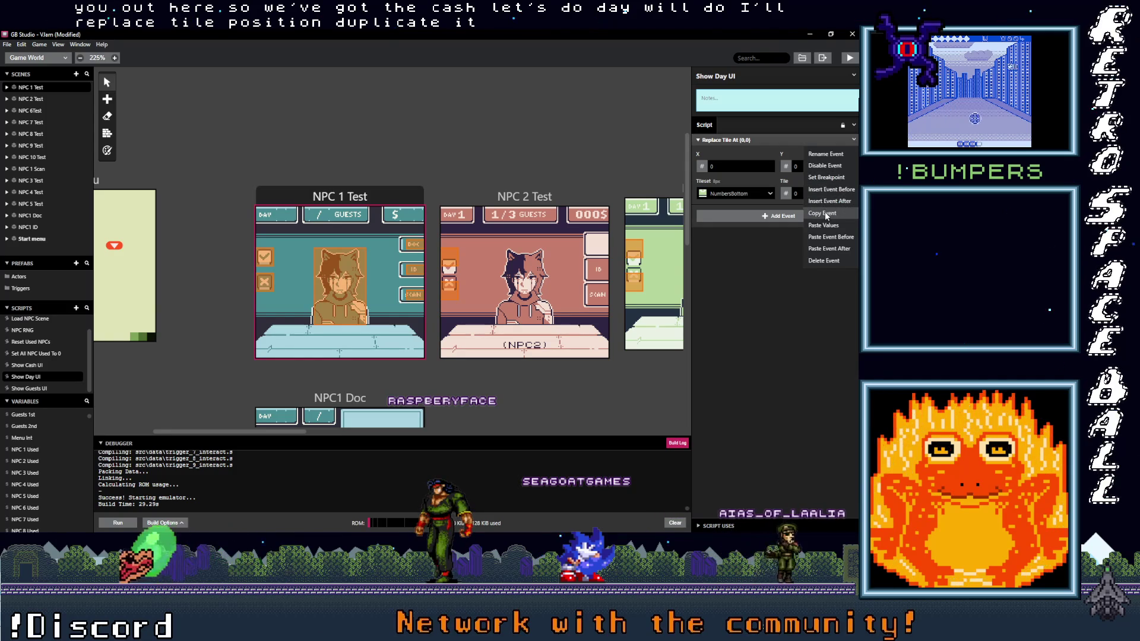
left_click(766, 246)
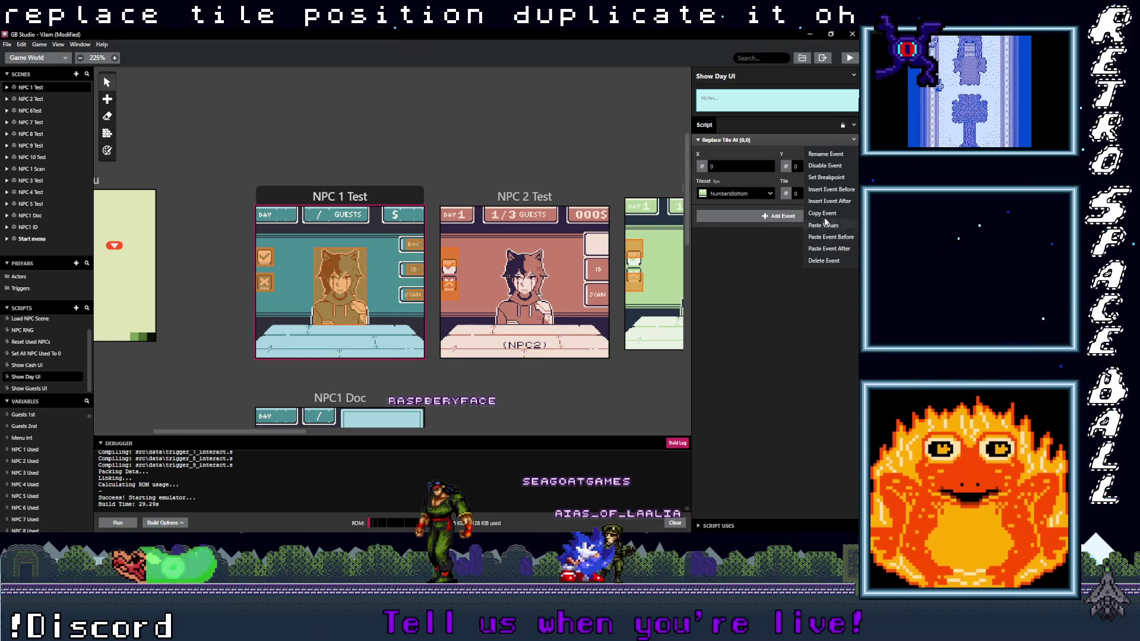
key("alt")
left_click(757, 216)
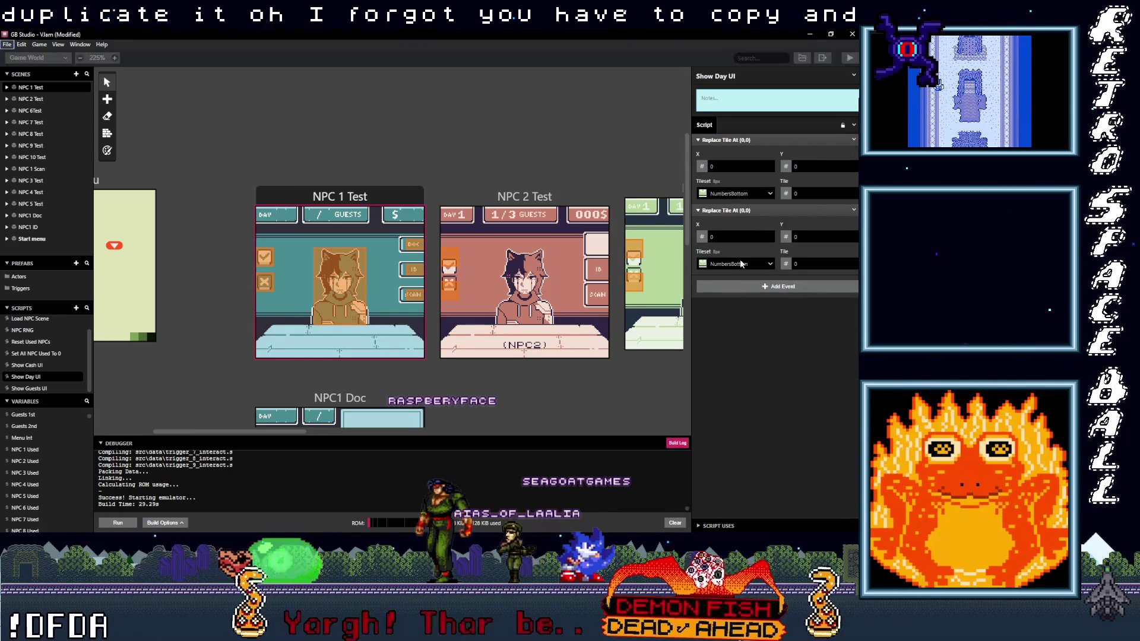
Give the first Replace Tile event the NumbersTop tileset and a tile from variable $Days 10s.
left_click(742, 193)
left_click(722, 224)
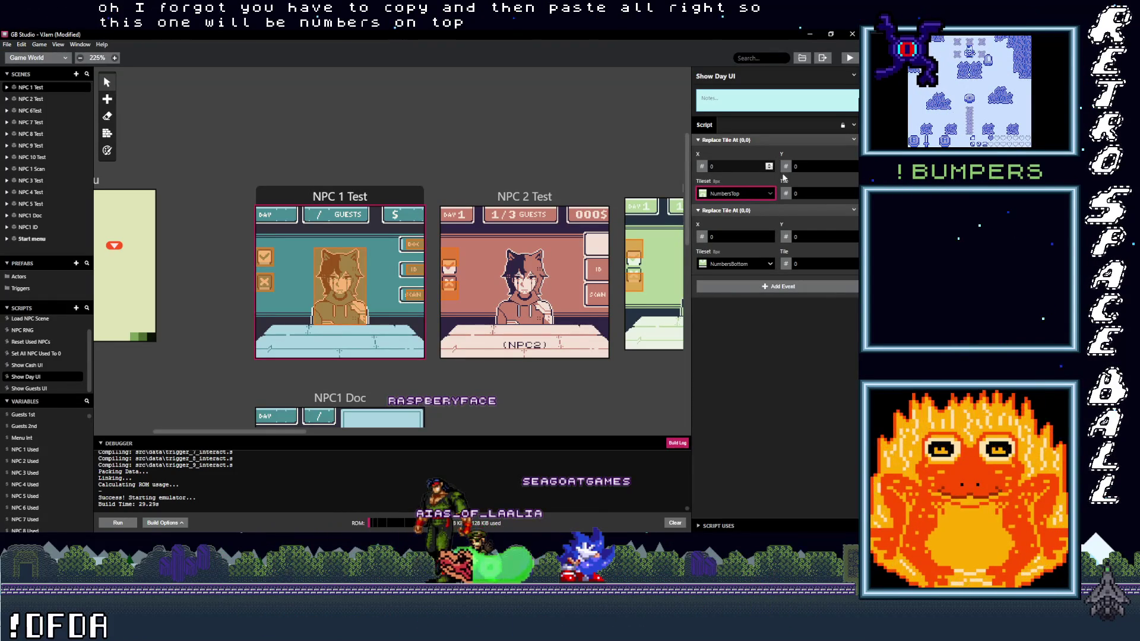
left_click(787, 194)
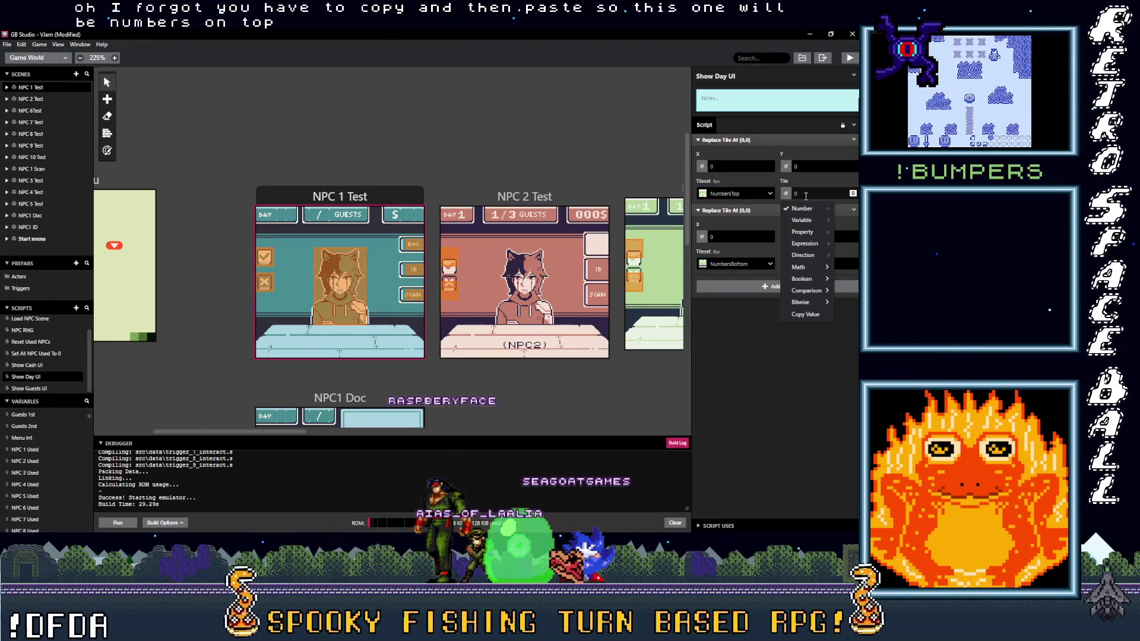
left_click(802, 220)
type("da")
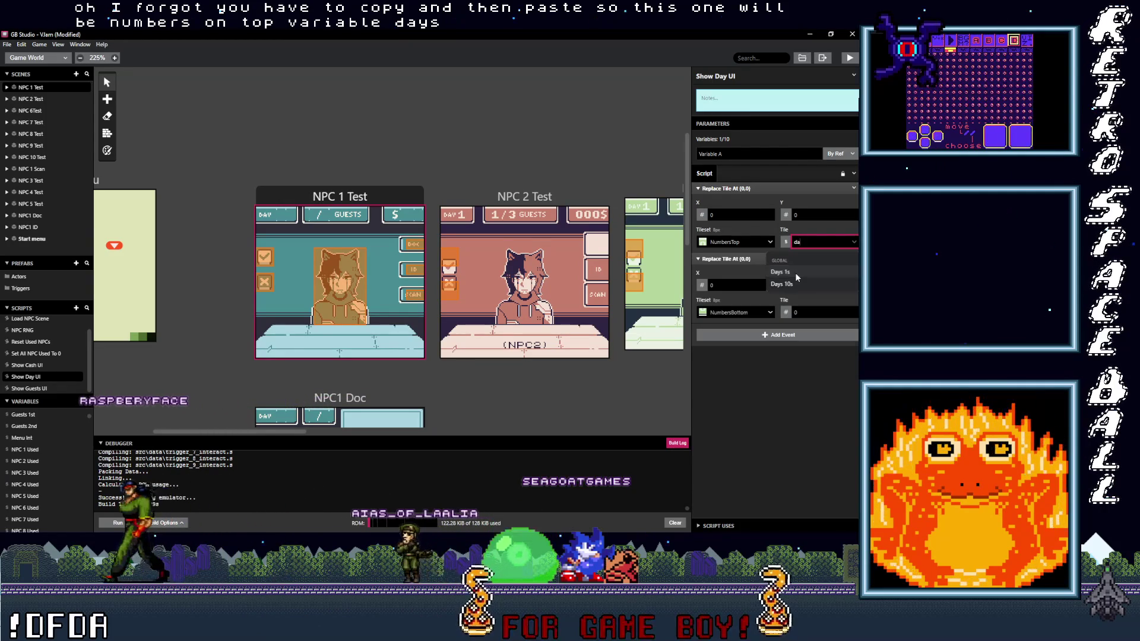
left_click(795, 272)
left_click(815, 195)
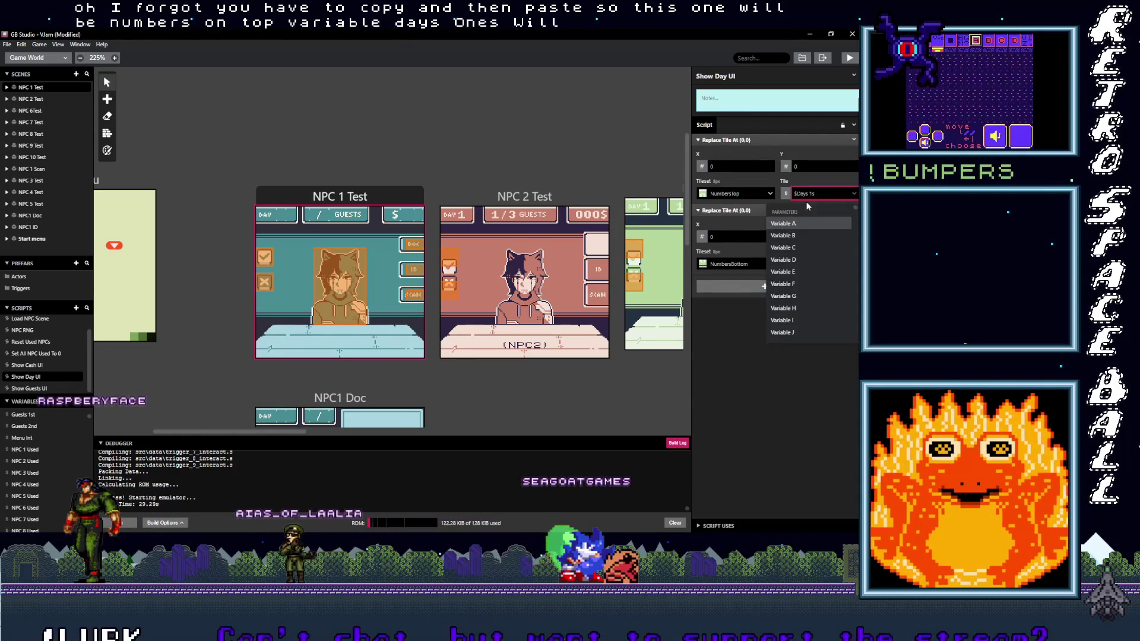
type("f")
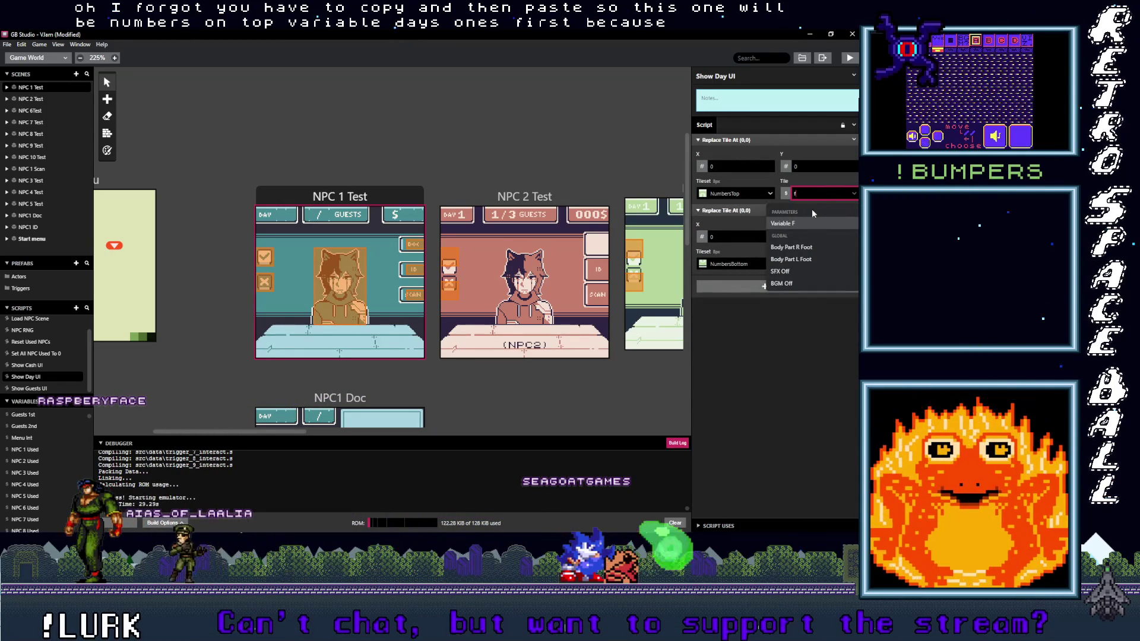
key("BackSpace")
type("da")
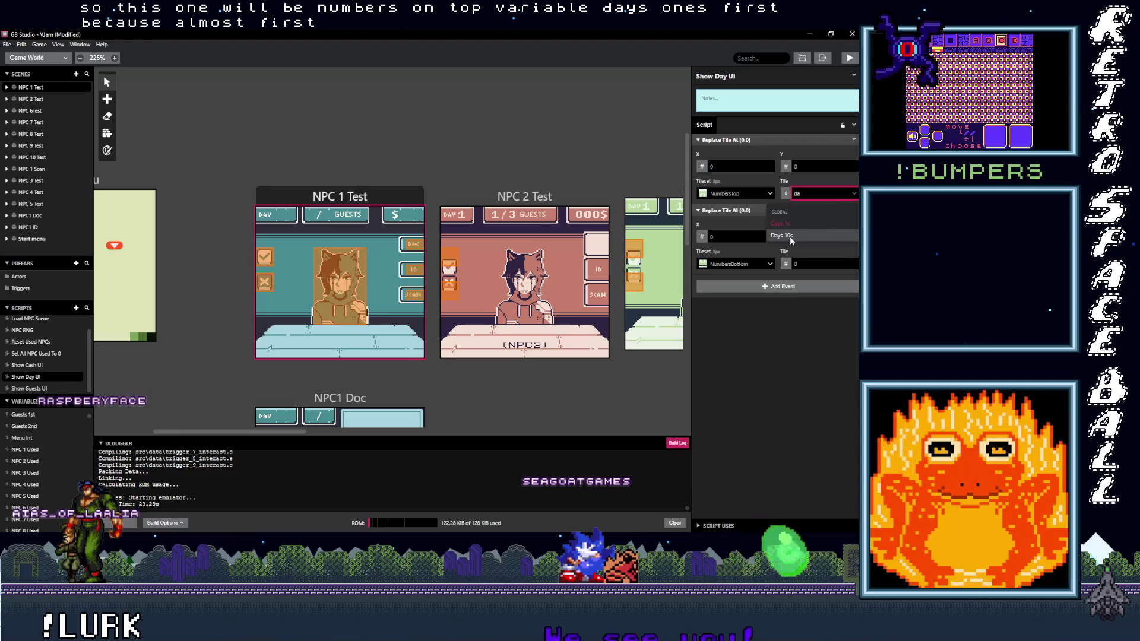
left_click(781, 236)
Set the second Replace Tile event's tile to variable $Days 10s.
left_click(787, 264)
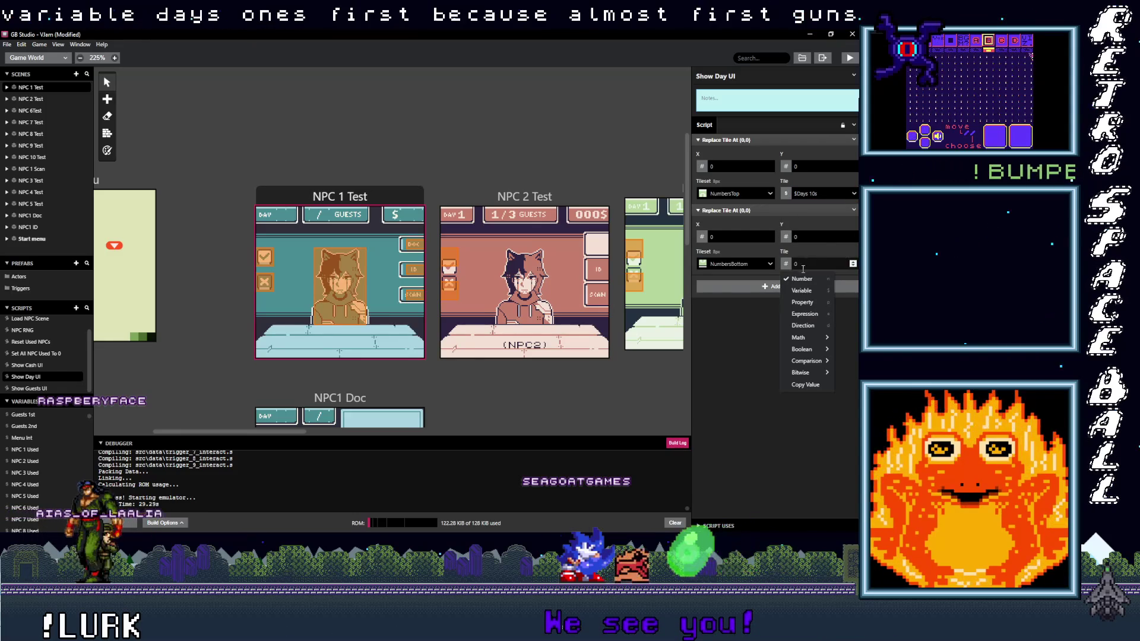
left_click(802, 291)
left_click(811, 313)
type("da")
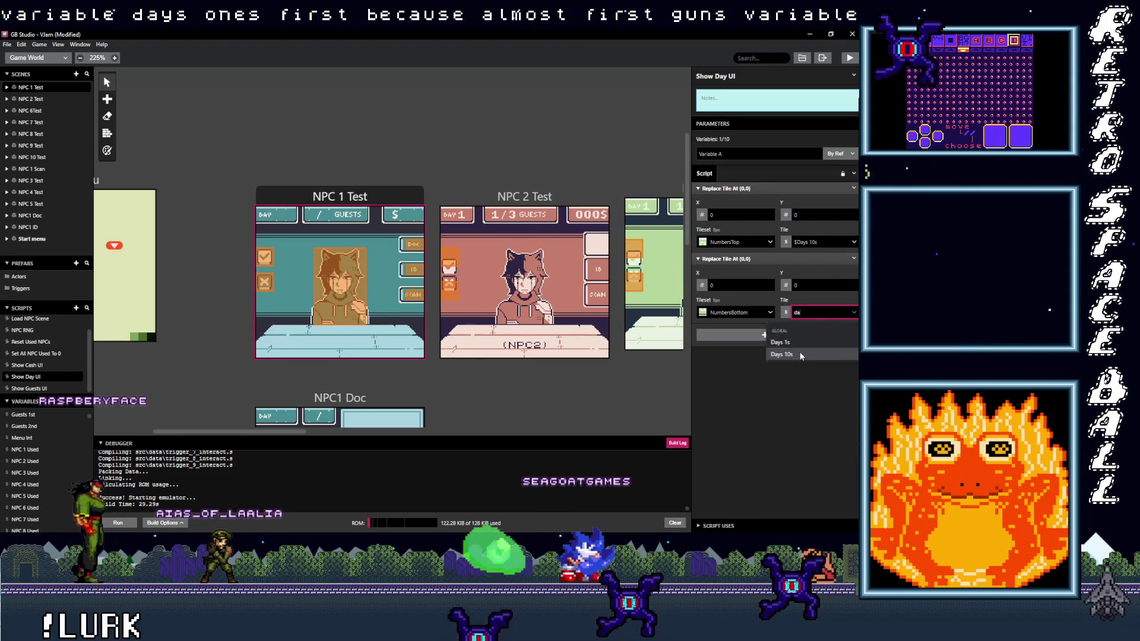
left_click(790, 355)
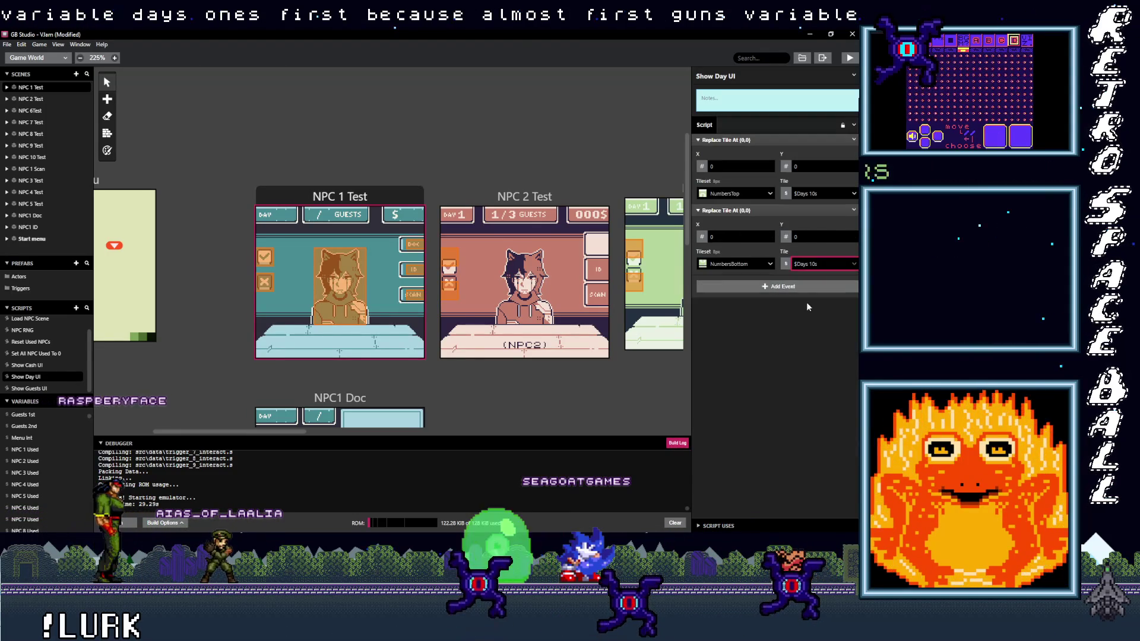
left_click(742, 140)
left_click(754, 152)
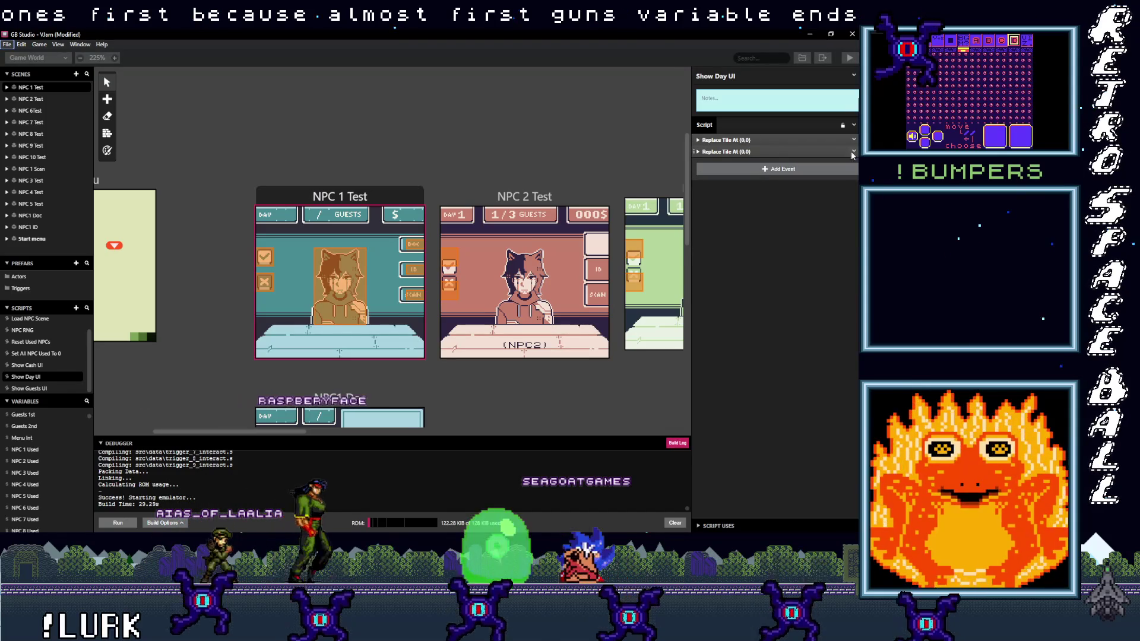
Set the X position of the two Days 10s Replace Tile events to 2.
left_click(786, 141)
left_click(784, 210)
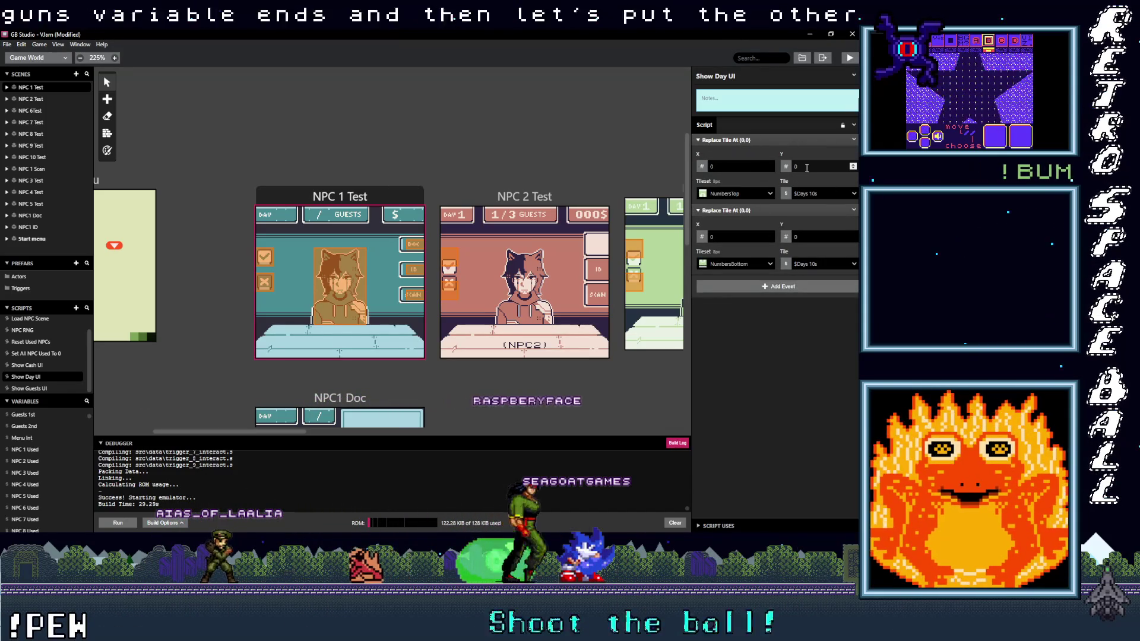
type("1")
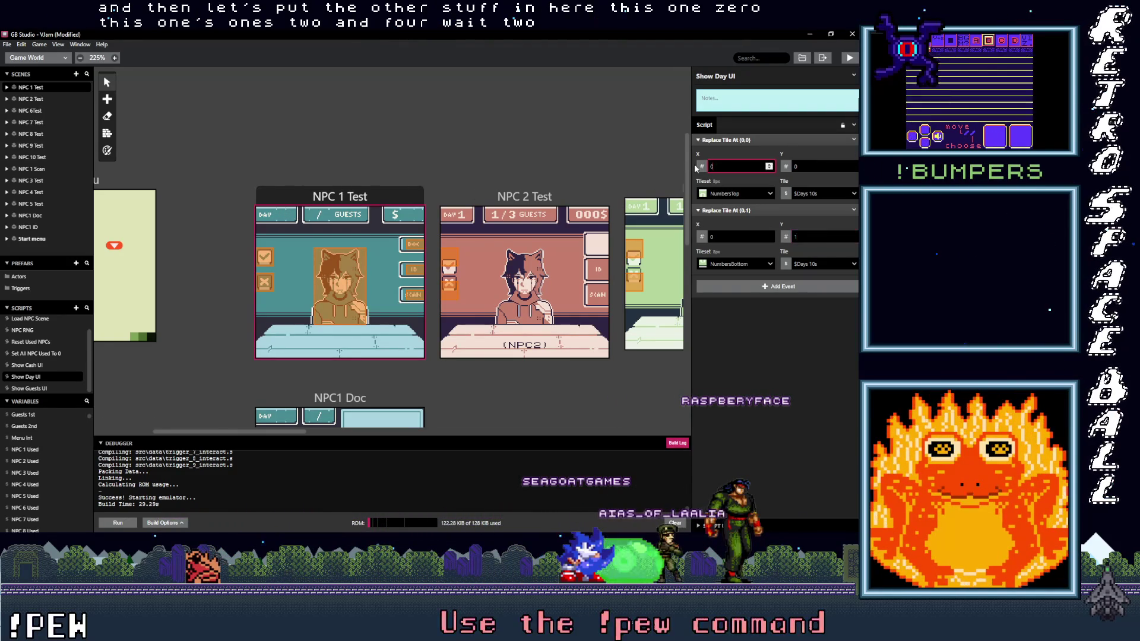
double_click(720, 236)
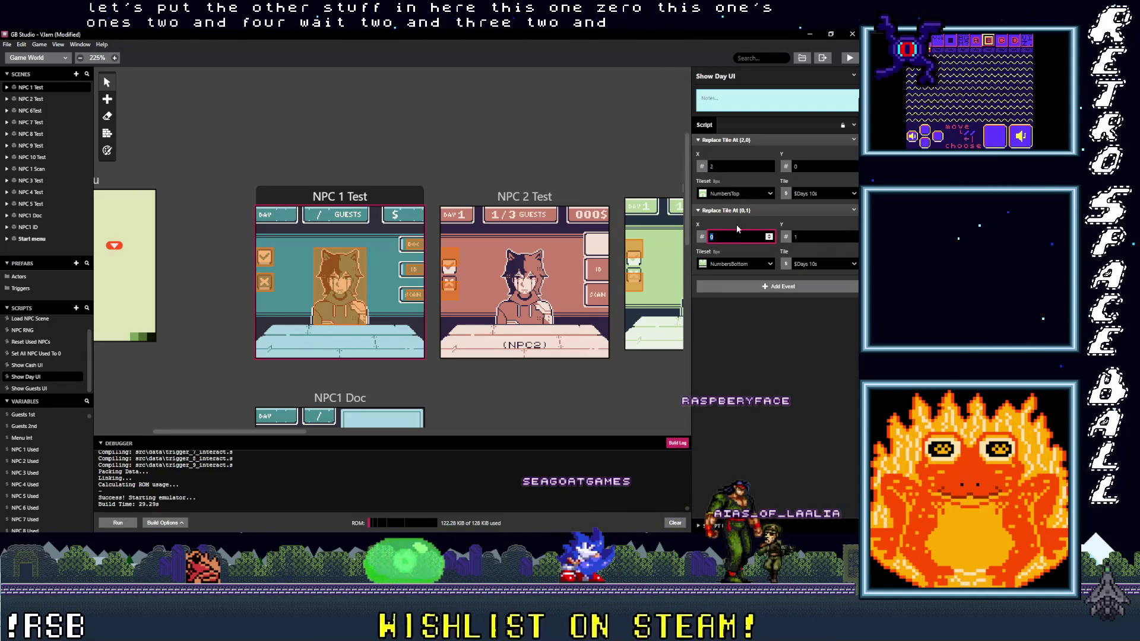
type("2")
left_click(724, 140)
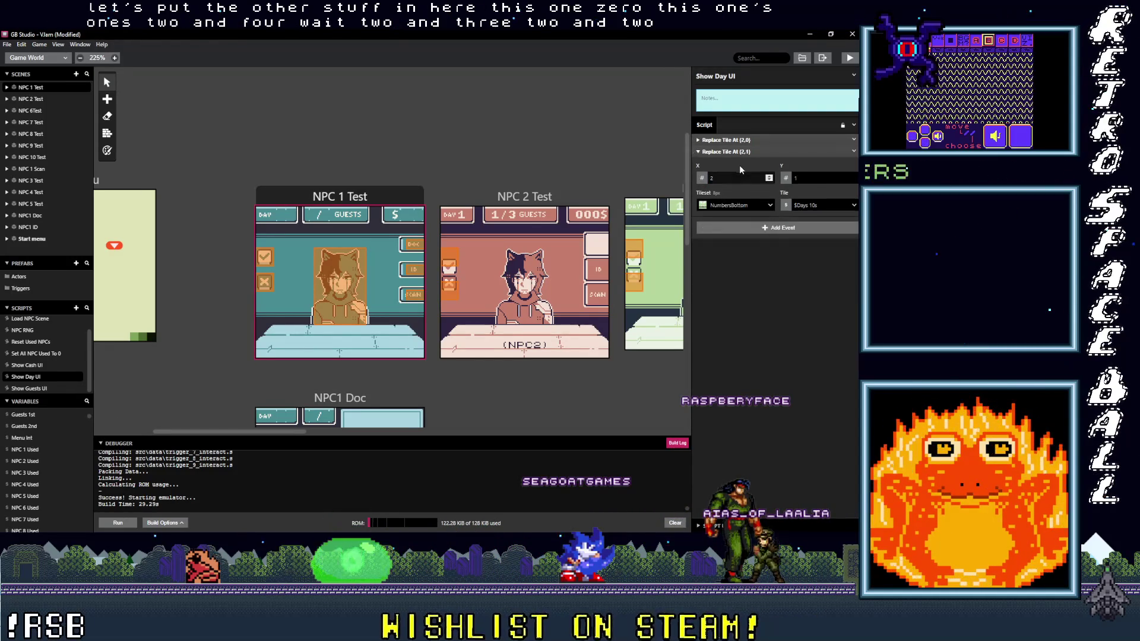
left_click(826, 152)
Paste two copies of the Replace Tile events and set their X position to 3.
left_click(822, 224)
left_click(765, 170, "alt")
left_click(760, 180, "alt")
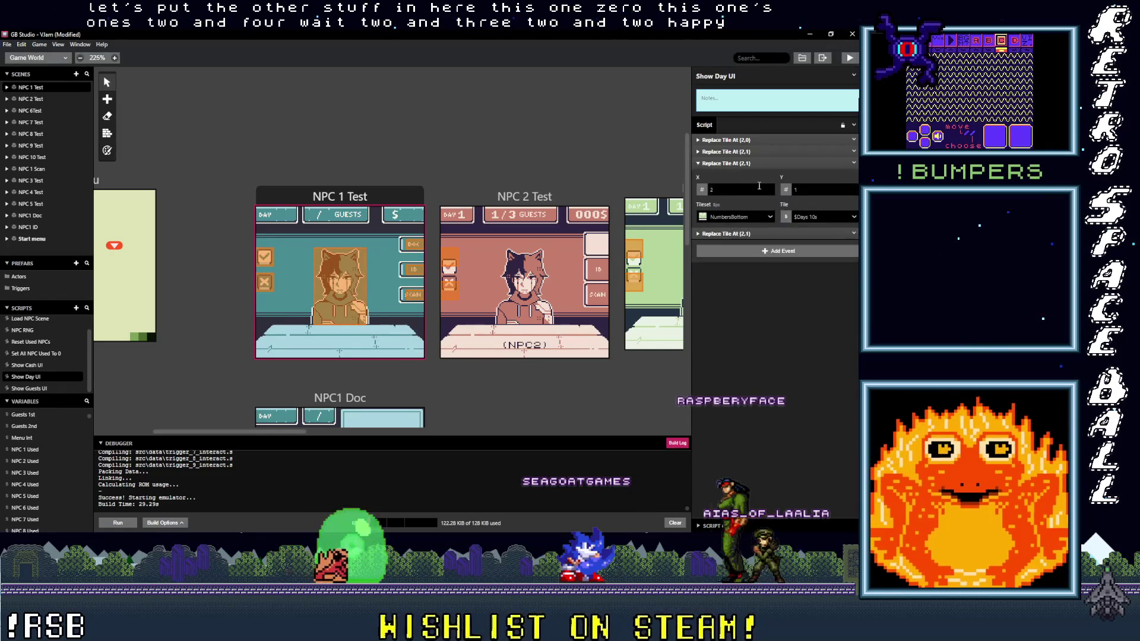
double_click(724, 188)
type("3")
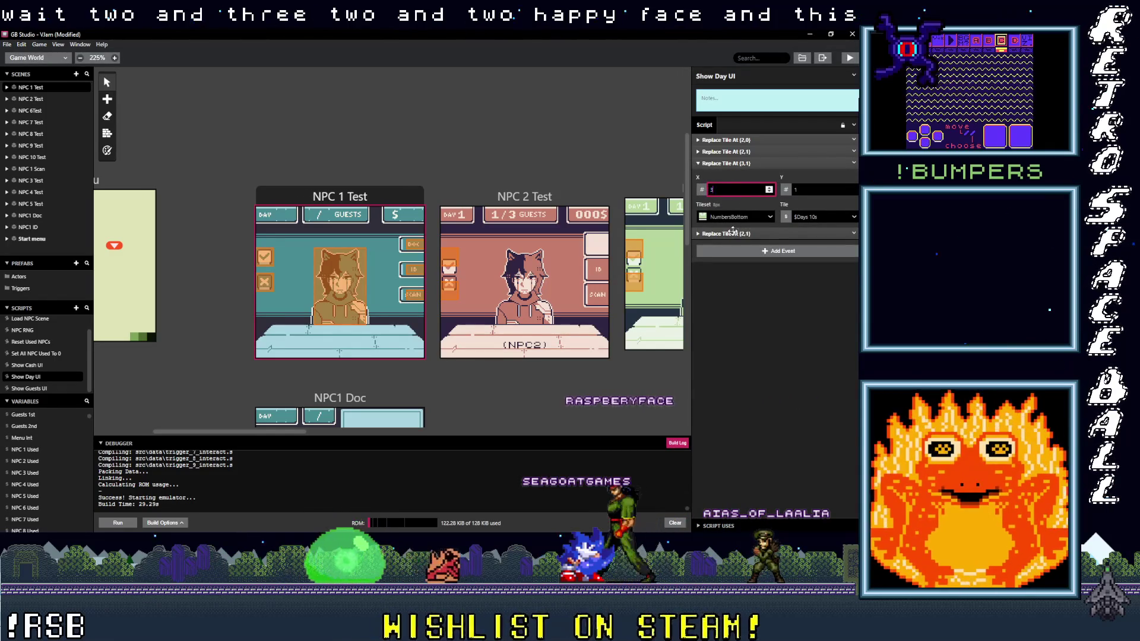
left_click(726, 238)
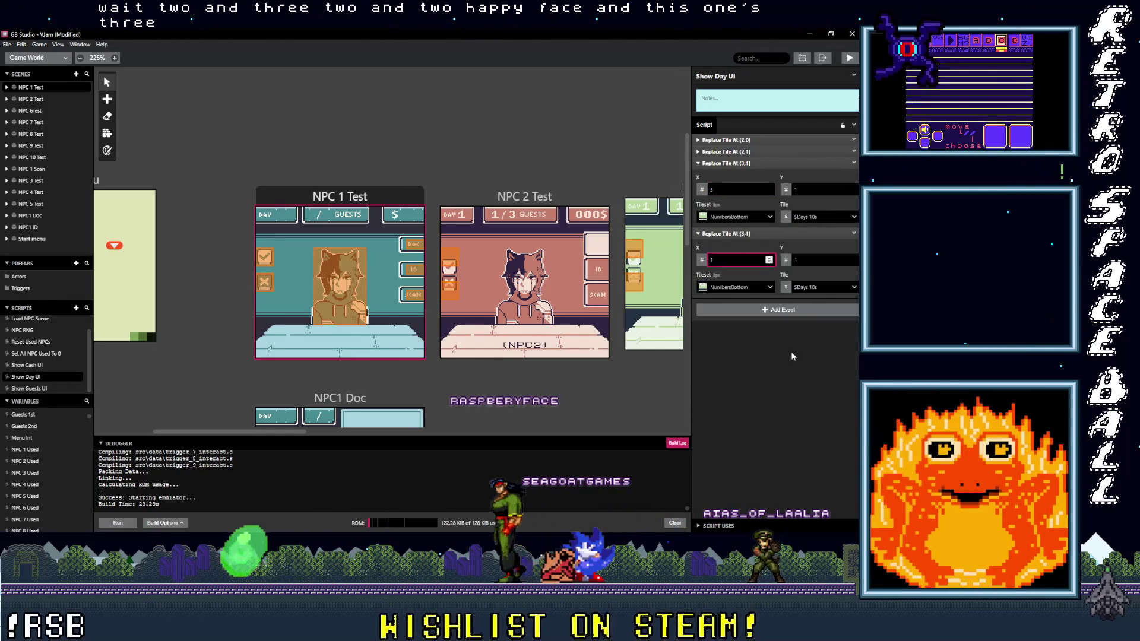
Set both (3,1) events' tiles to $Days 1s, then move on to the Show Guests UI script.
left_click(811, 218)
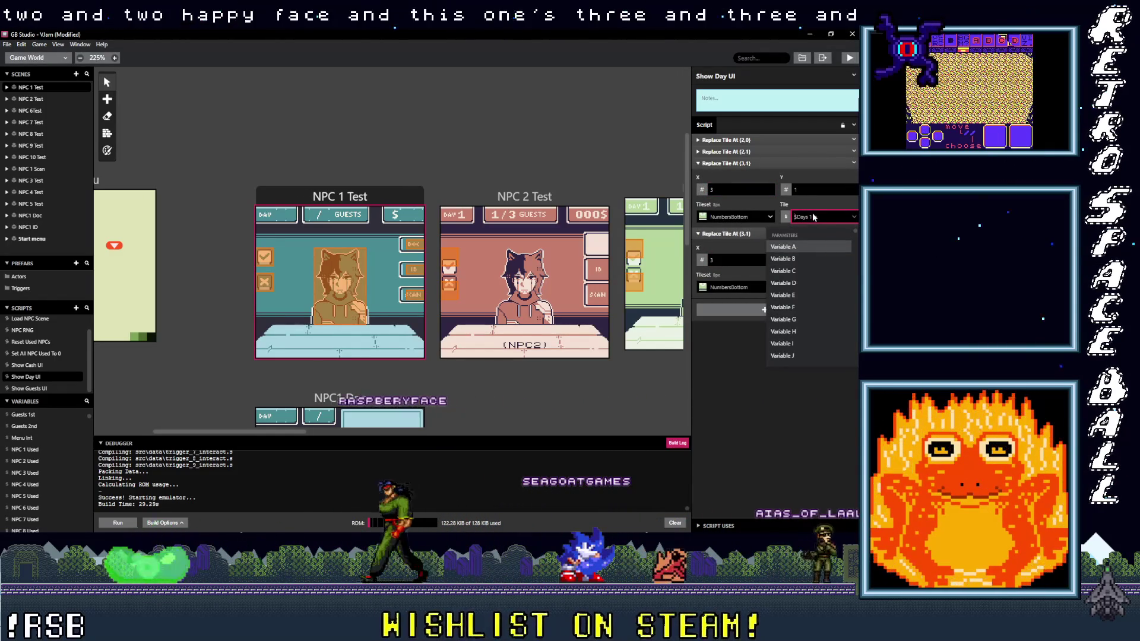
type("day")
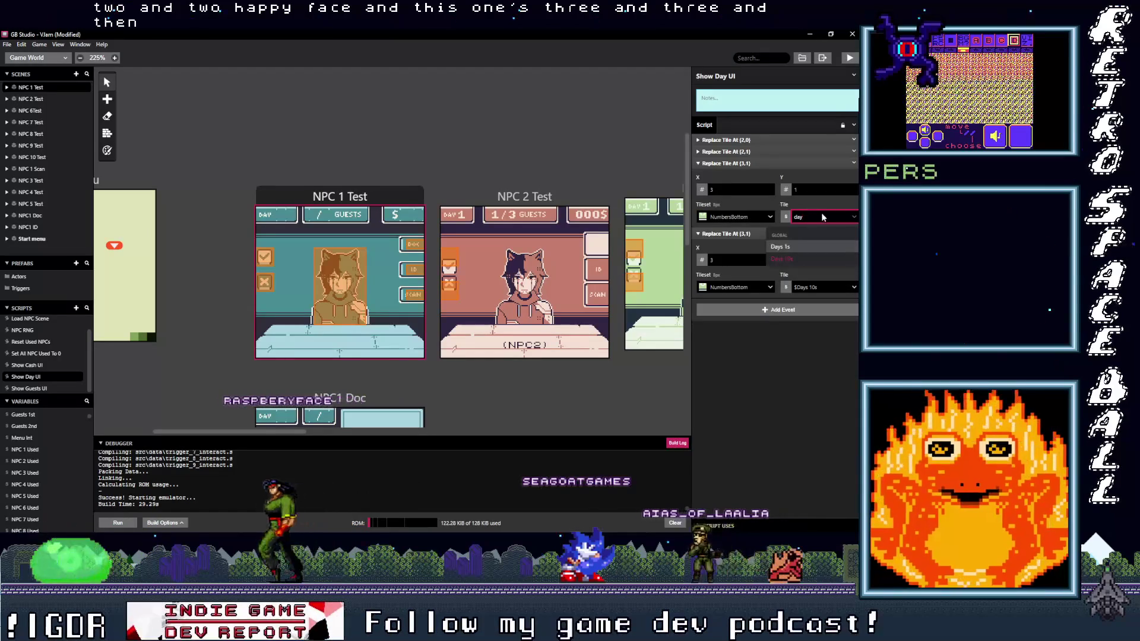
left_click(785, 247)
left_click(824, 288)
type("da")
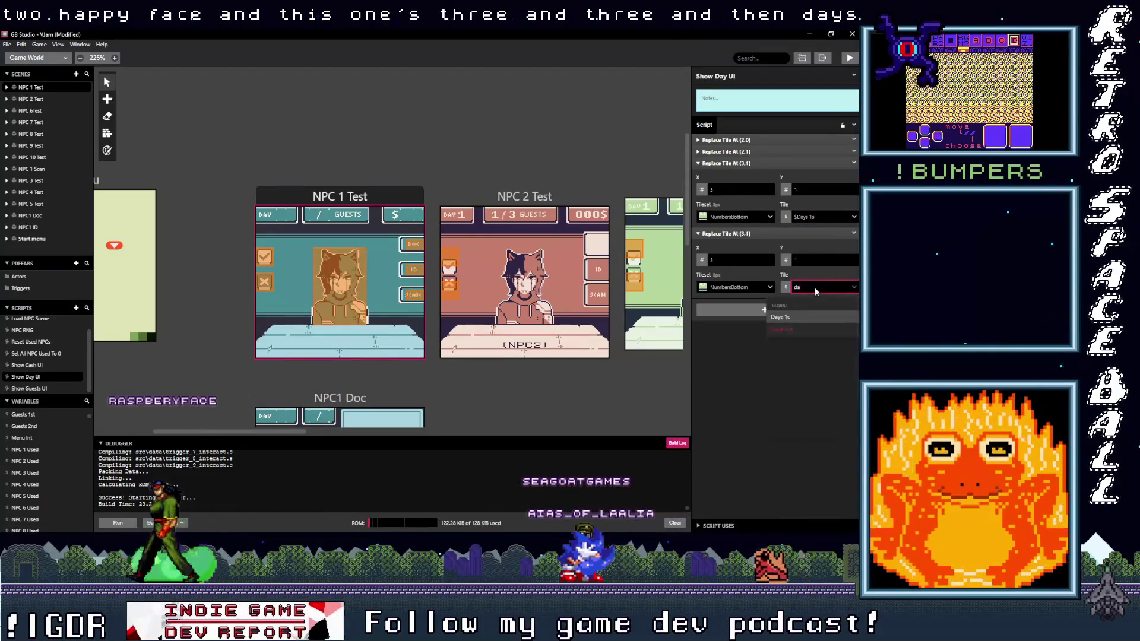
left_click(781, 317)
left_click(725, 233)
left_click(726, 163)
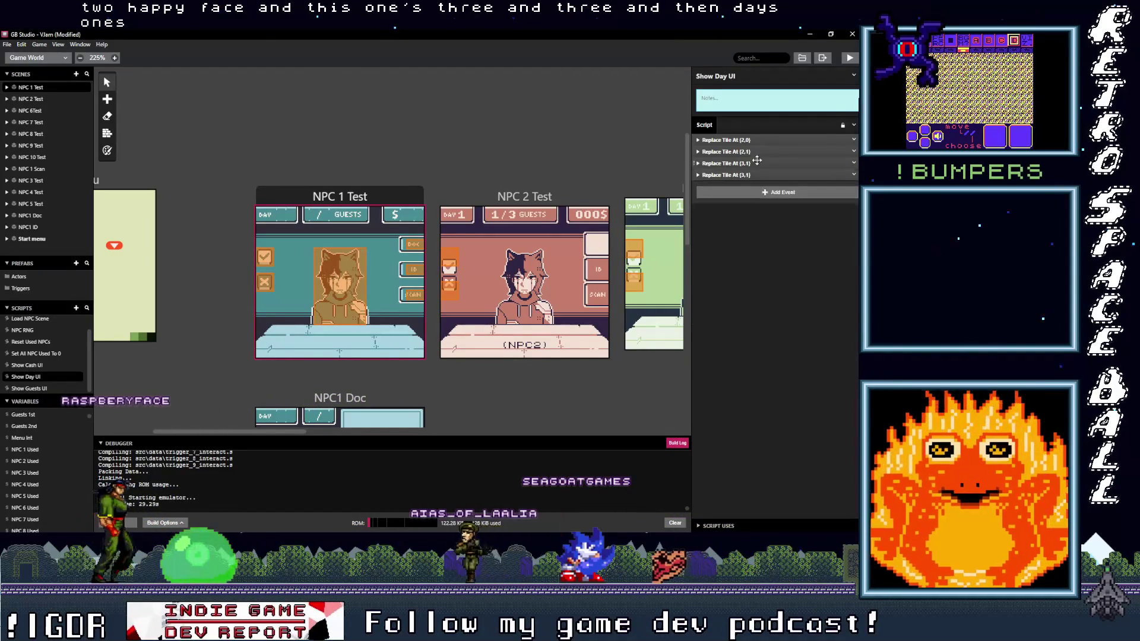
left_click(26, 389)
left_click(742, 146)
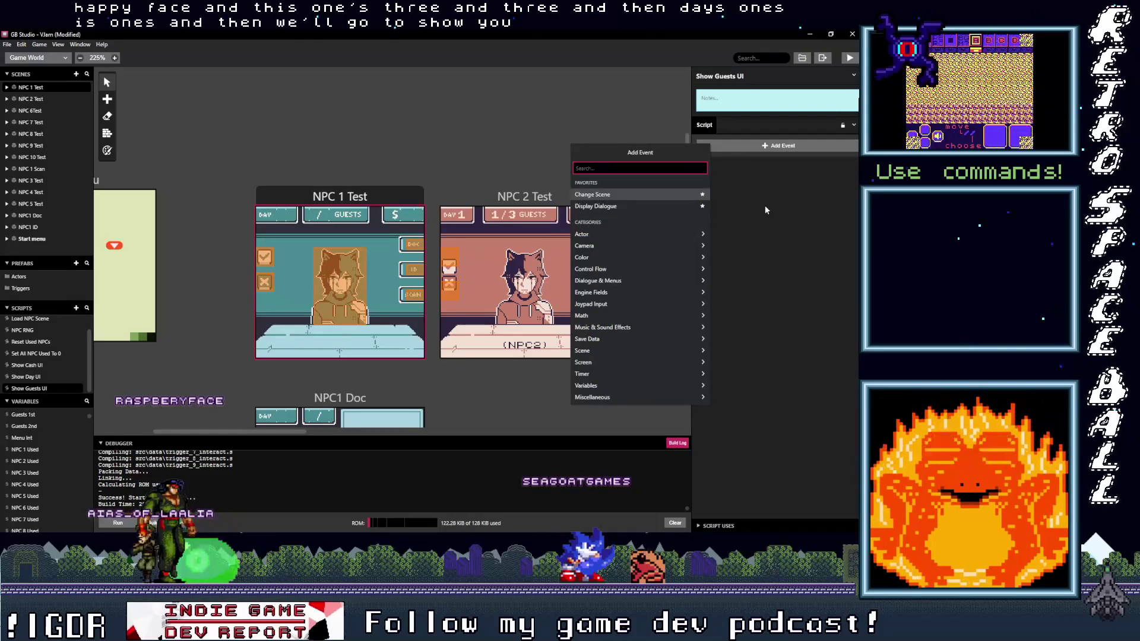
Add a NumbersTop Replace Tile At Position event and a NumbersBottom duplicate to Show Guests UI.
type("tile")
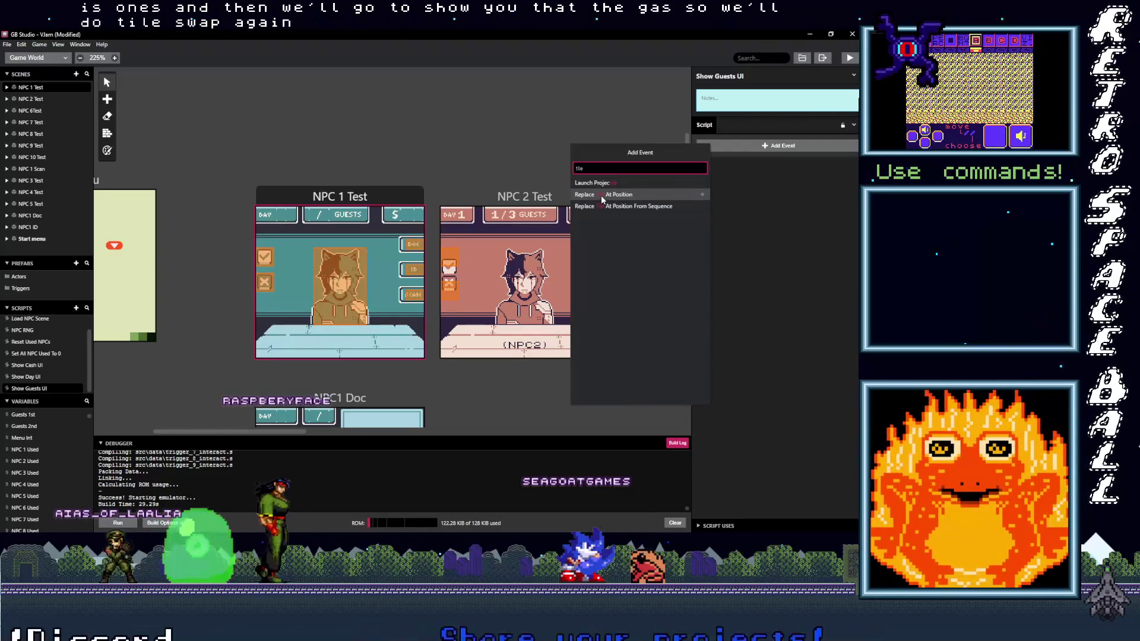
left_click(641, 206)
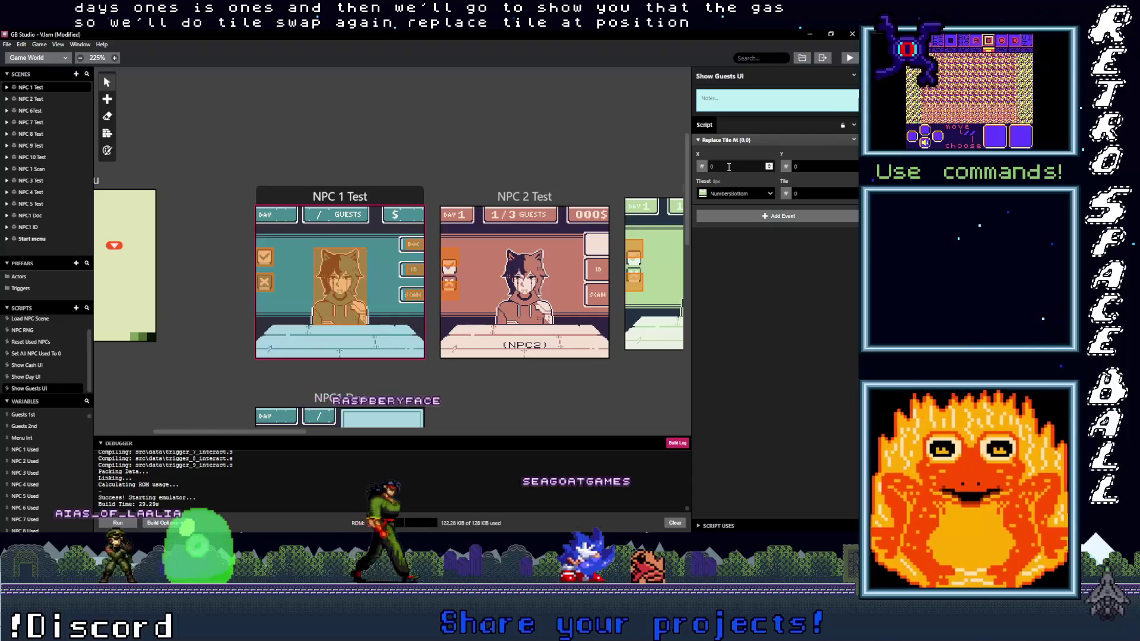
left_click(765, 193)
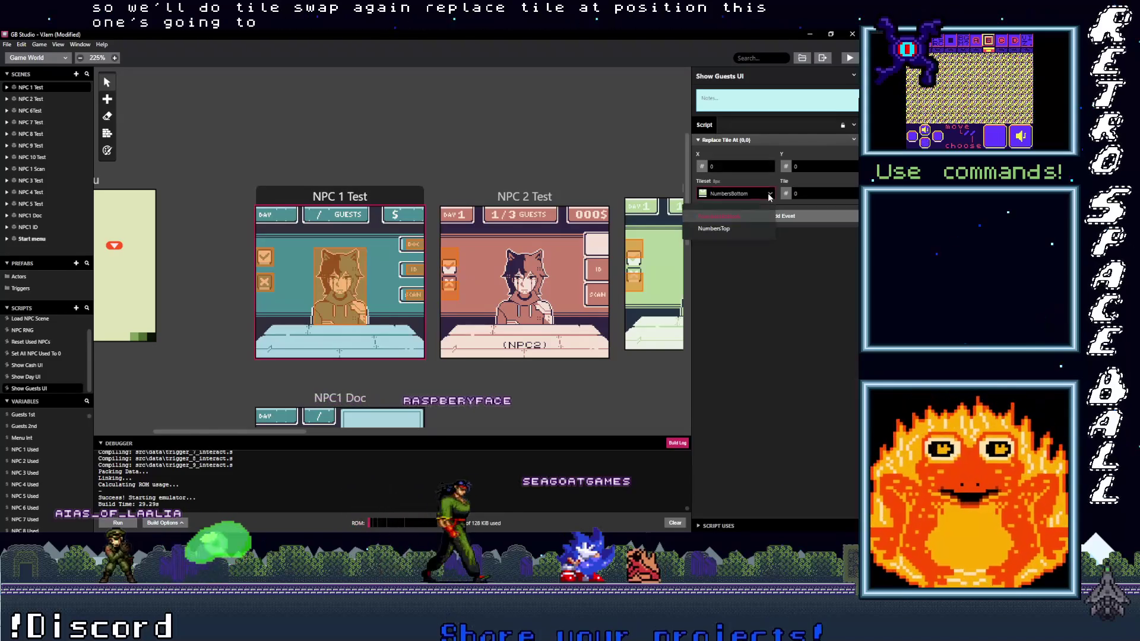
left_click(733, 228)
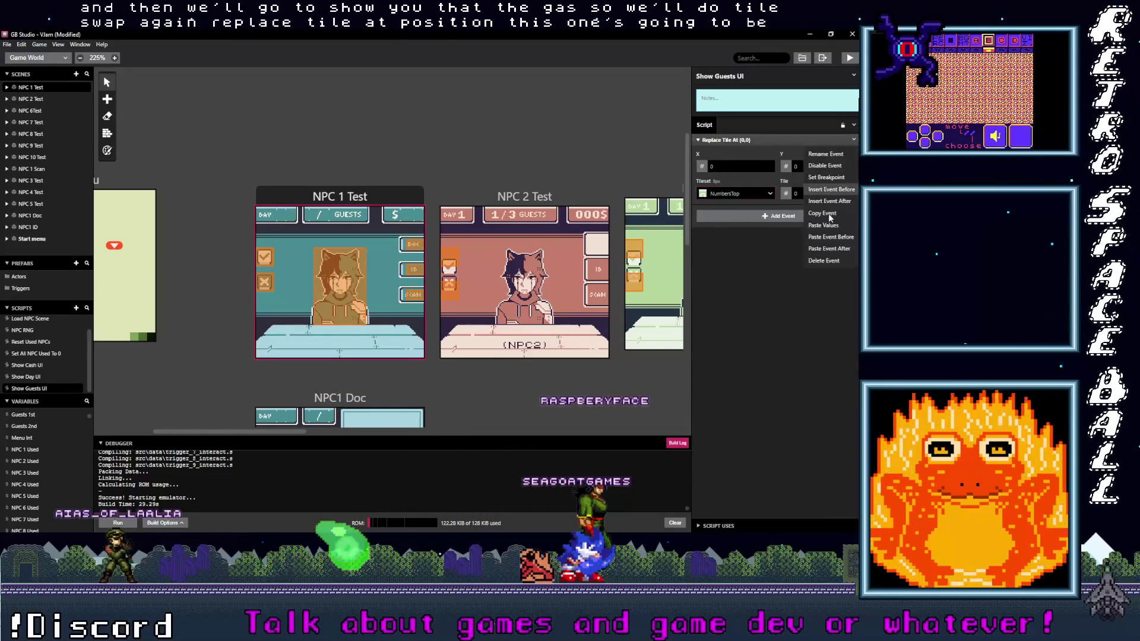
left_click(735, 215, "alt")
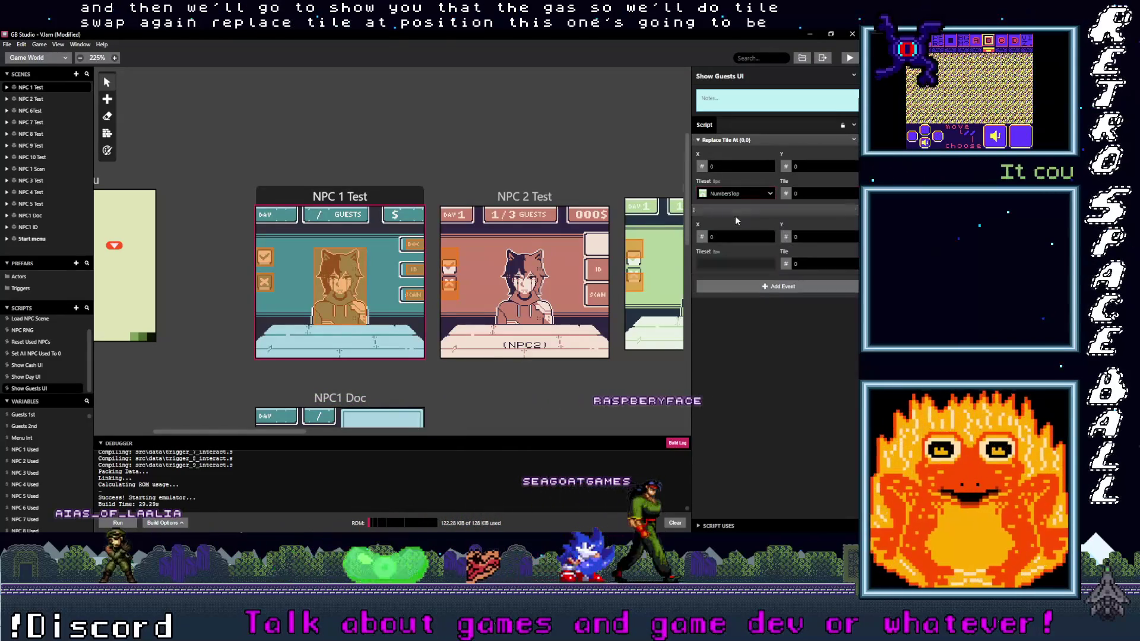
left_click(737, 264)
left_click(733, 287)
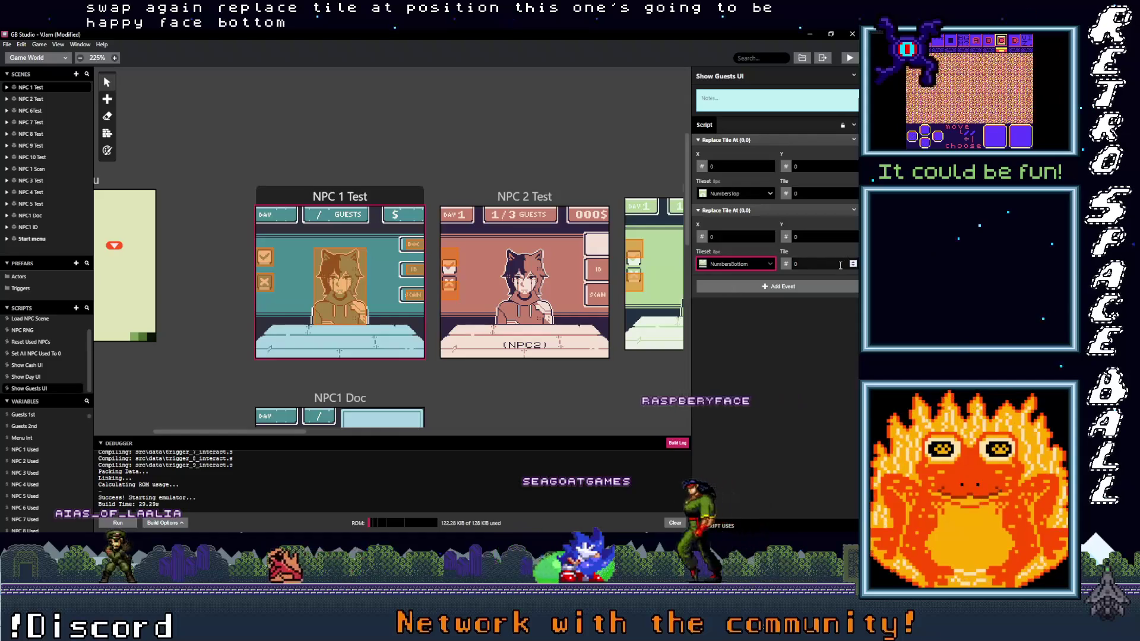
Make the first Replace Tile event's tile come from a variable.
left_click(786, 193)
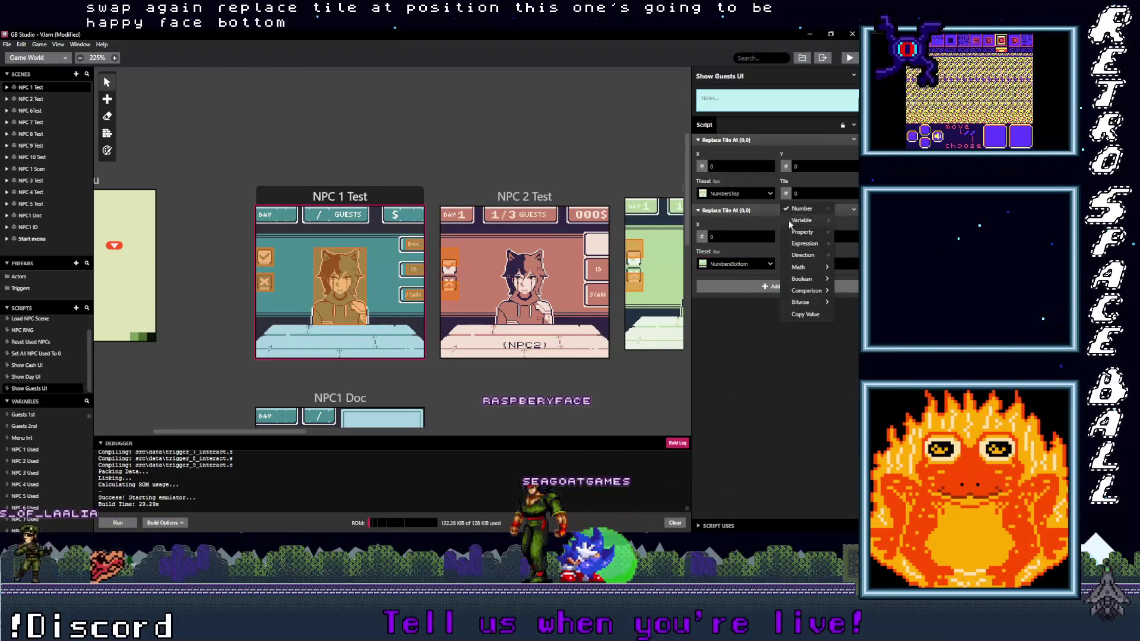
left_click(798, 213)
left_click(814, 243)
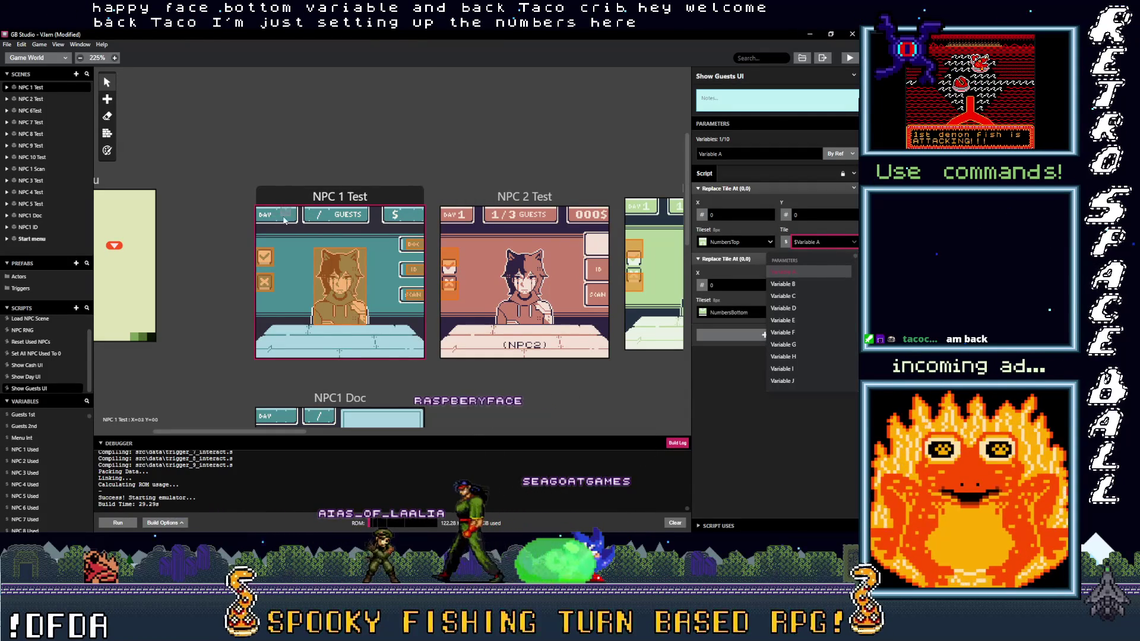
key("alt+Tab")
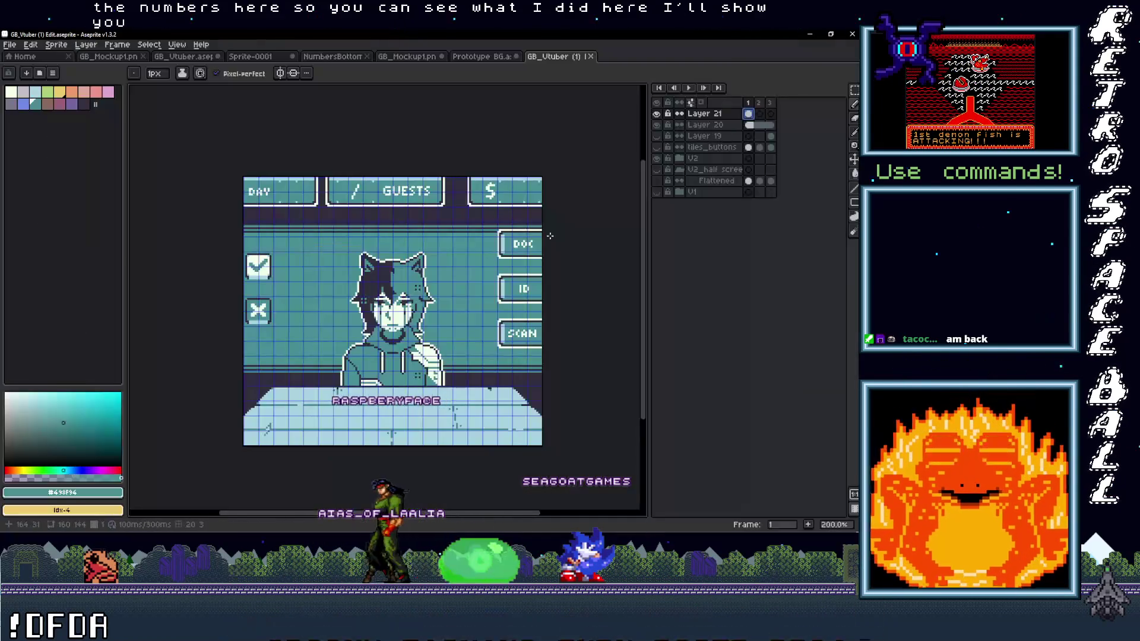
scroll(298, 248, "up", 4)
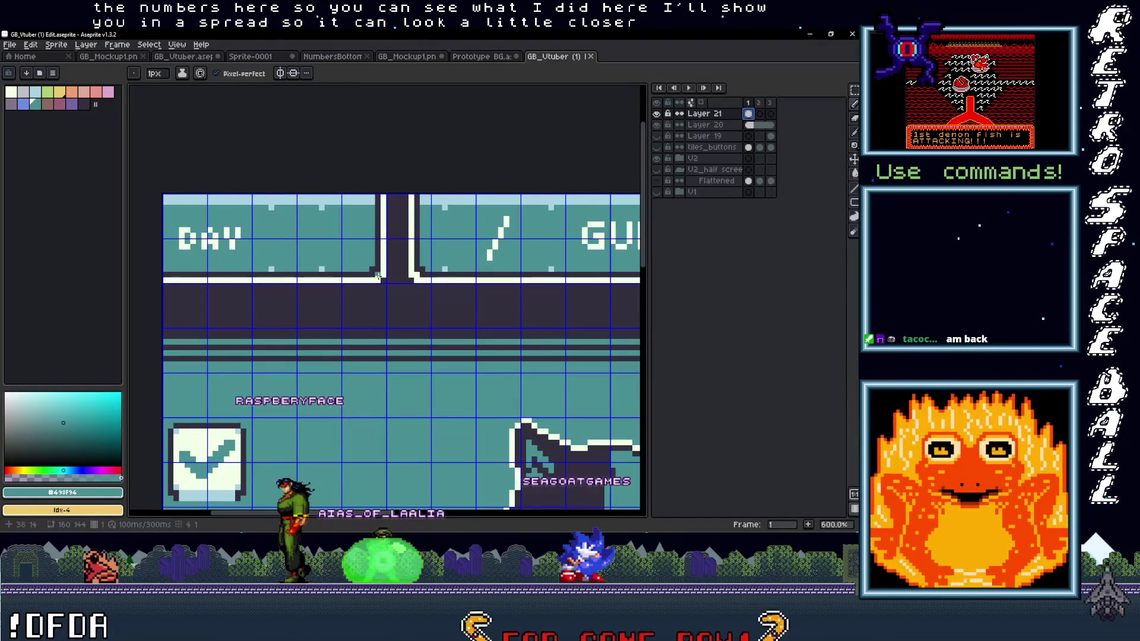
scroll(366, 279, "up", 1)
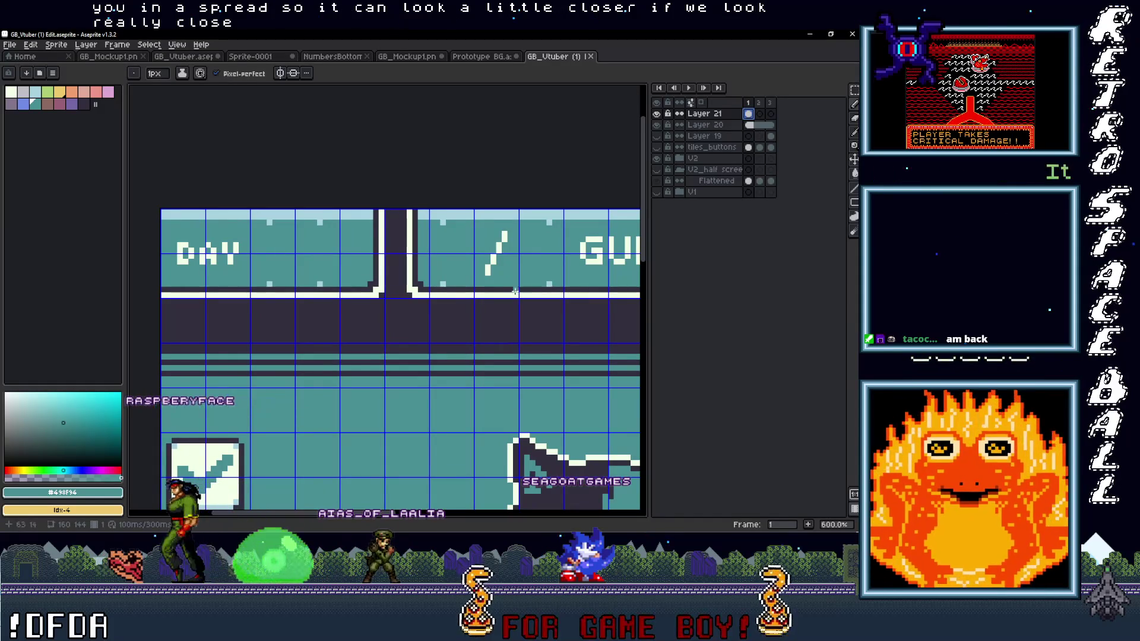
scroll(440, 272, "right", 5)
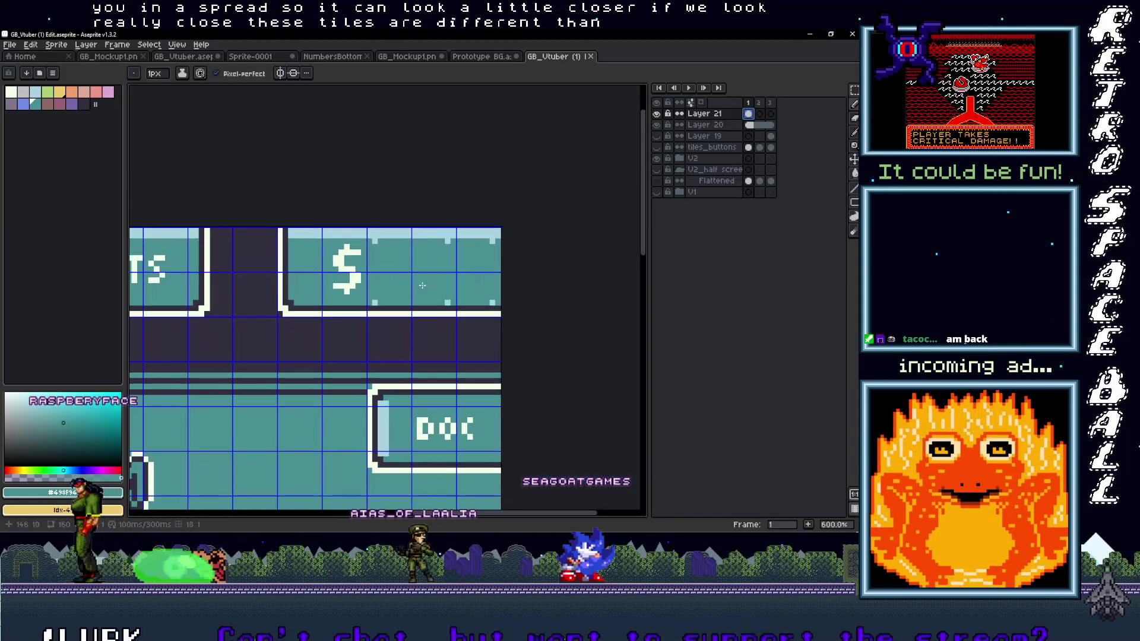
scroll(482, 295, "down", 1)
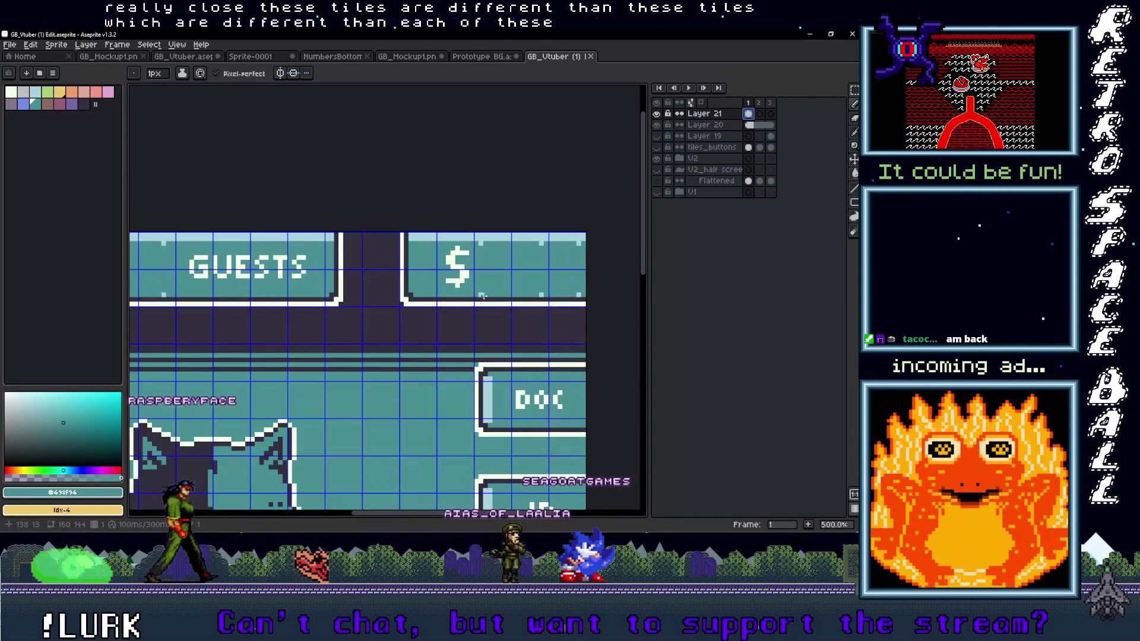
scroll(483, 295, "down", 2)
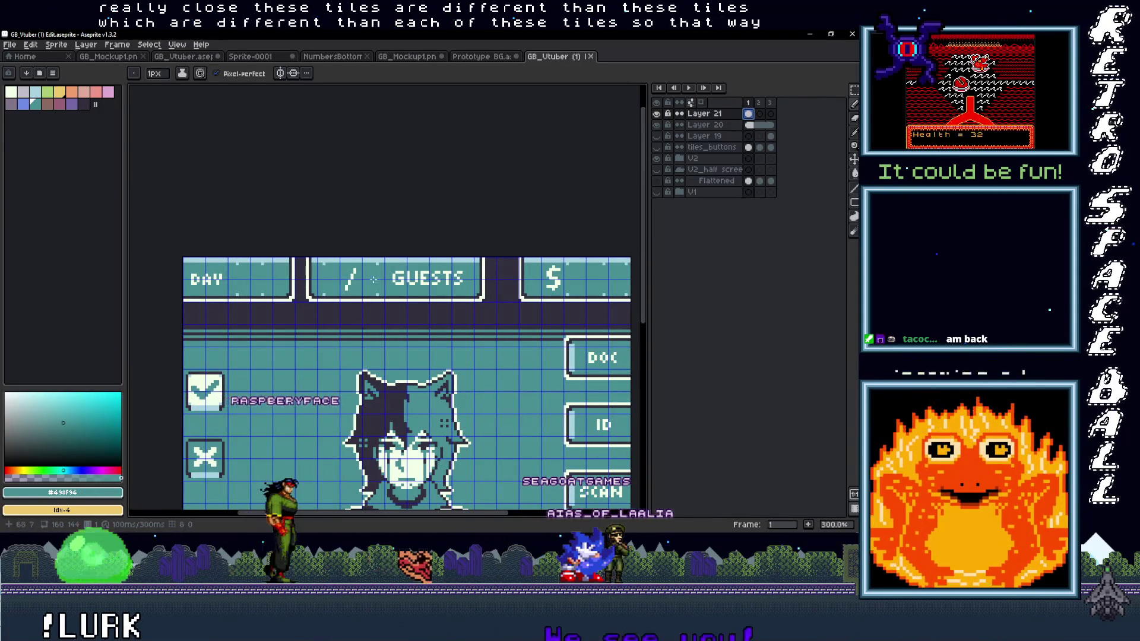
scroll(476, 303, "down", 1)
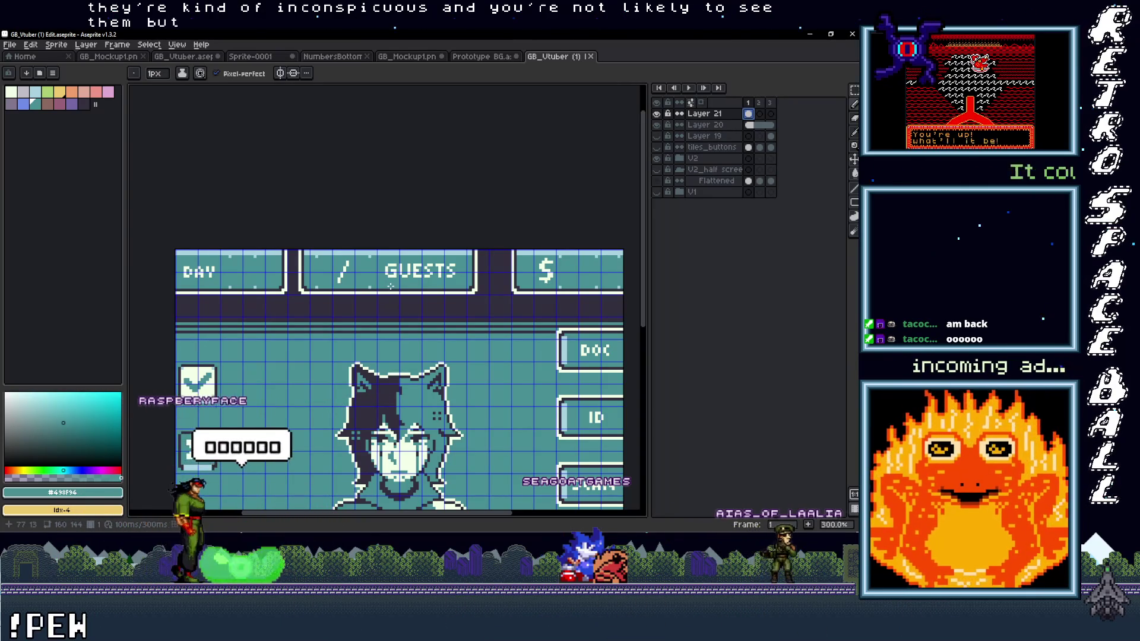
left_click_drag(441, 292, 417, 299)
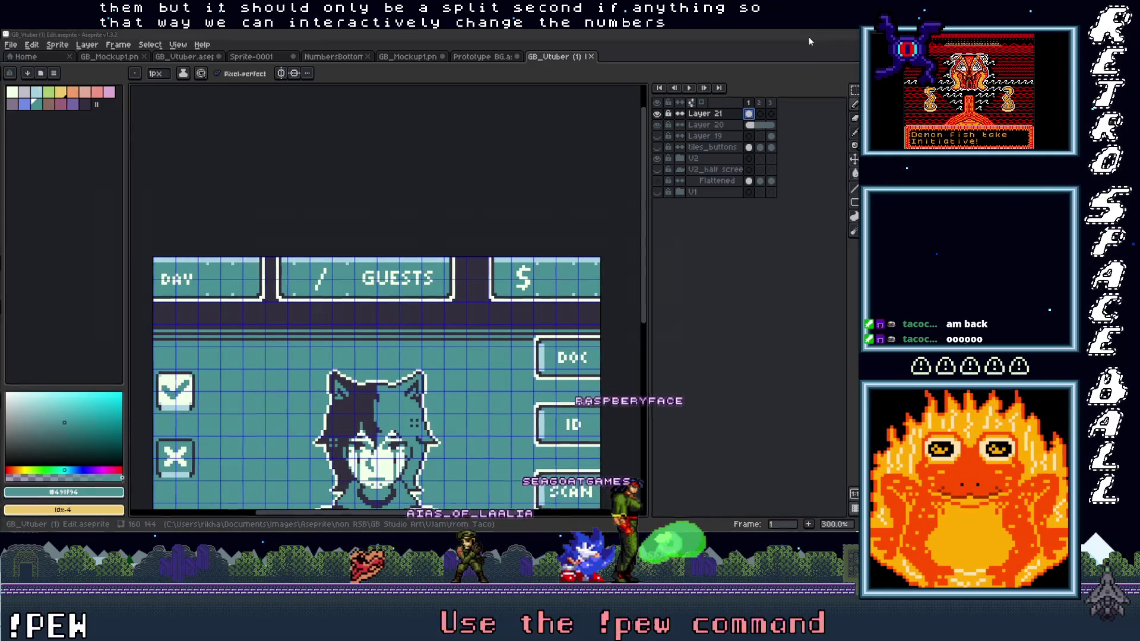
left_click(808, 36)
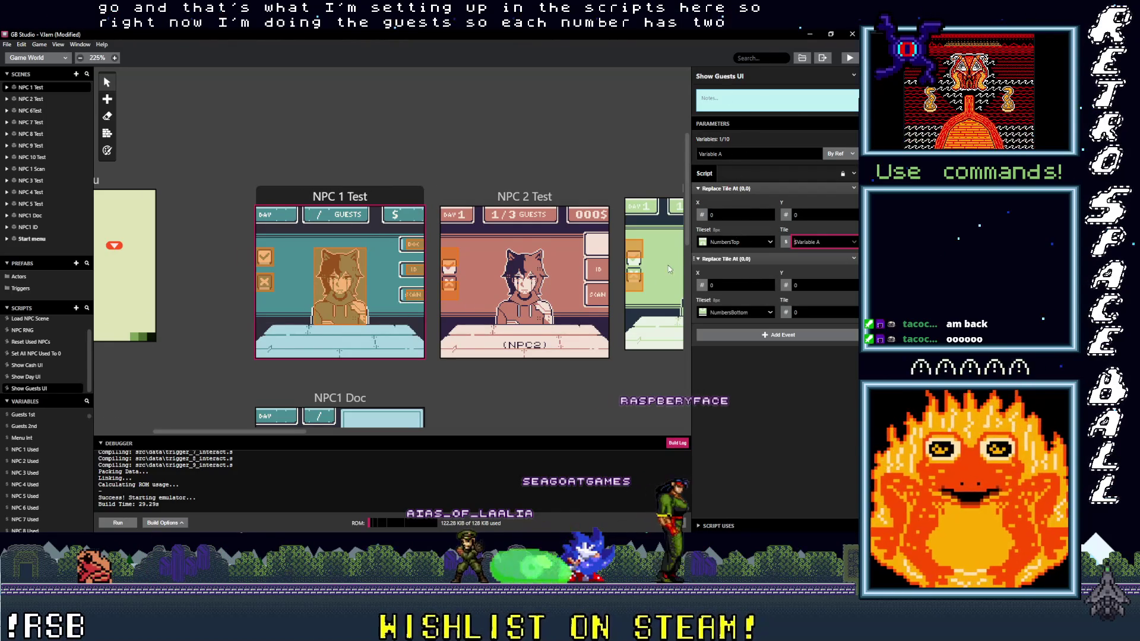
Browse to the project's assets/tilesets folder to check NumbersTop.png and NumbersBottom.png, then minimize Explorer.
left_click(721, 241)
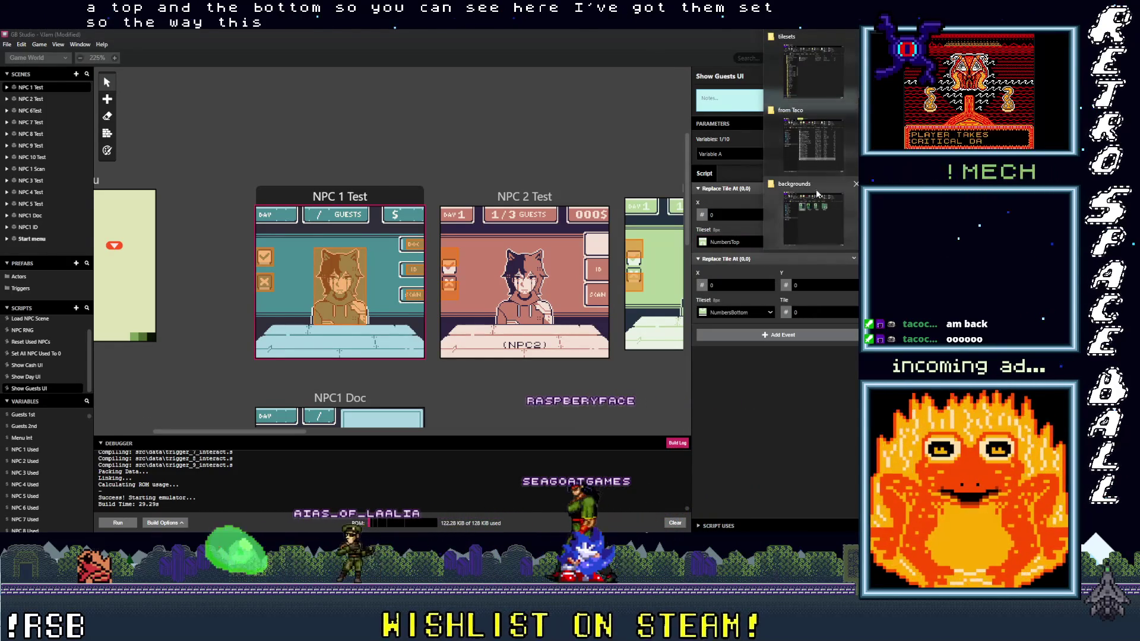
mouse_move(814, 191)
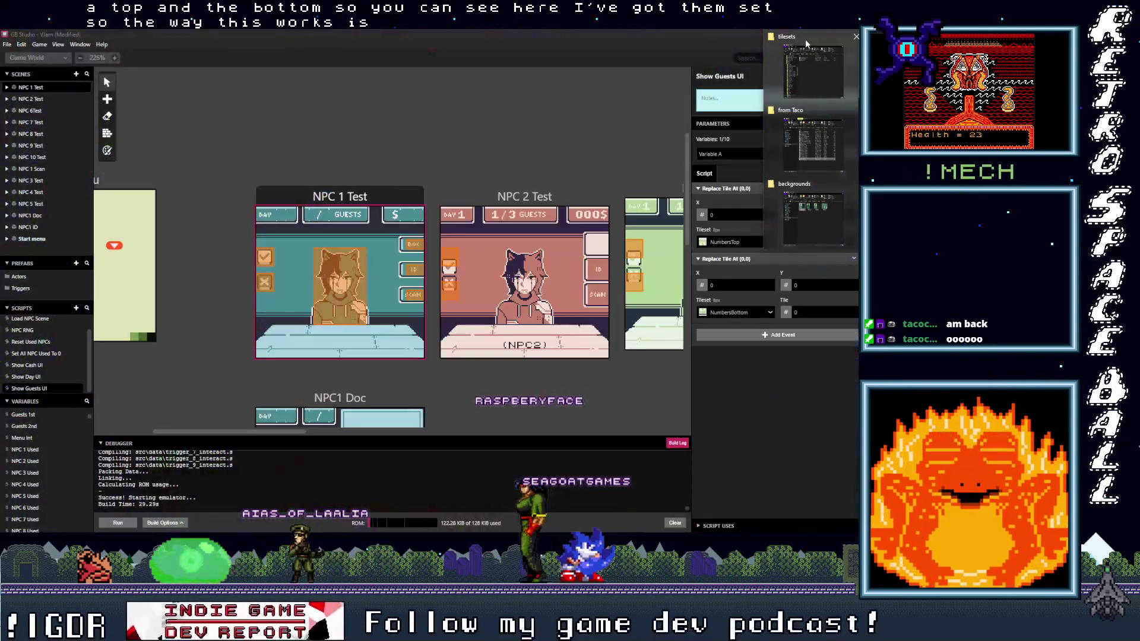
left_click(812, 70)
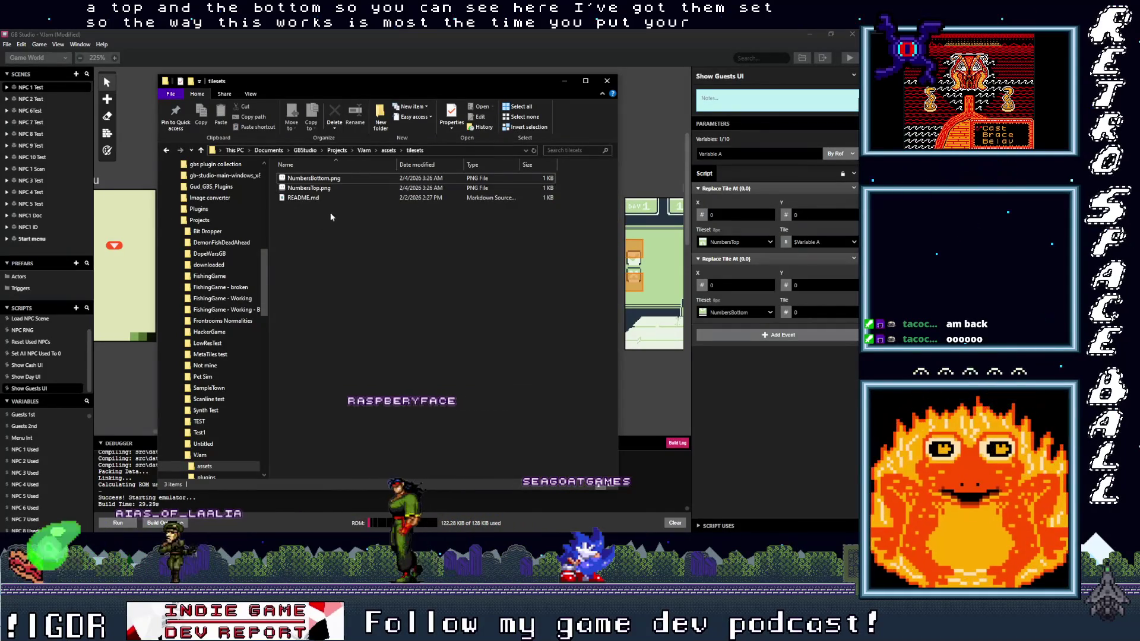
left_click(387, 151)
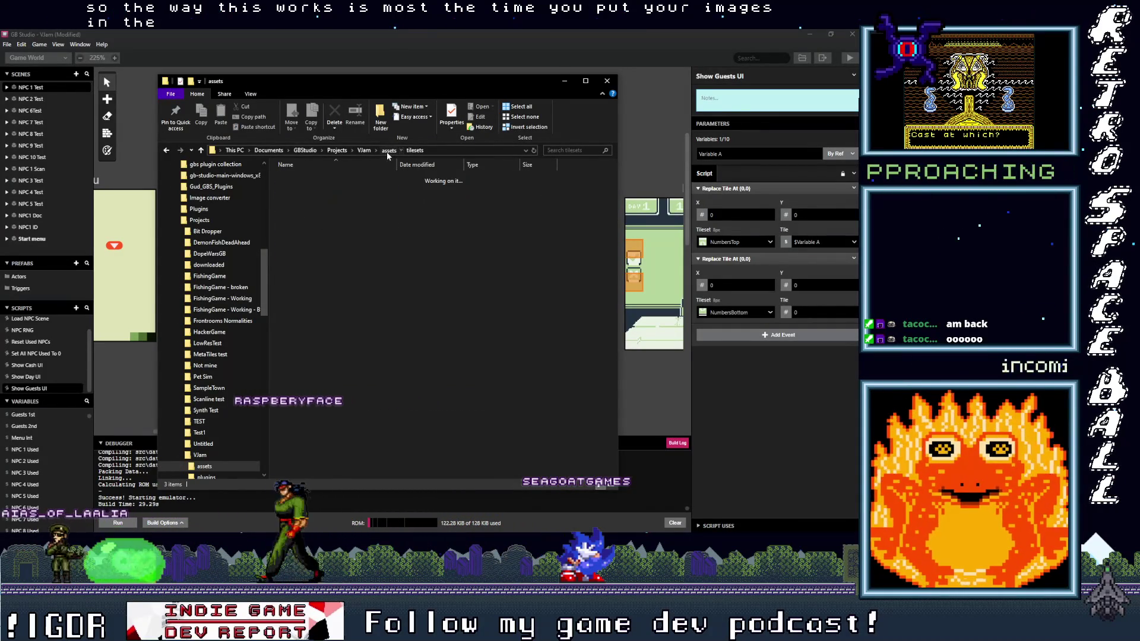
double_click(308, 191)
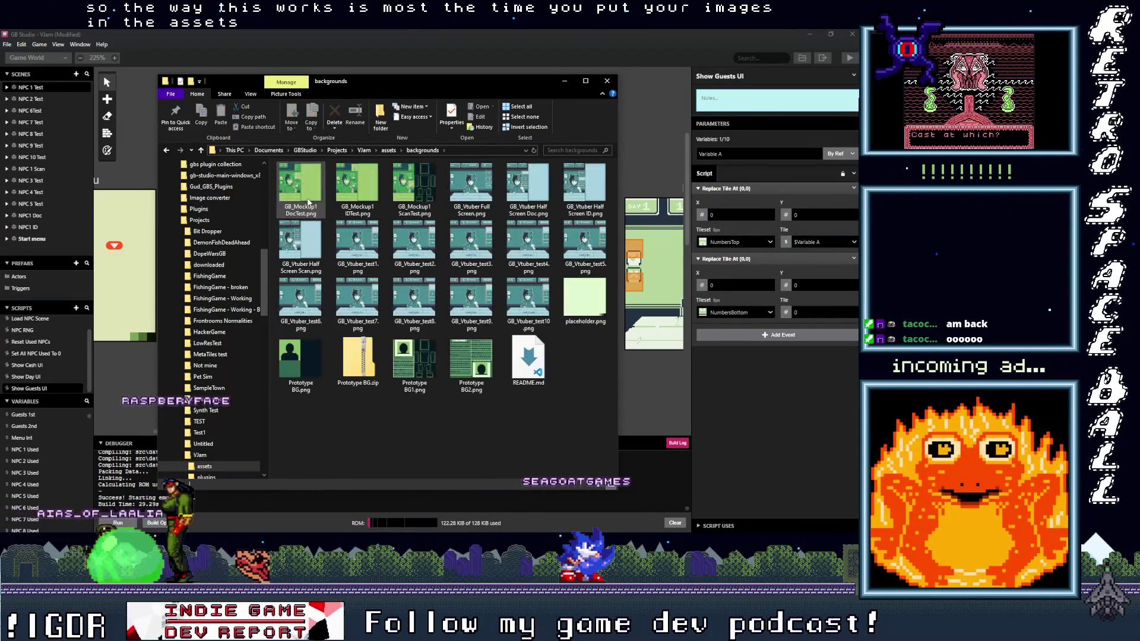
left_click(387, 151)
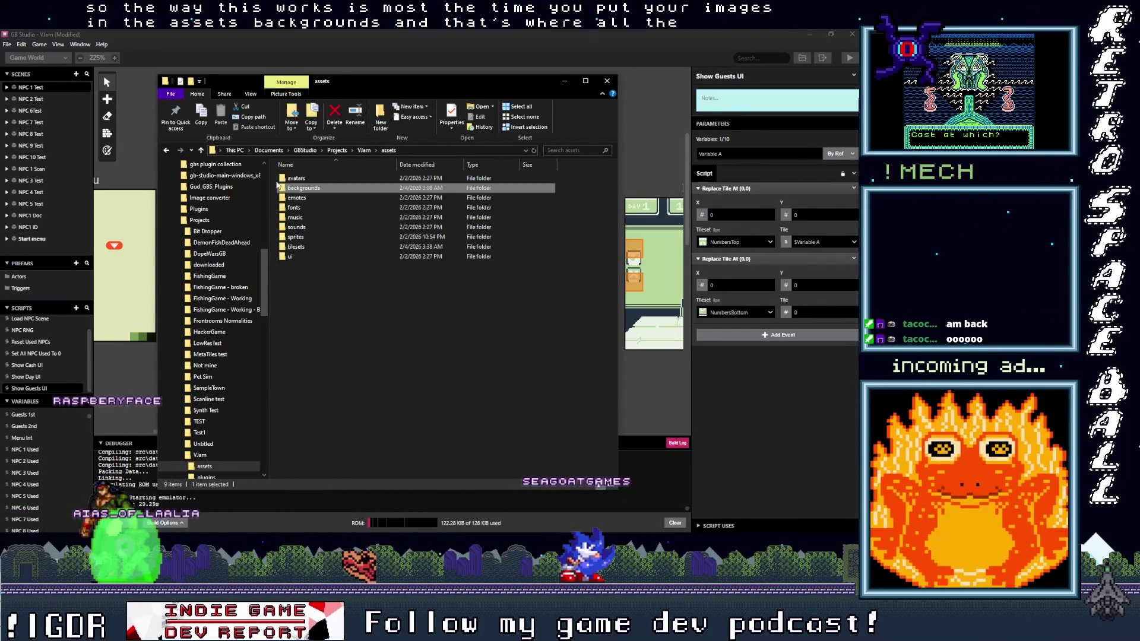
double_click(345, 214)
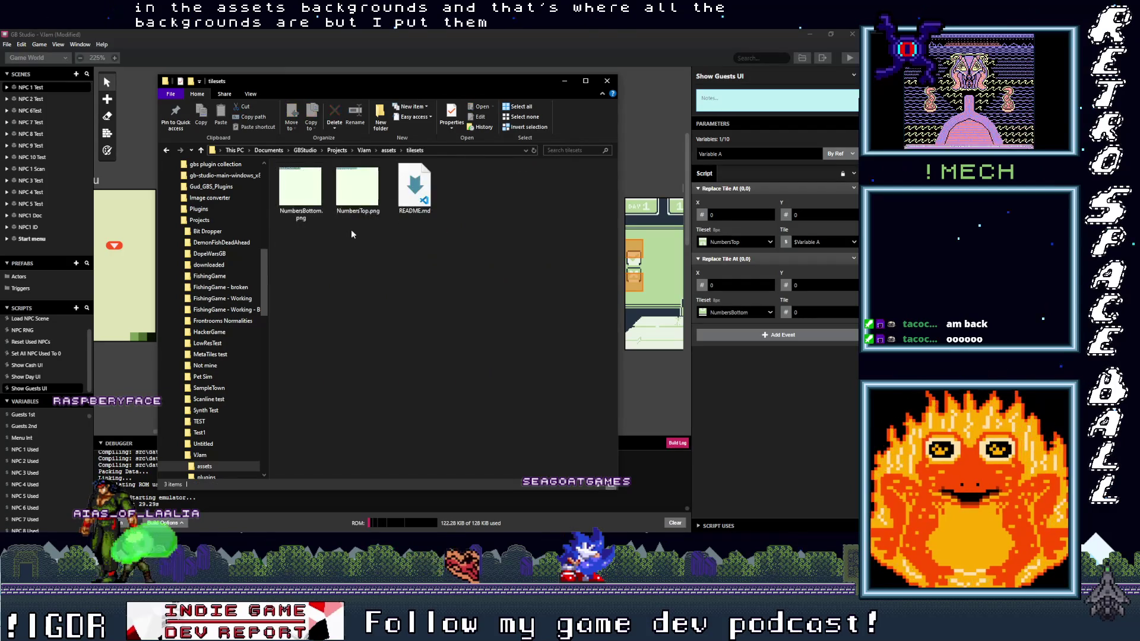
scroll(340, 226, "up", 3)
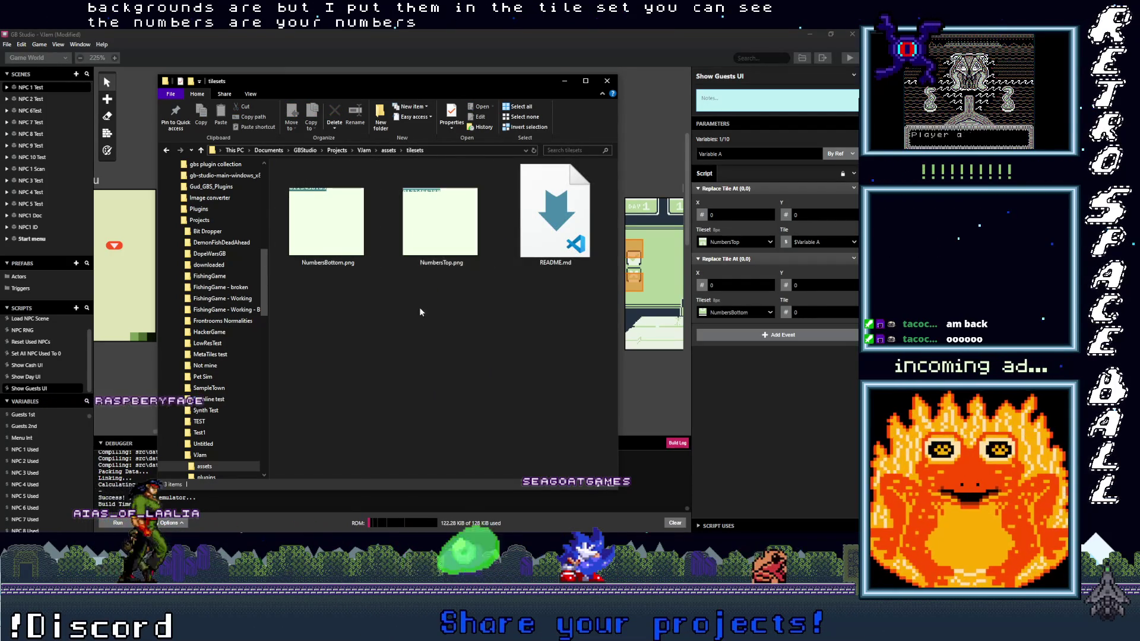
scroll(411, 273, "down", 3, "ctrl")
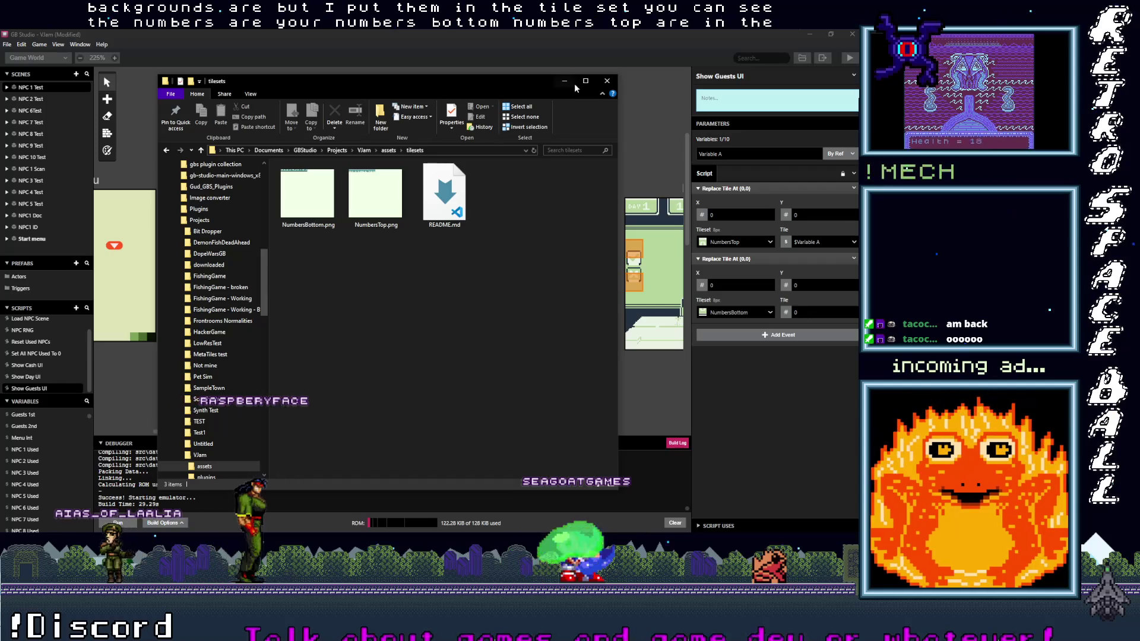
left_click(563, 80)
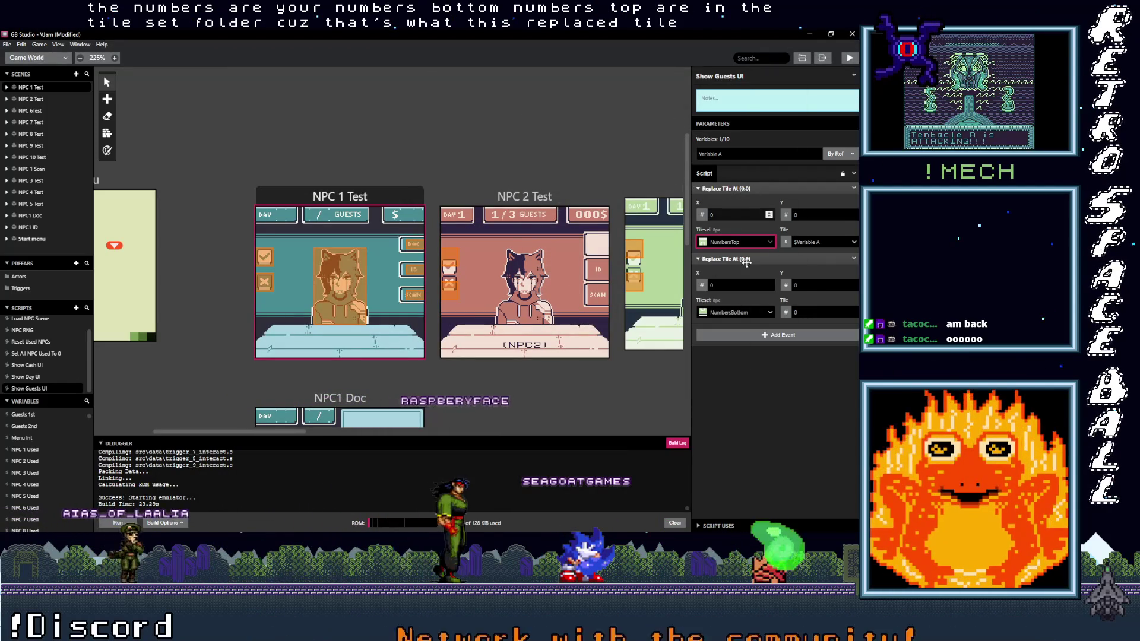
Keep NumbersTop and place the two Replace Tile events at (6,0) and (6,1).
left_click(736, 241)
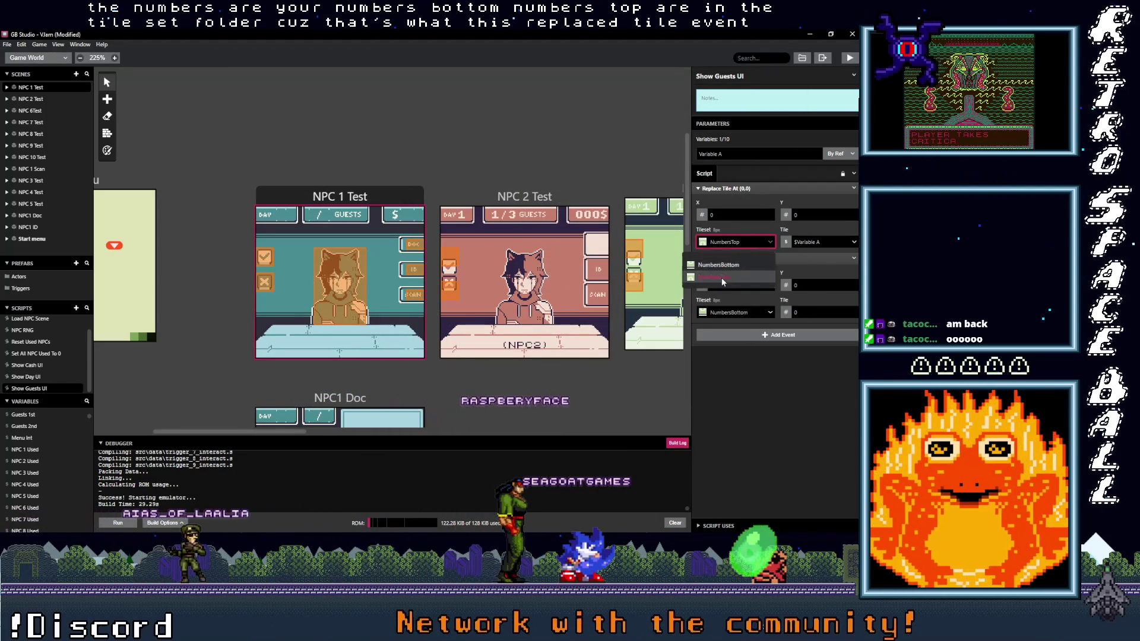
left_click(766, 235)
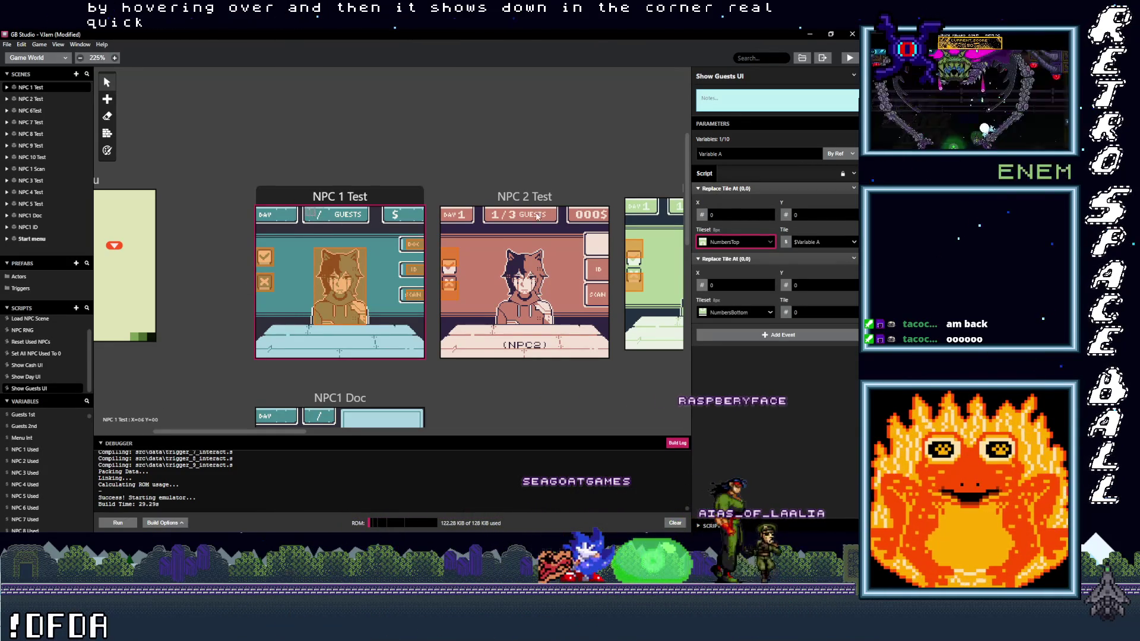
left_click(712, 215)
left_click(736, 285)
type("6")
left_click(805, 285)
type("1")
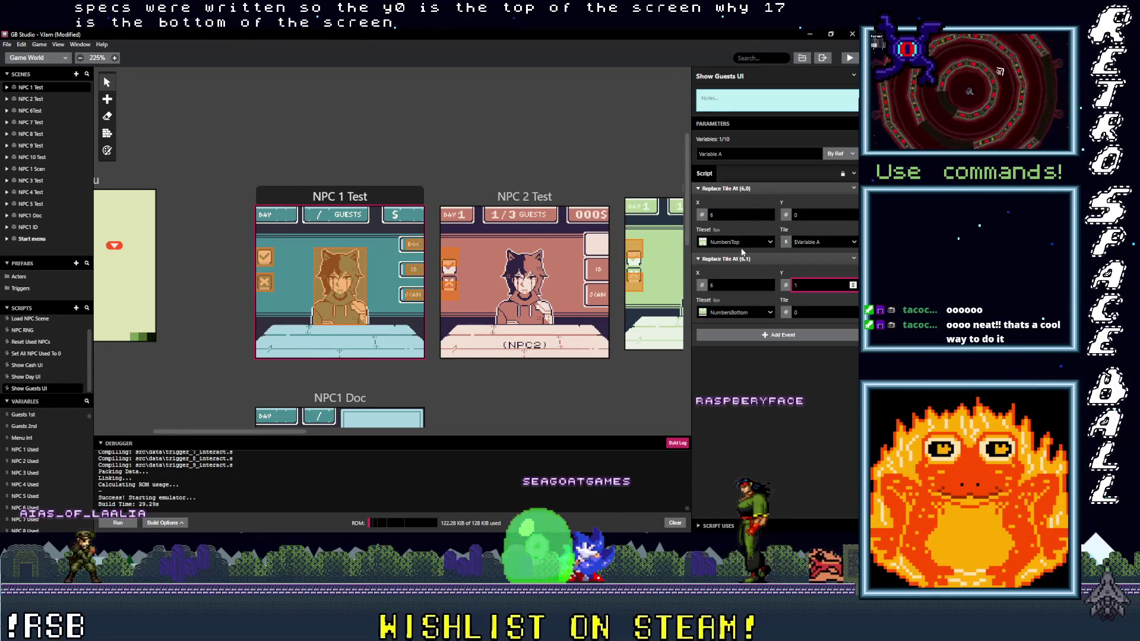
left_click(736, 258)
Copy and paste the two Replace Tile events, changing the copies' X position to 8.
left_click(819, 185)
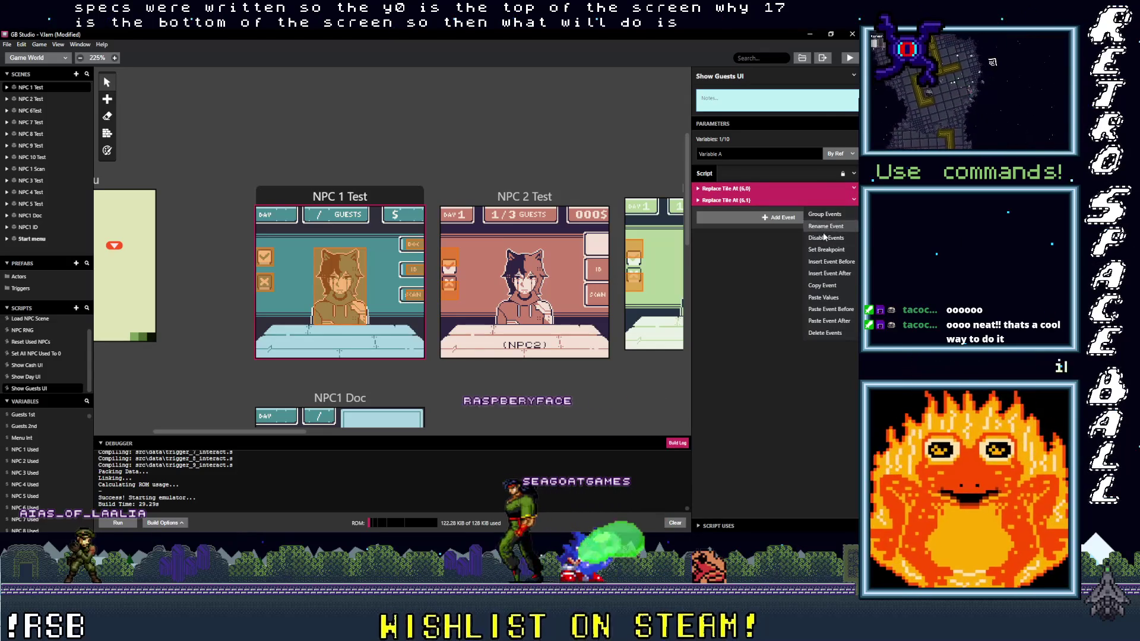
left_click(823, 285)
key("ctrl+v")
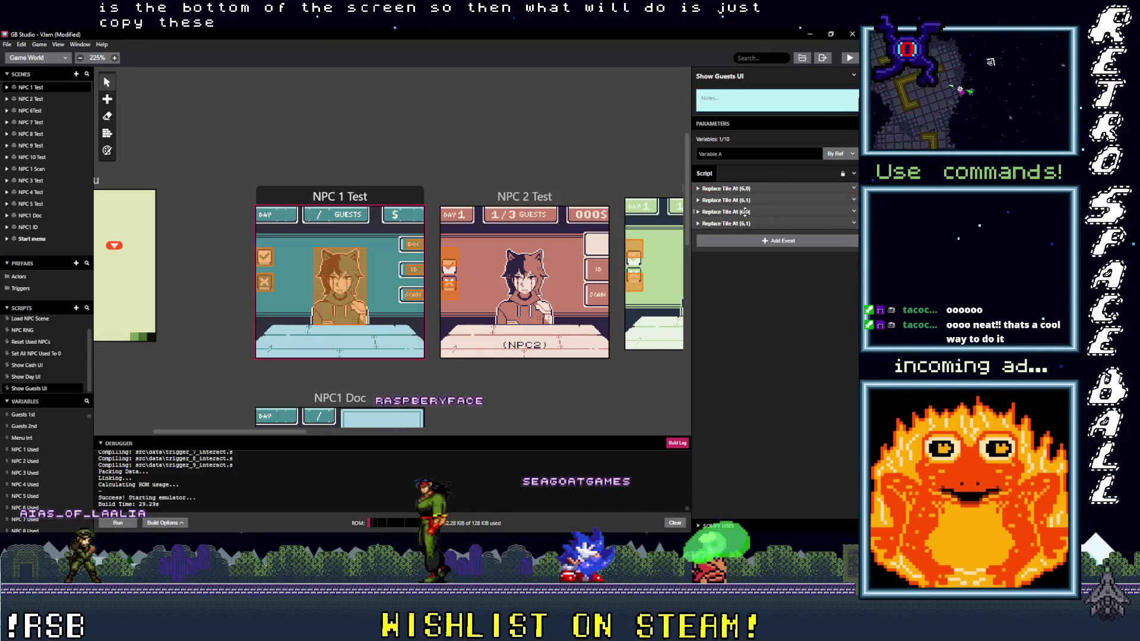
left_click(744, 212)
left_click(727, 282)
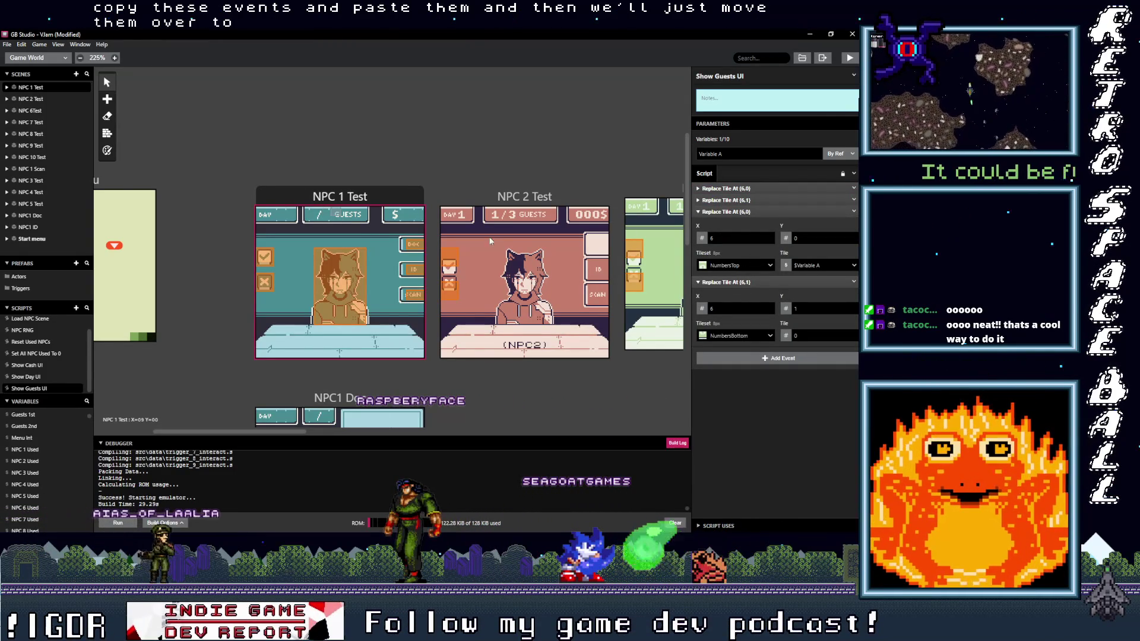
double_click(733, 238)
type("8")
double_click(731, 308)
type("8")
Set the (6,0) and (6,1) tiles to variable $Guests 1st.
left_click(727, 188)
left_click(727, 258)
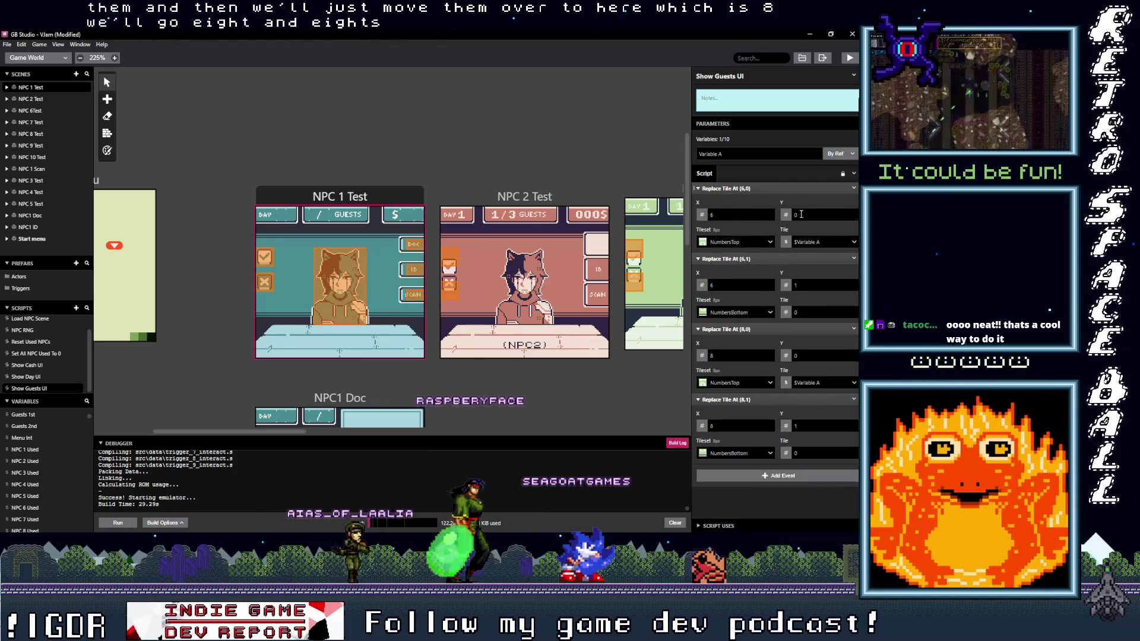
left_click(811, 244)
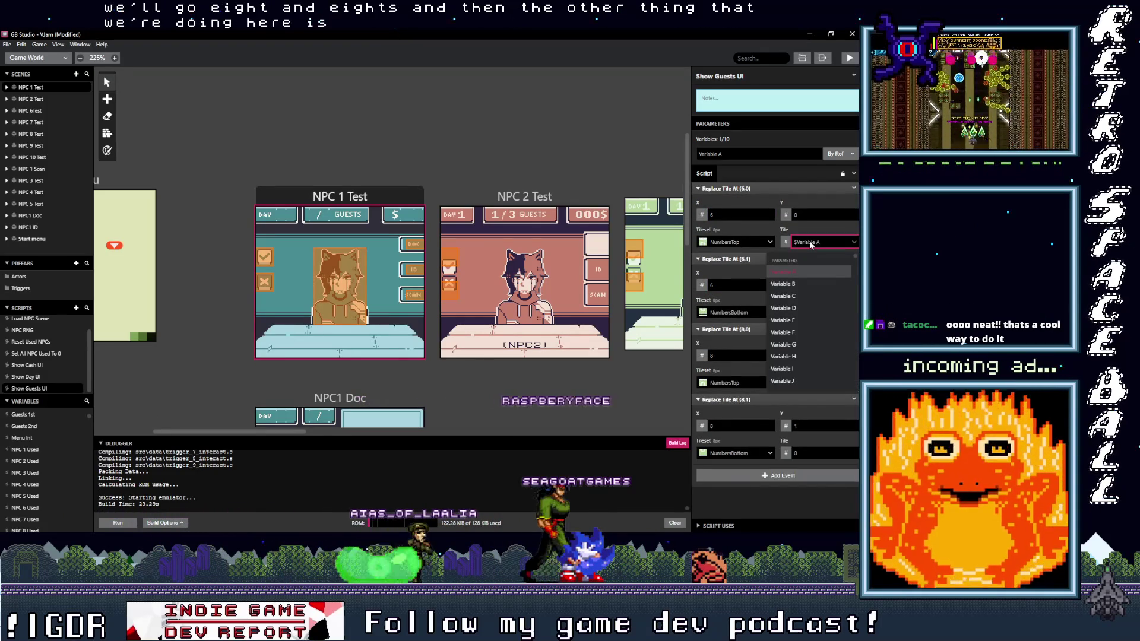
type("days when")
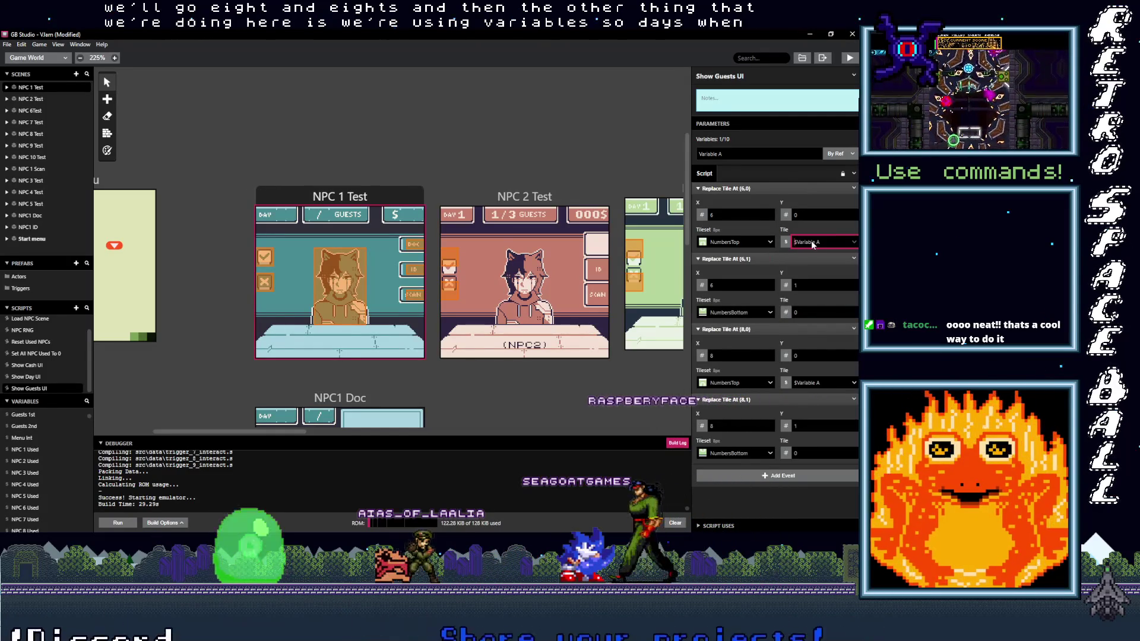
key("BackSpace")
key("BackSpace")
key("BackSpace")
type("gu")
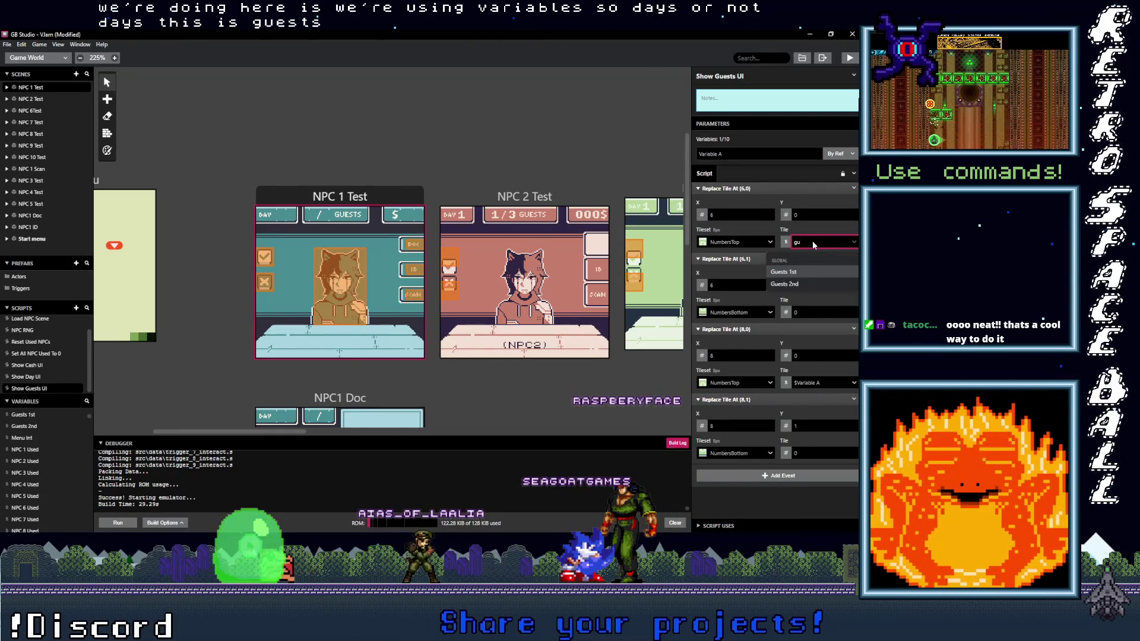
left_click(792, 274)
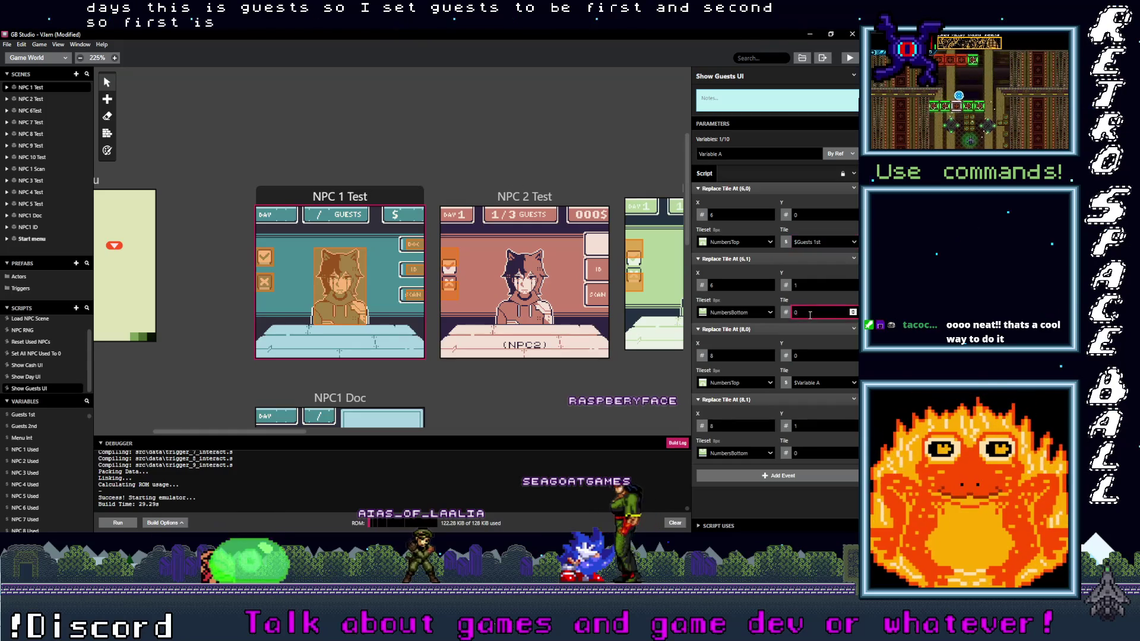
left_click(786, 312)
left_click(799, 339)
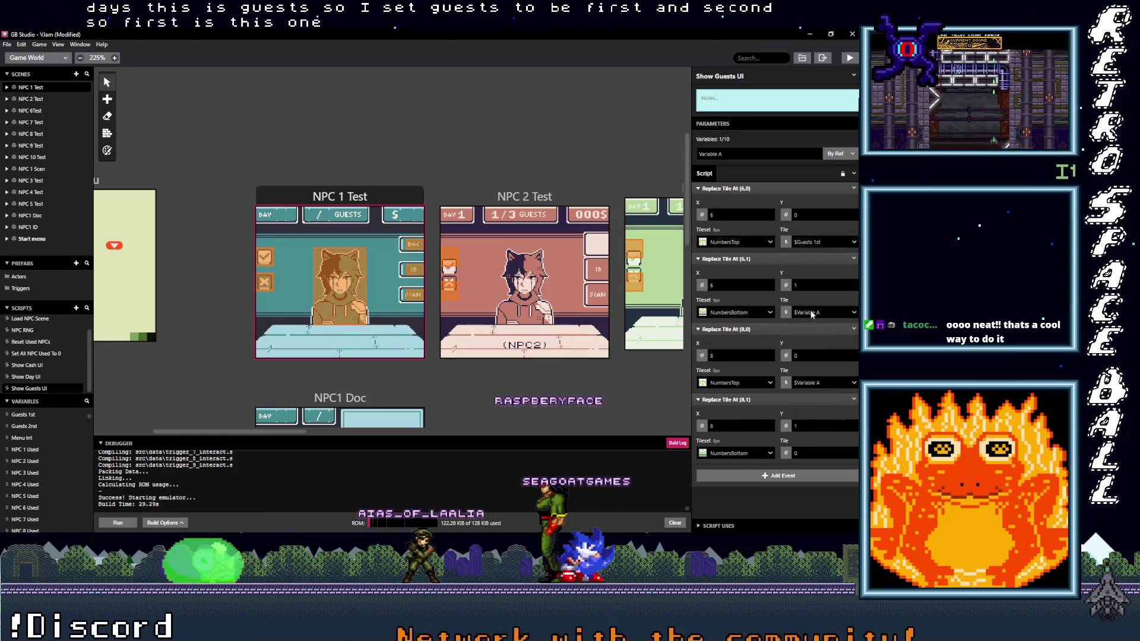
left_click(818, 312)
type("gu")
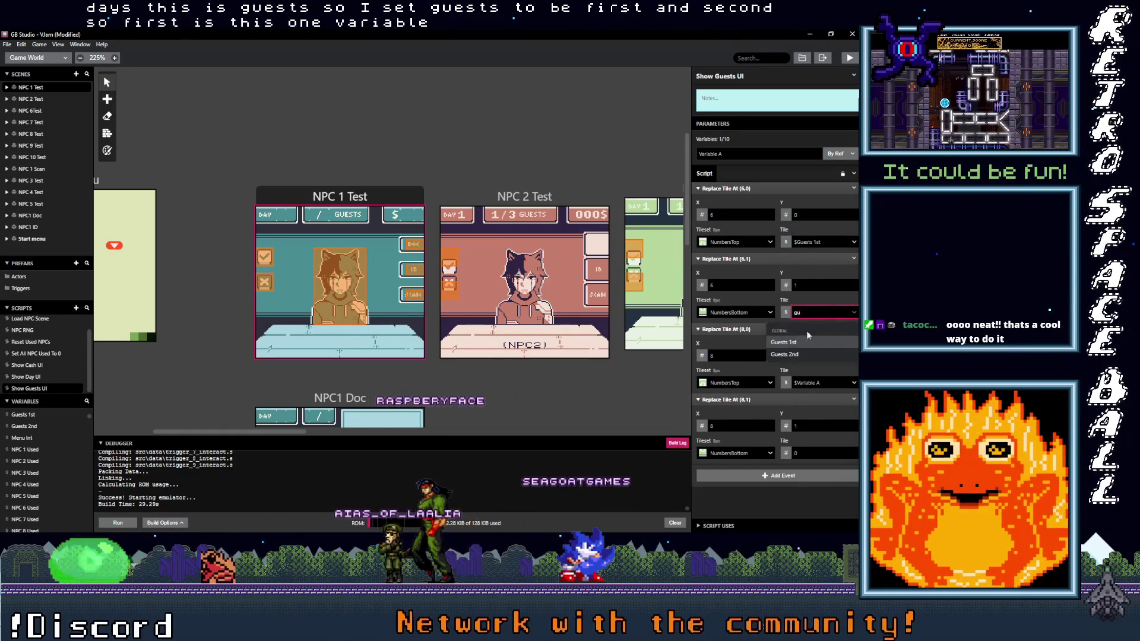
left_click(795, 342)
Set the (8,0) and (8,1) tiles to variable $Guests 2nd, then switch to Aseprite.
left_click(813, 383)
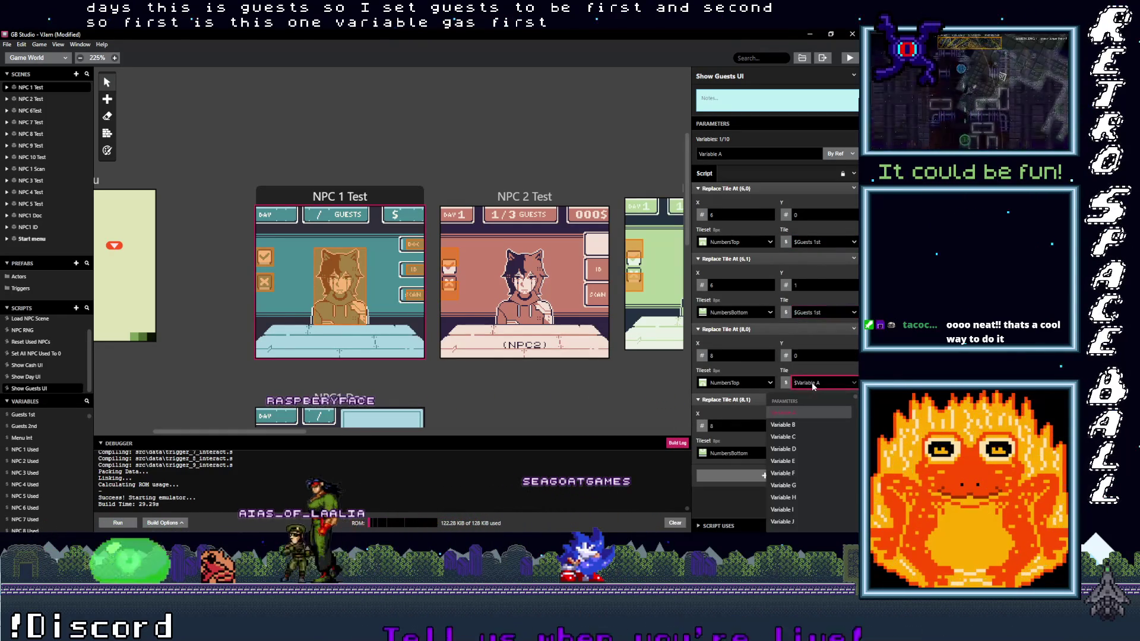
type("gus")
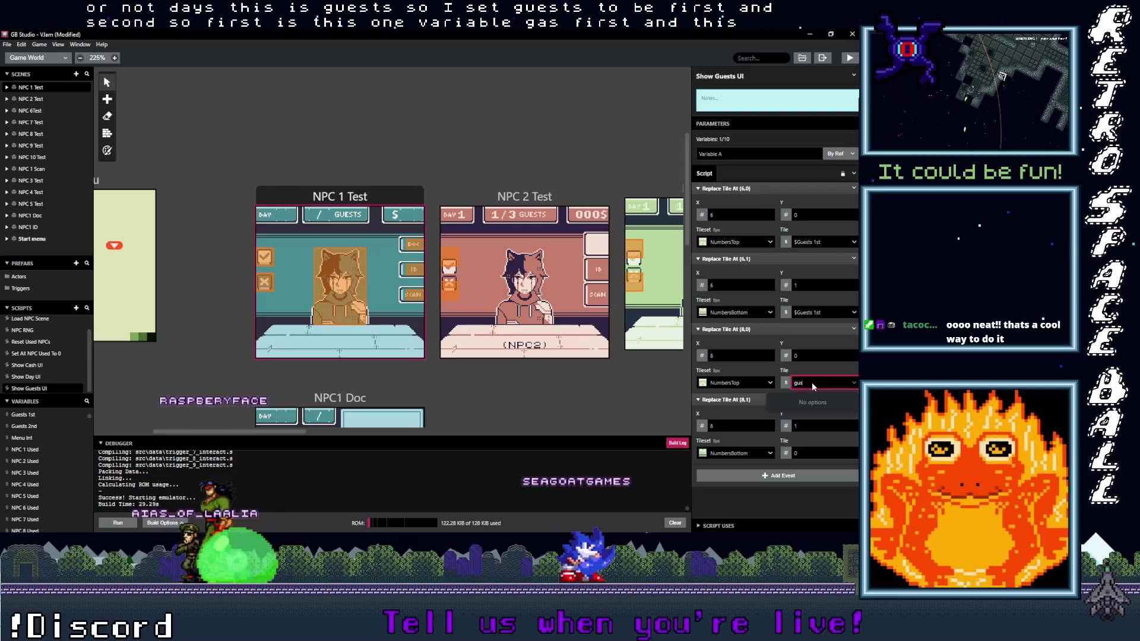
key("BackSpace")
left_click(809, 414)
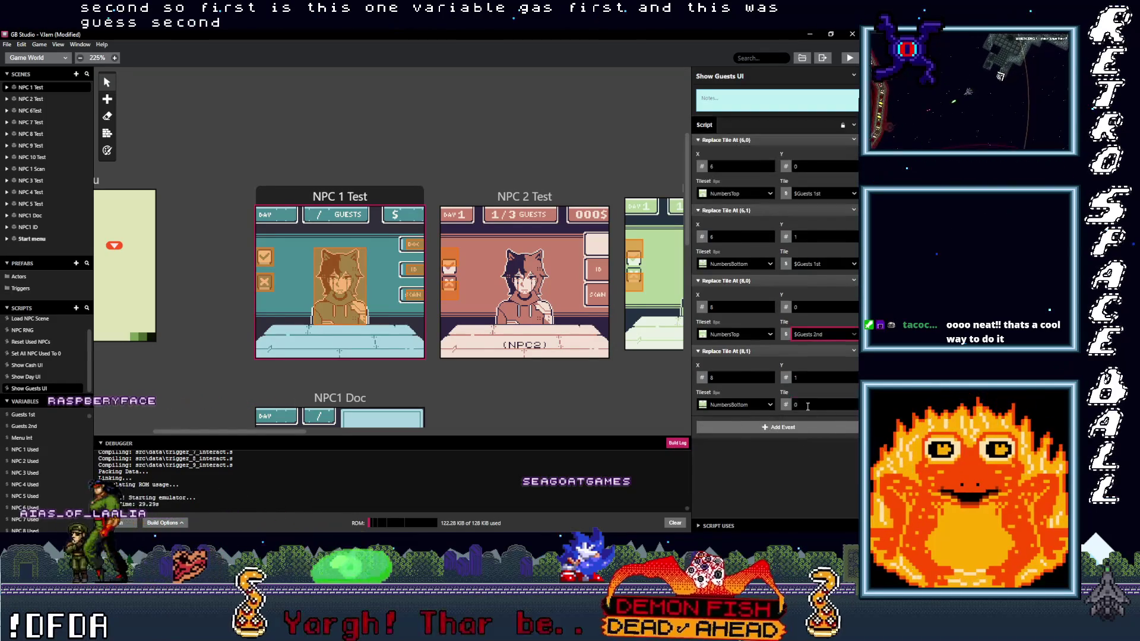
left_click(785, 405)
left_click(811, 458)
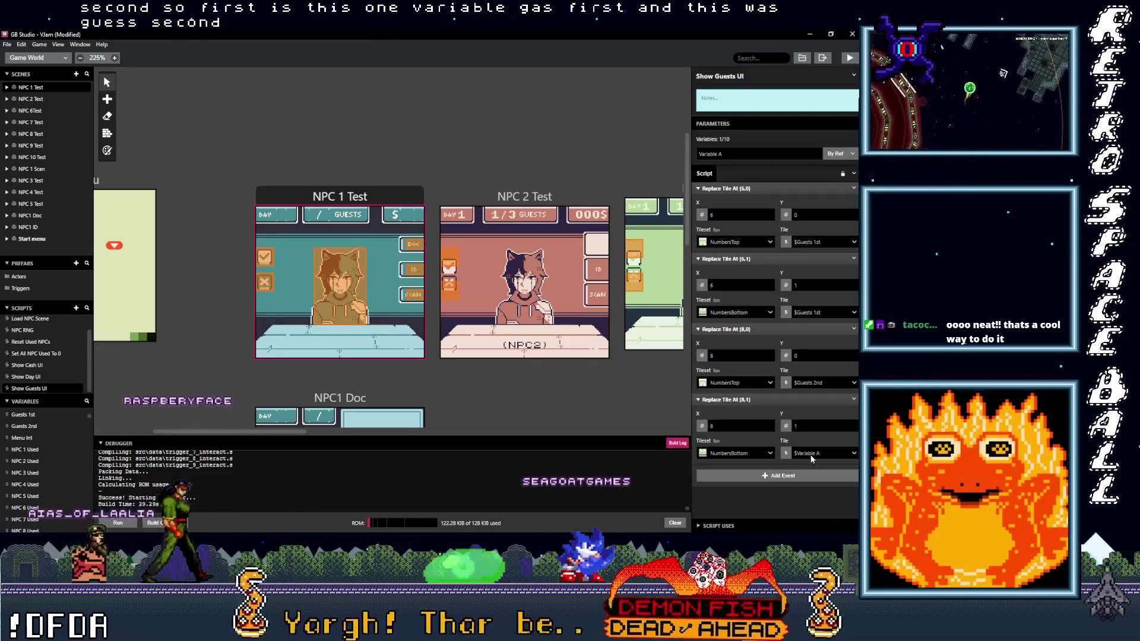
left_click(811, 458)
type("gu")
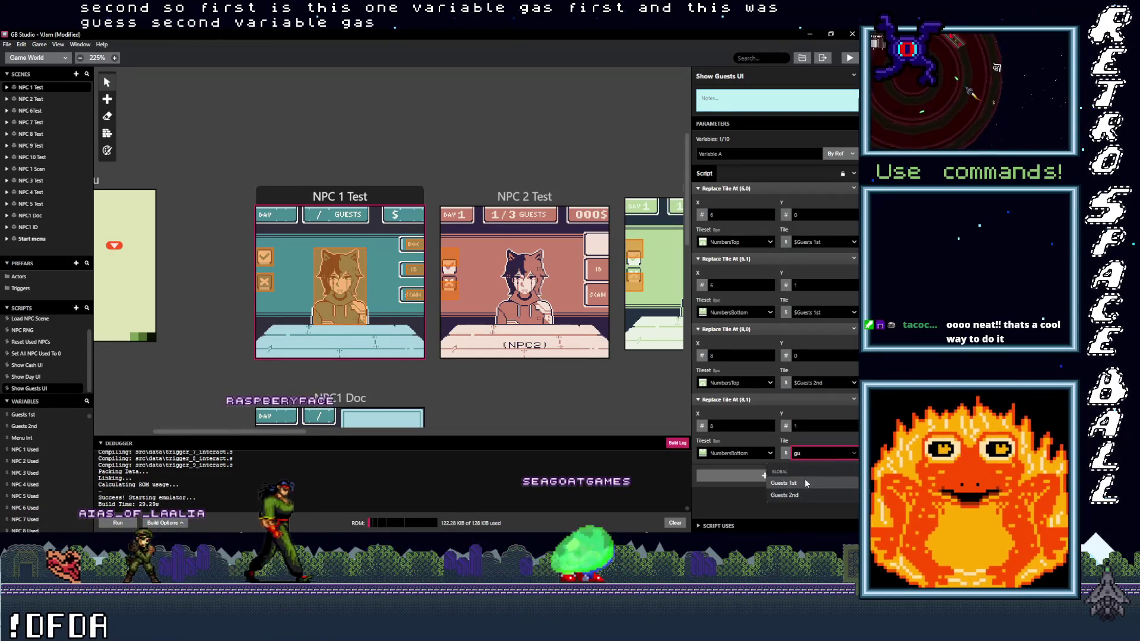
left_click(795, 495)
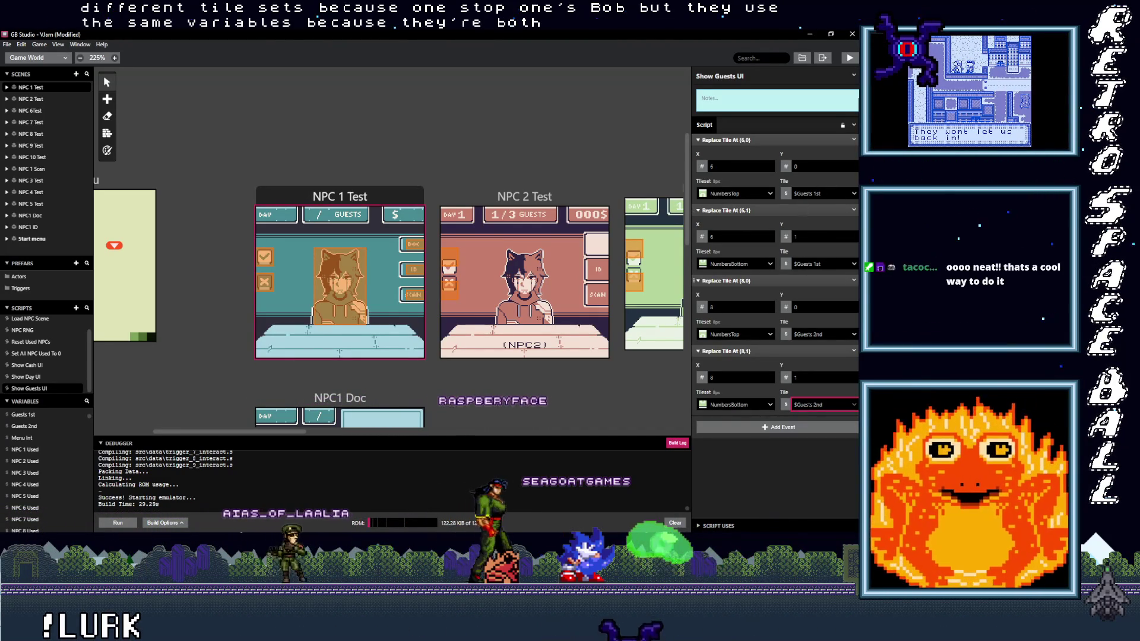
key("alt+Tab")
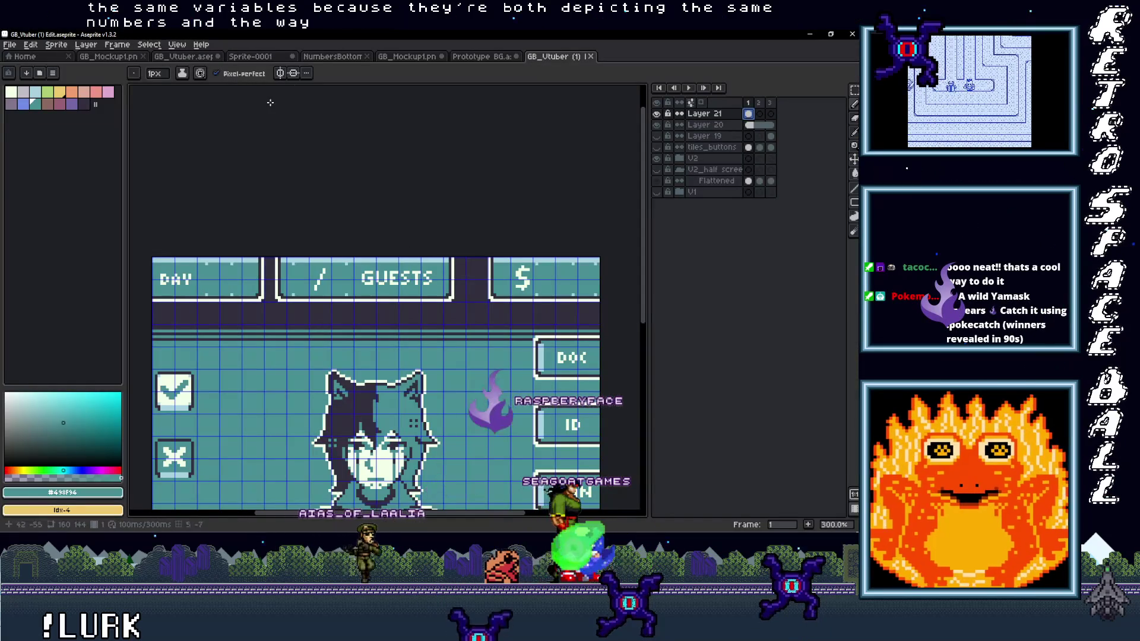
View the Sprite-0001 sheet of digits 0–9 in Aseprite, then minimize Aseprite.
left_click(284, 56)
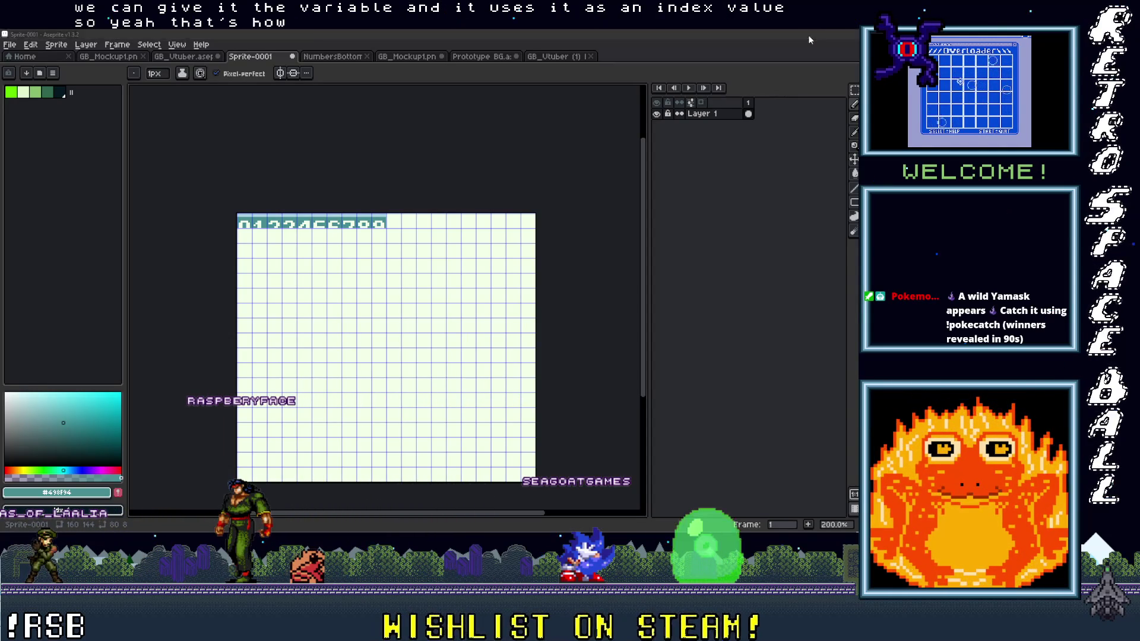
left_click(810, 34)
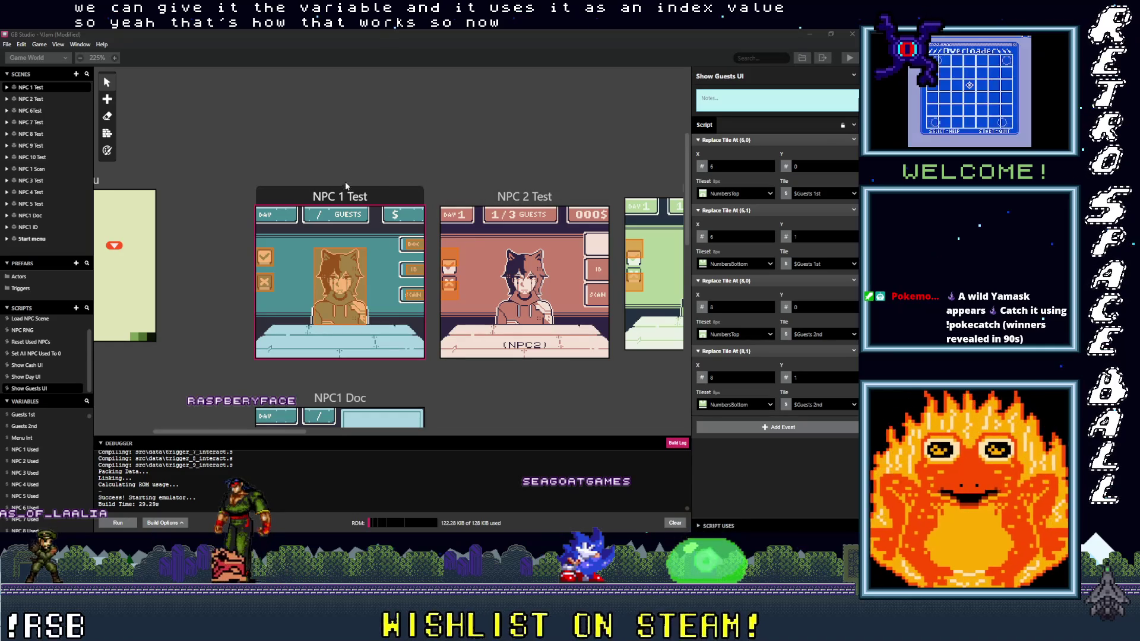
Copy the Show UI event group from NPC 1 Test's events.
left_click(310, 200)
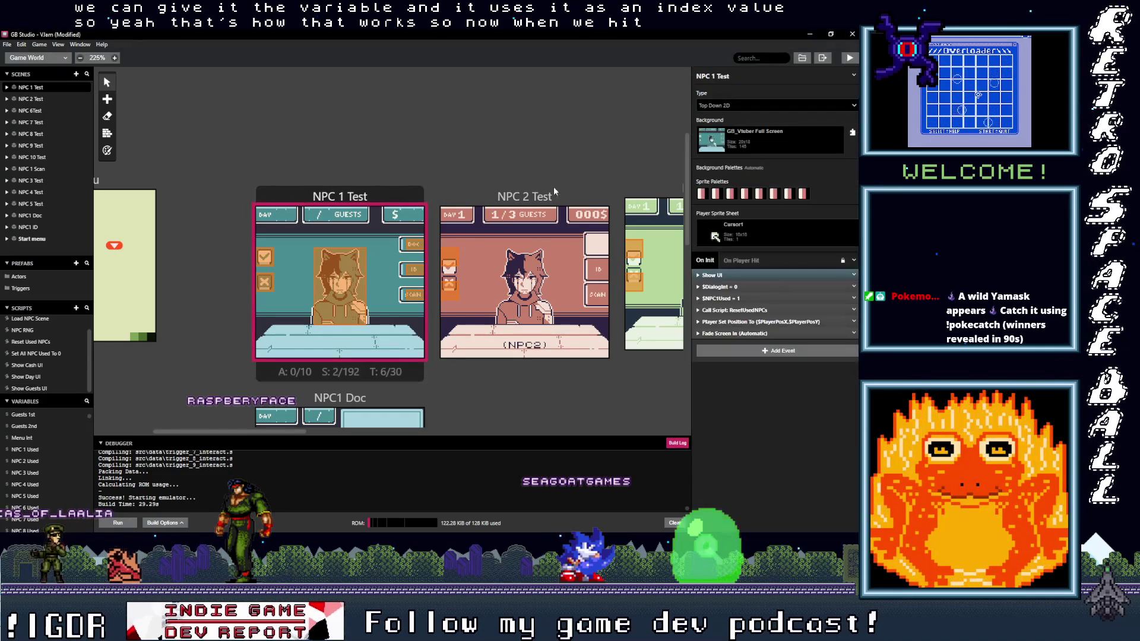
left_click(726, 275)
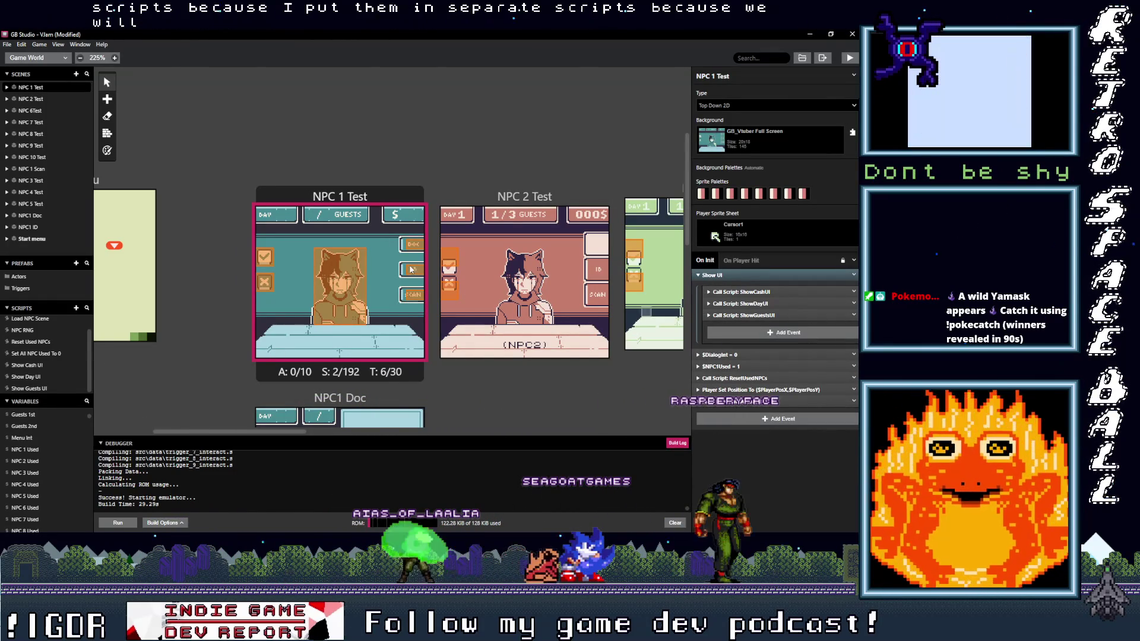
scroll(368, 267, "down", 5)
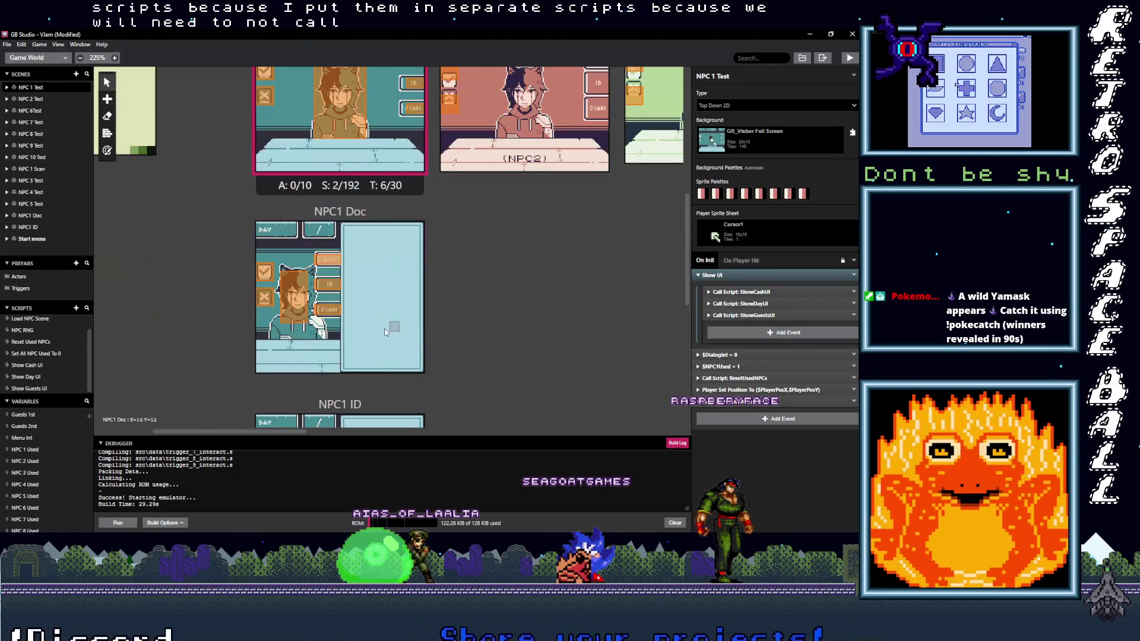
scroll(342, 307, "up", 1)
left_click(341, 307)
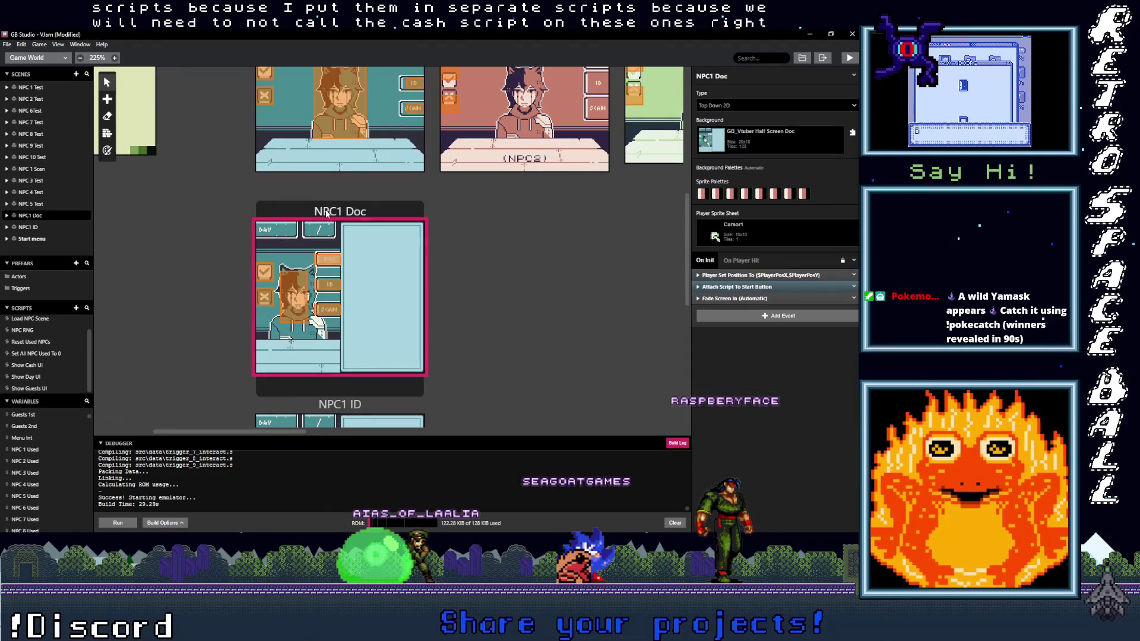
scroll(354, 158, "up", 3)
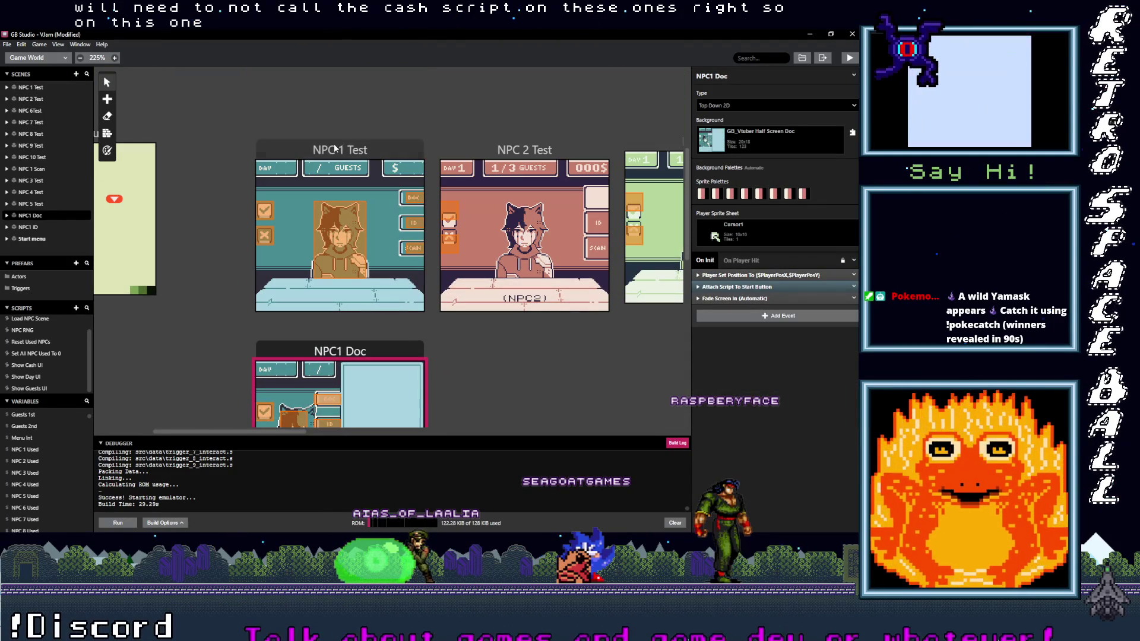
left_click(355, 238)
left_click(854, 276)
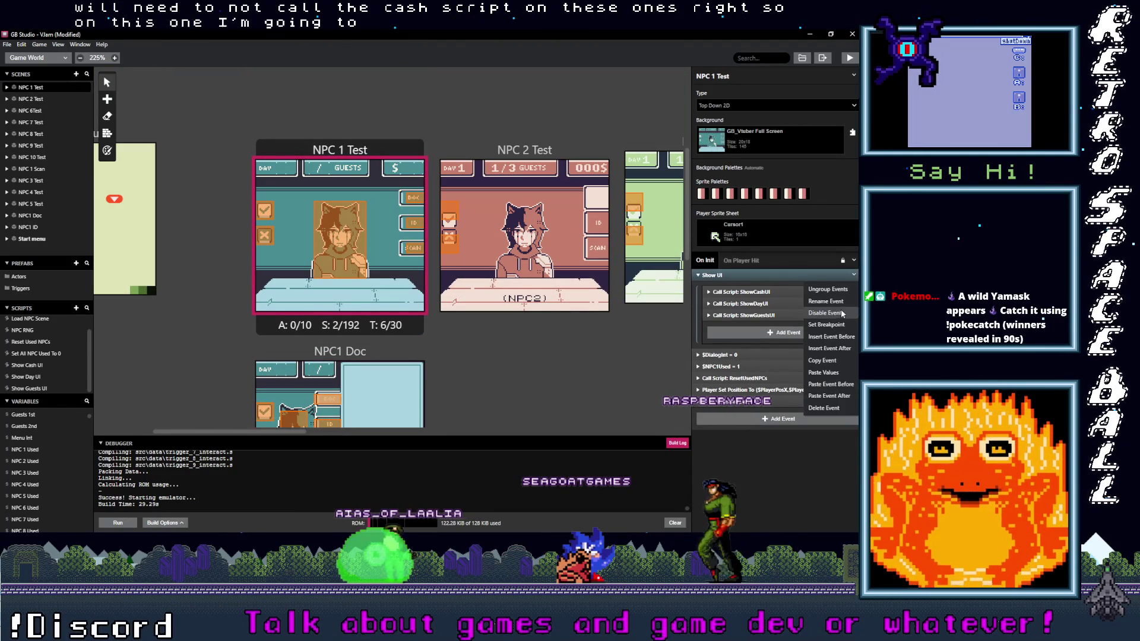
left_click(822, 360)
Paste the Show UI group into NPC1 Doc, delete its ShowCashUI call, and copy the trimmed group.
left_click(393, 344)
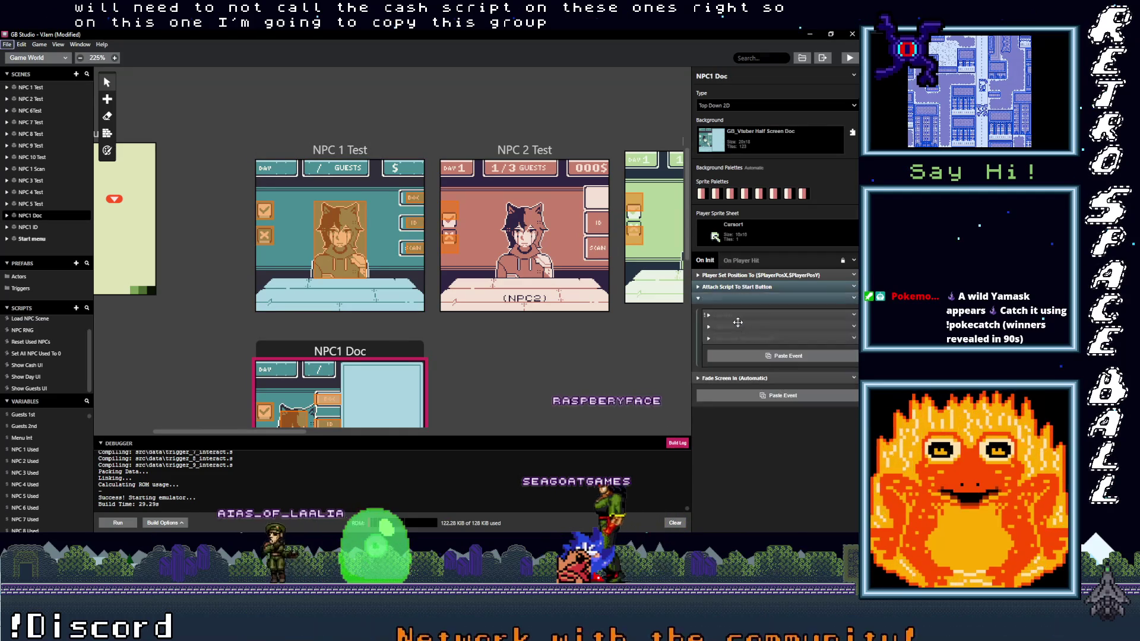
left_click(770, 318)
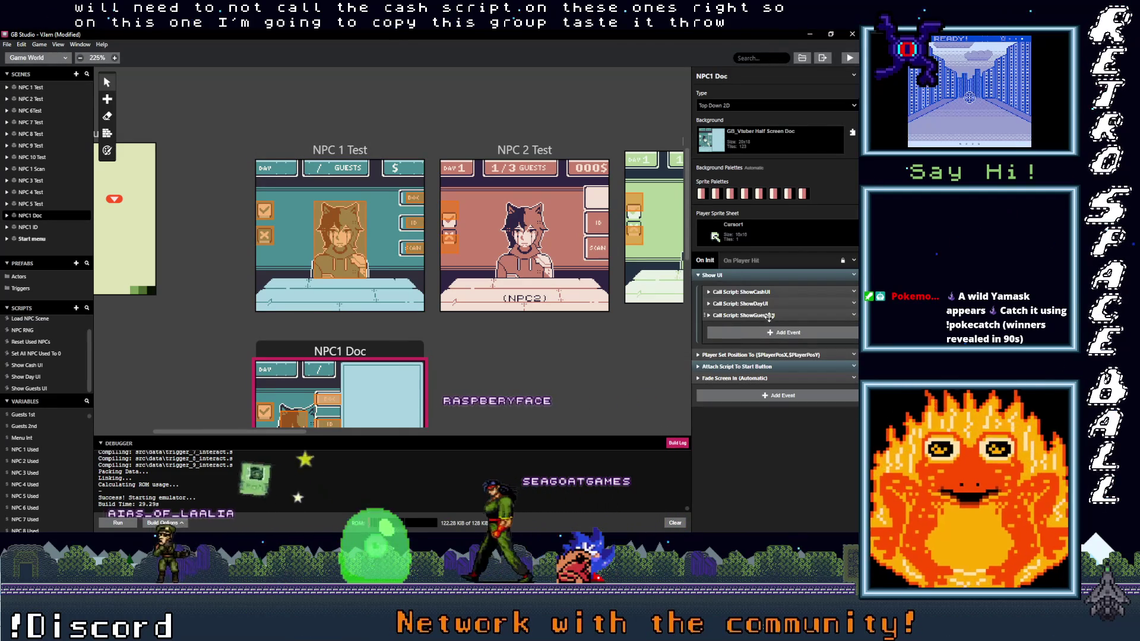
left_click(853, 291)
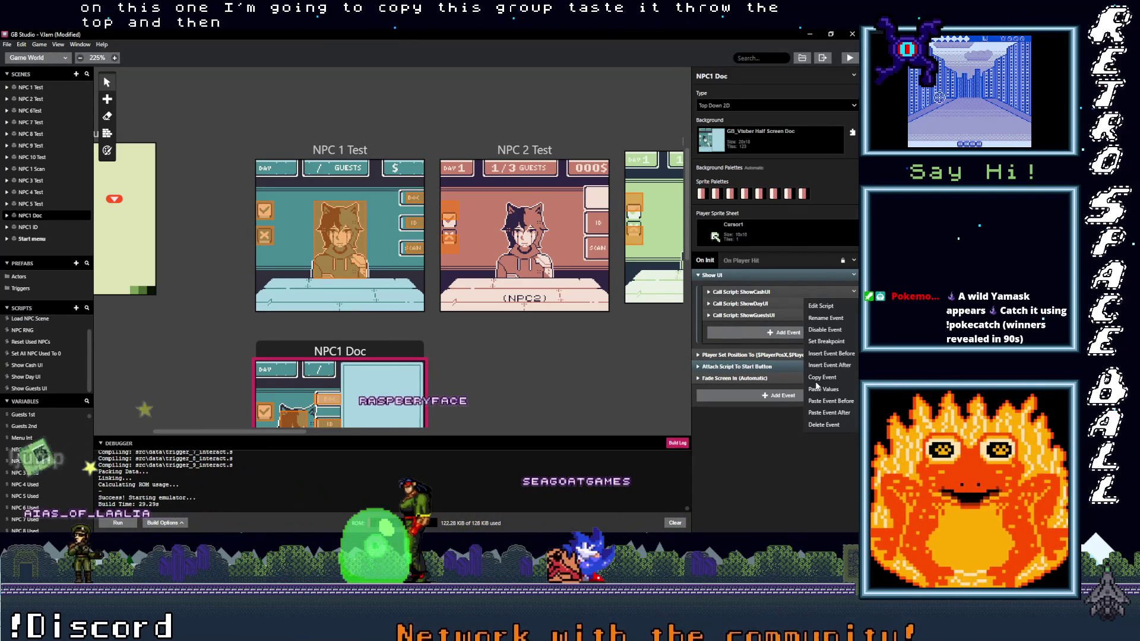
left_click(827, 425)
left_click(854, 275)
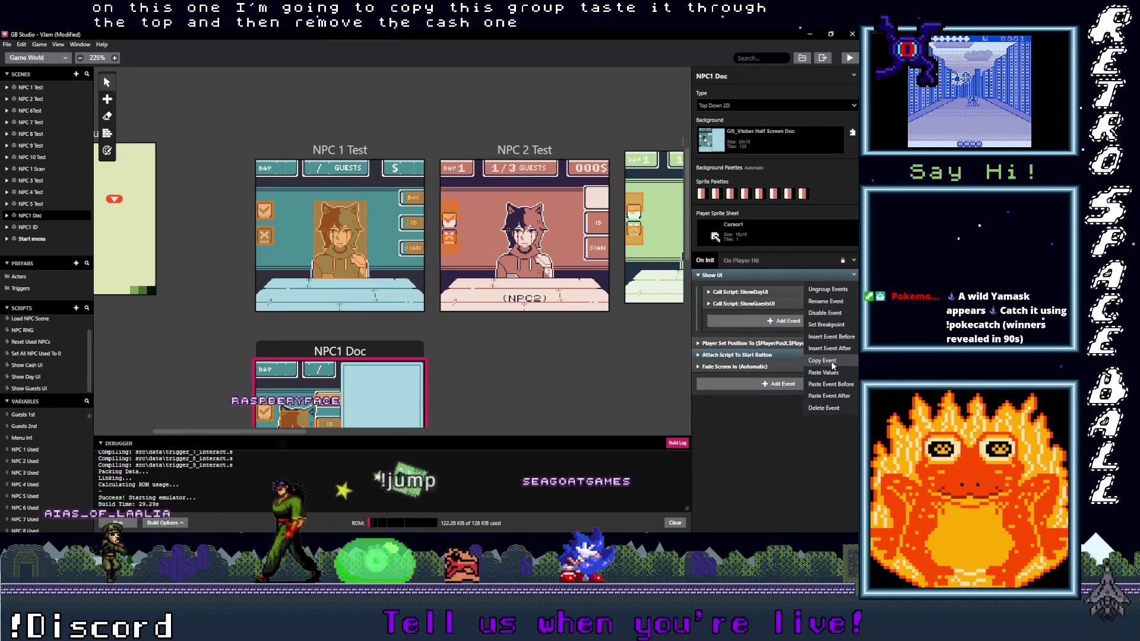
left_click(832, 361)
Paste the trimmed Show UI group at the top of NPC1 ID and NPC 1 Scan.
scroll(307, 336, "down", 4)
left_click(307, 336)
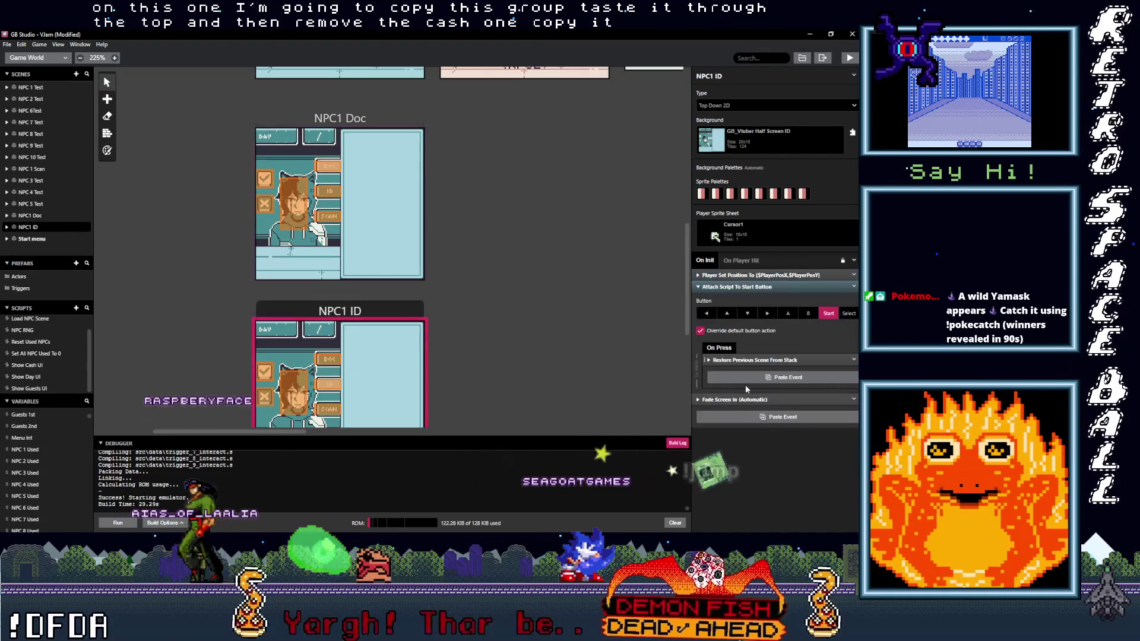
left_click(854, 275)
left_click(831, 386)
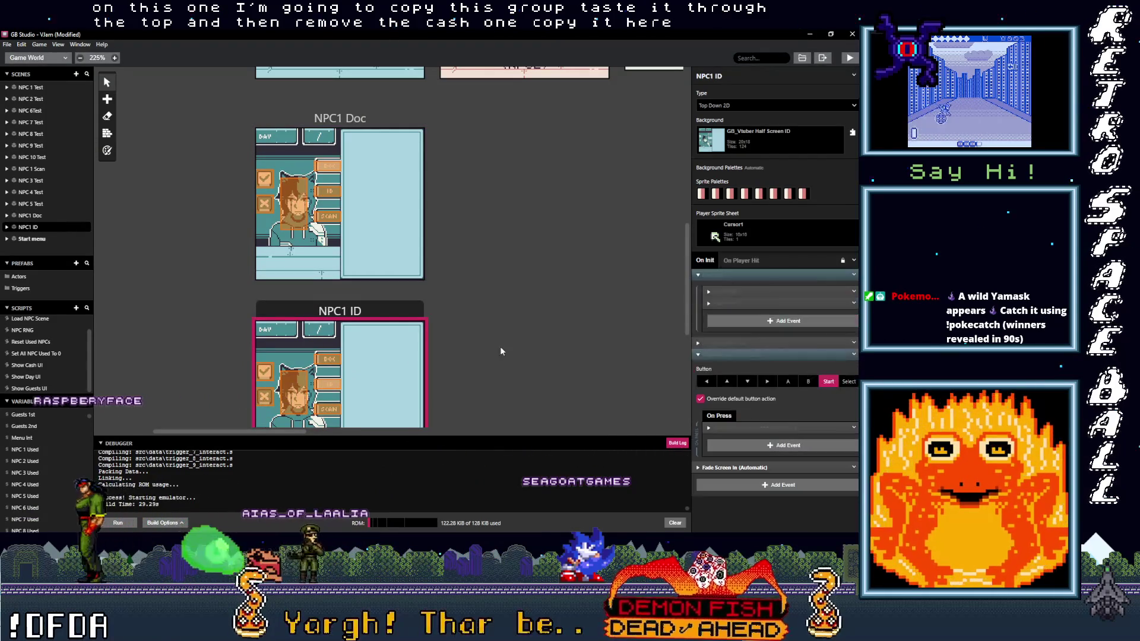
scroll(625, 325, "down", 4)
left_click(380, 333)
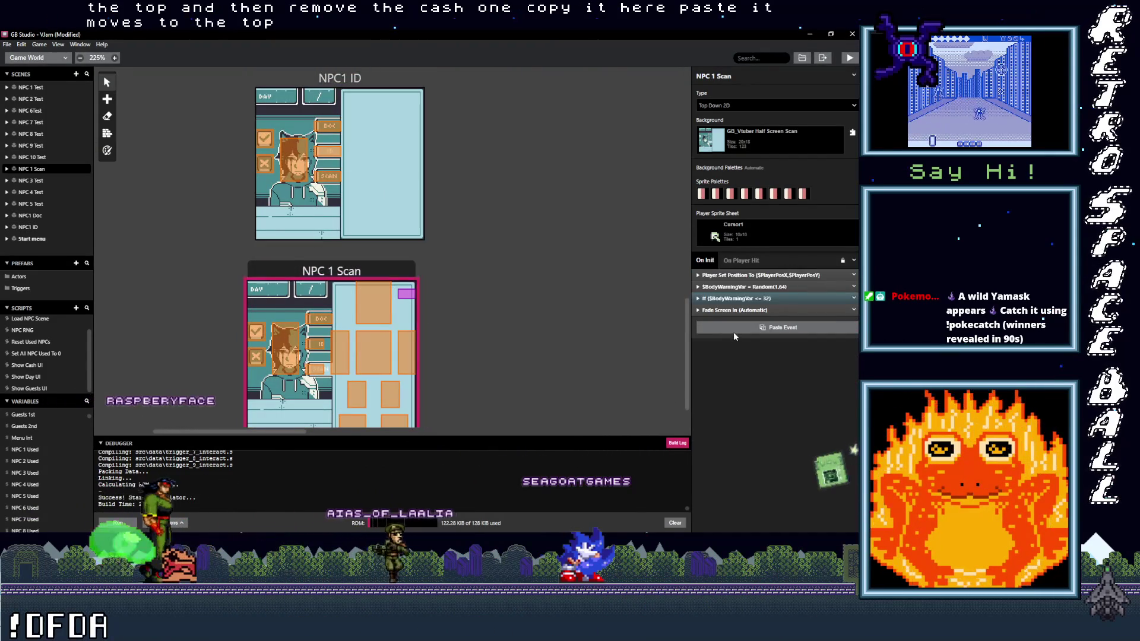
left_click(734, 330)
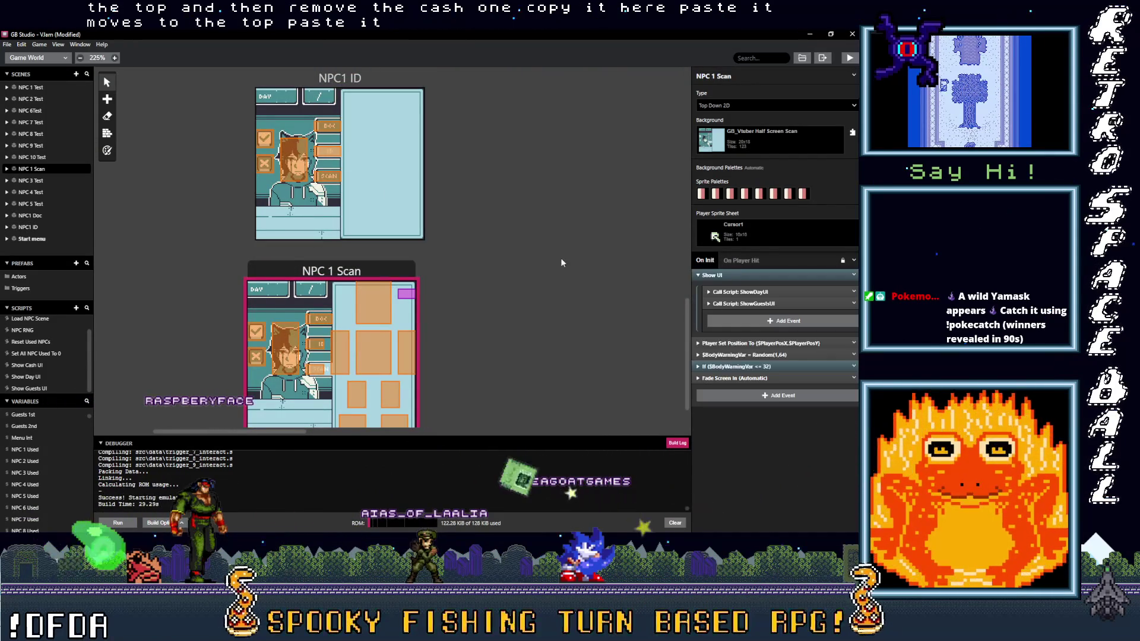
Save the GB Studio project with Ctrl+S.
key("ctrl+s")
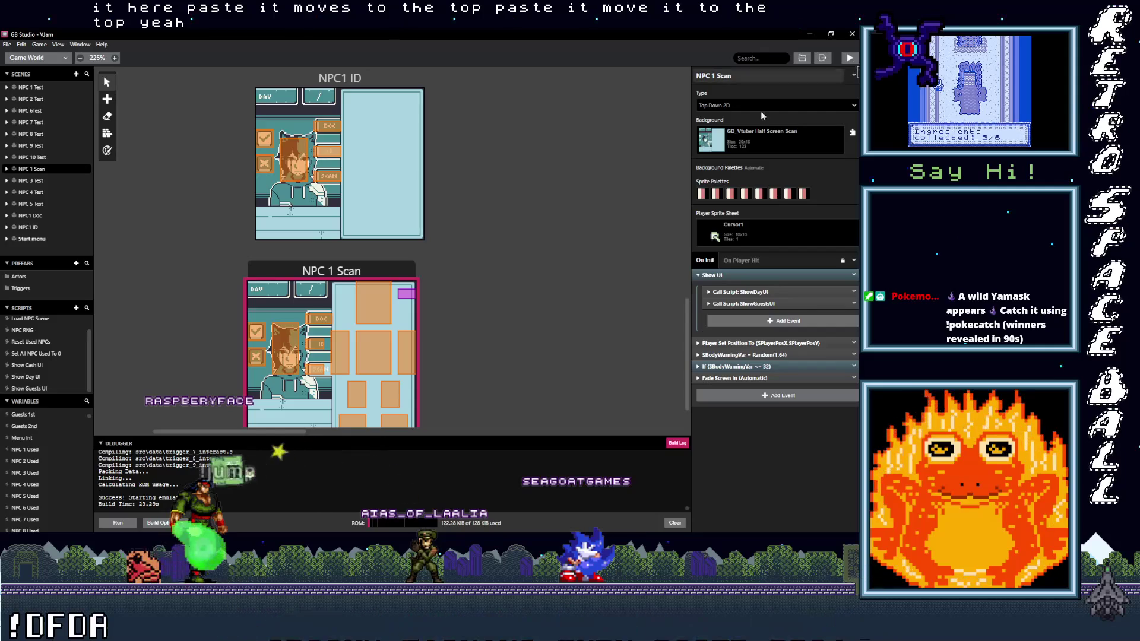
scroll(337, 247, "down", 1)
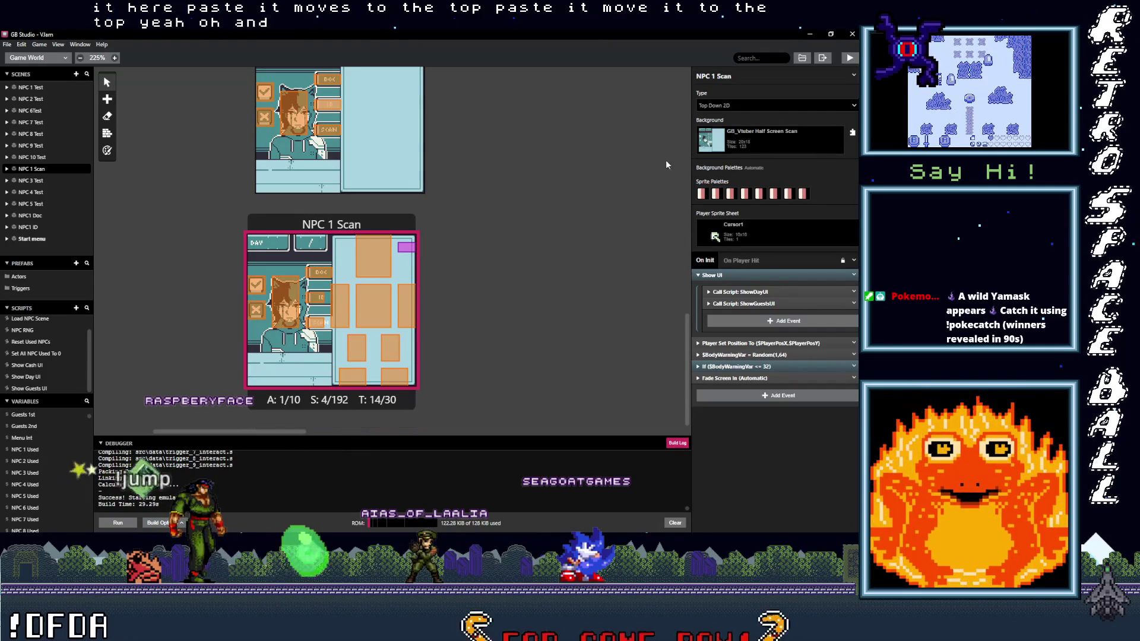
key("alt+Tab")
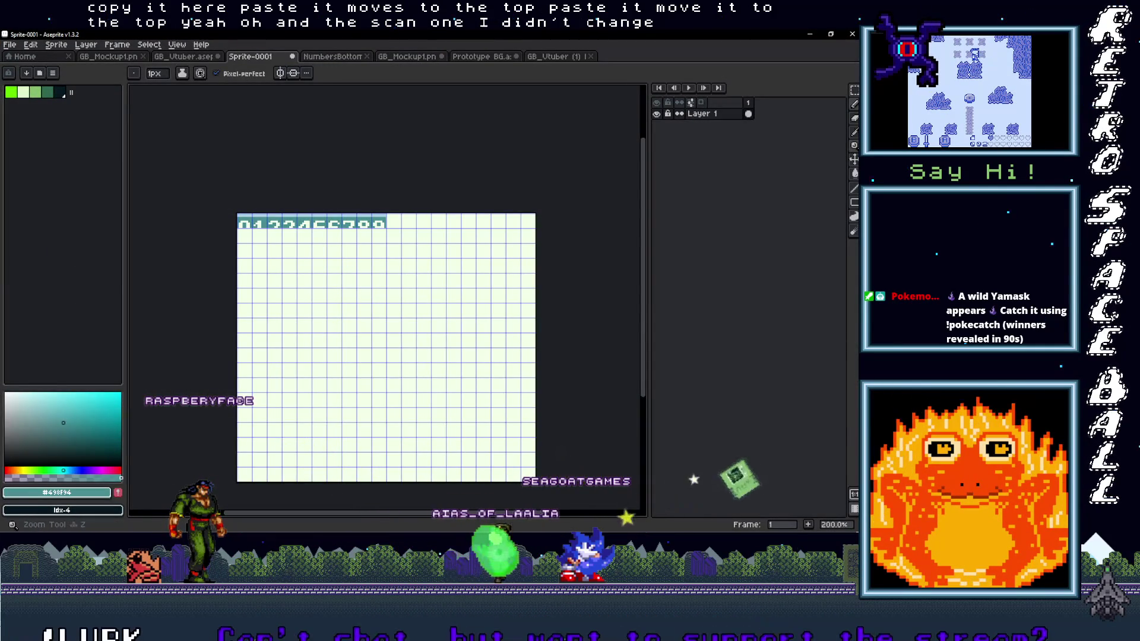
Go to frame 3 of the GB_Vtuber (1) sprite in Aseprite.
key("alt+Tab")
key("alt+Tab")
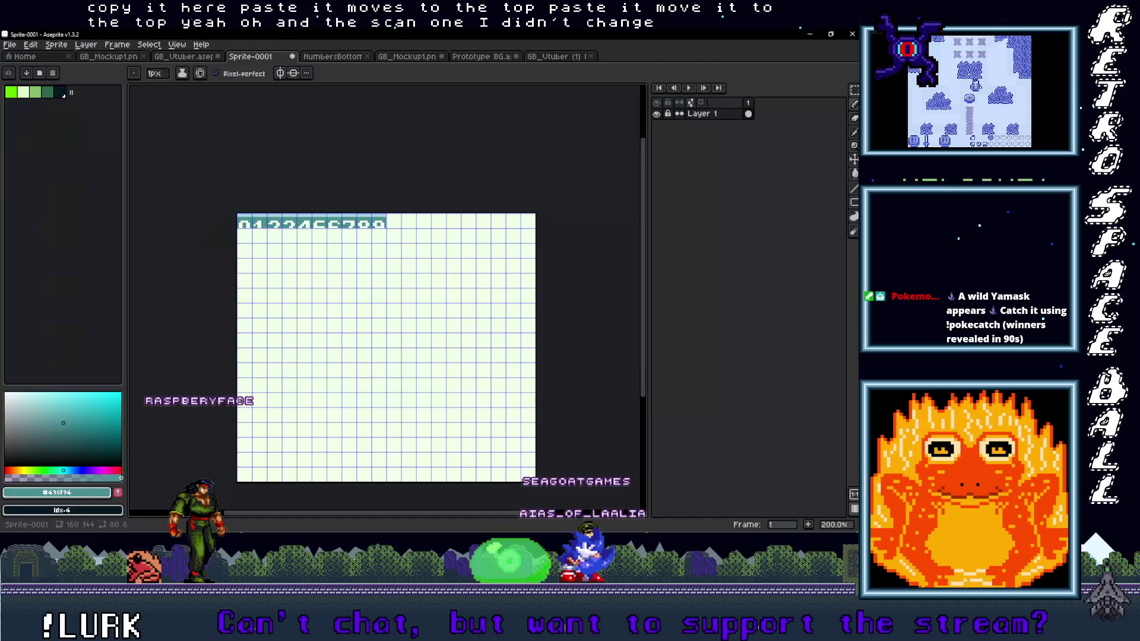
left_click(555, 56)
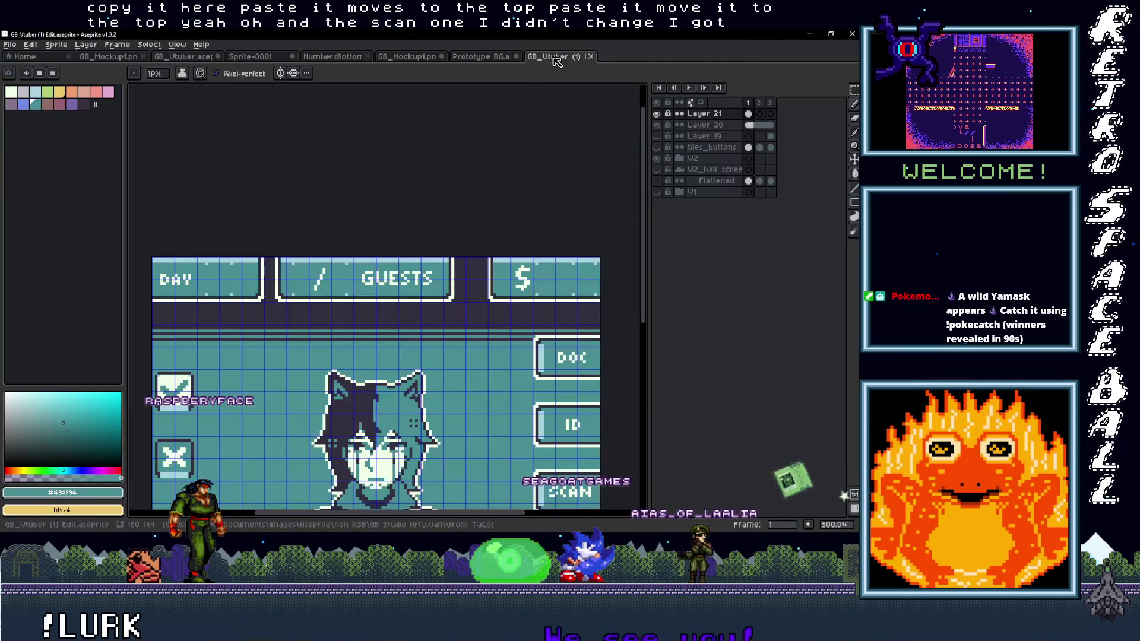
scroll(506, 211, "down", 2)
scroll(523, 257, "up", 1)
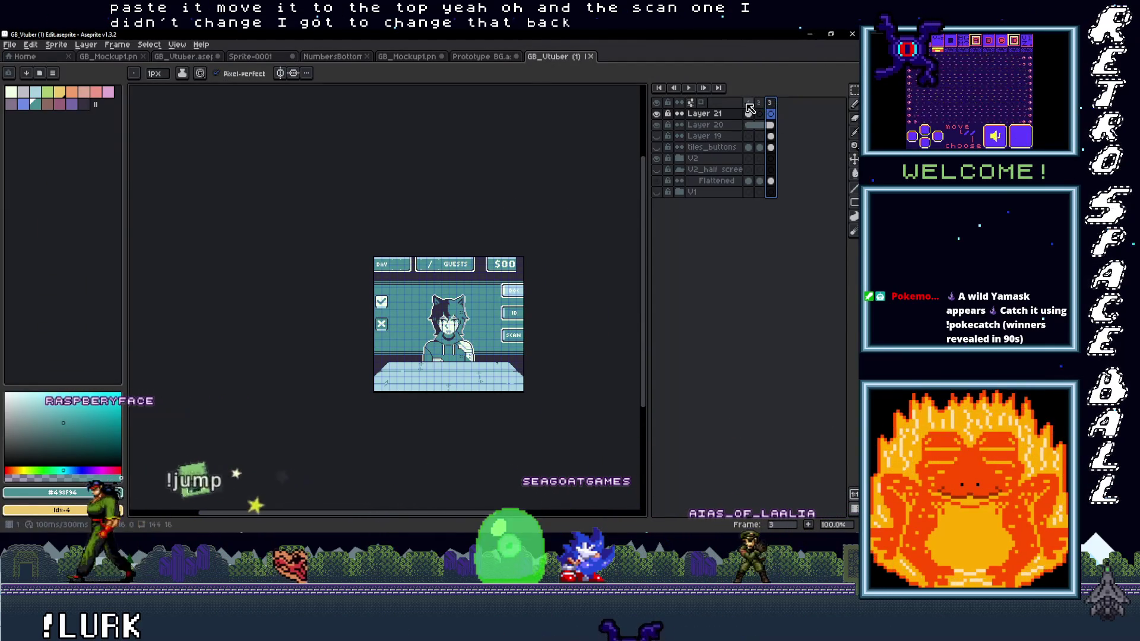
left_click(748, 103)
left_click(759, 103)
left_click(771, 104)
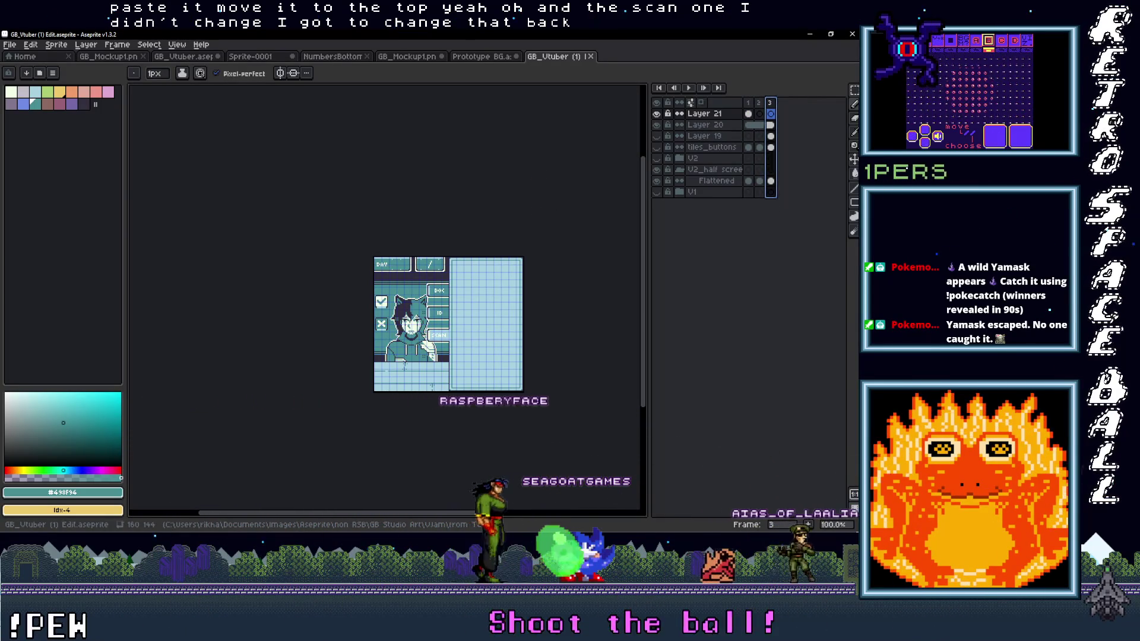
Check the GB_Mockup1.png mockup for reference, then return to GB_Vtuber (1).
left_click(335, 57)
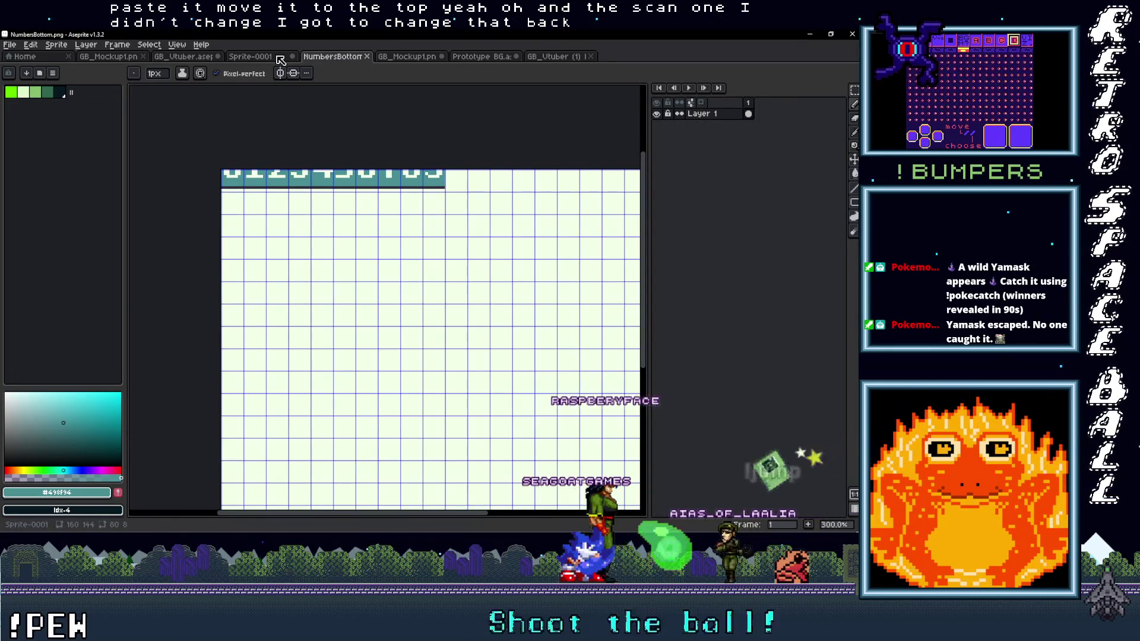
left_click(281, 60)
left_click(401, 55)
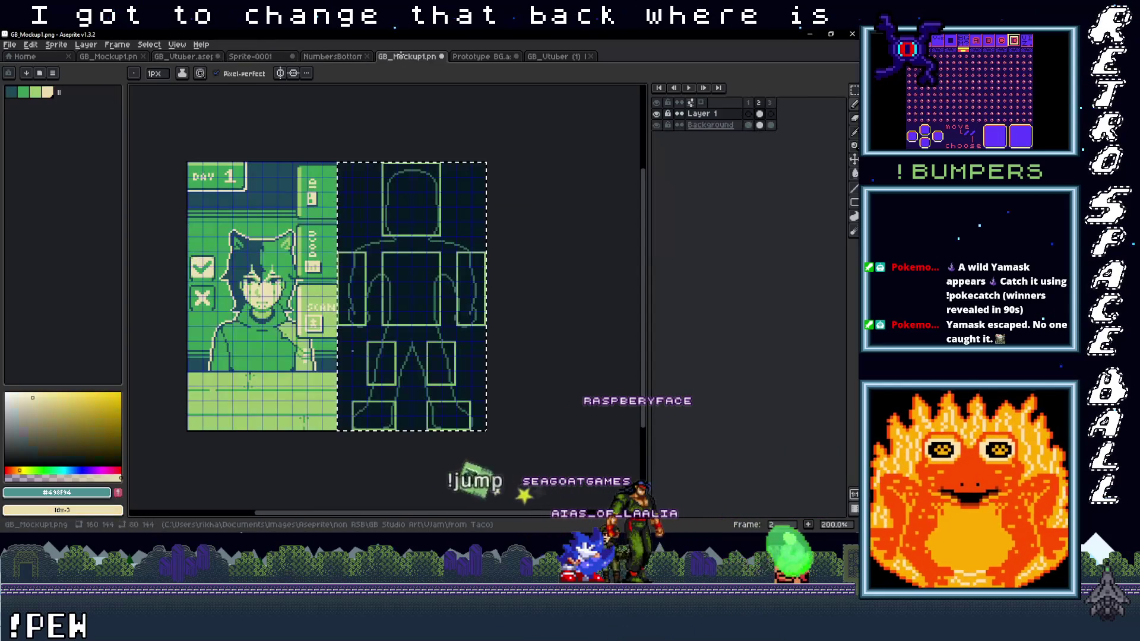
key("v")
key("b")
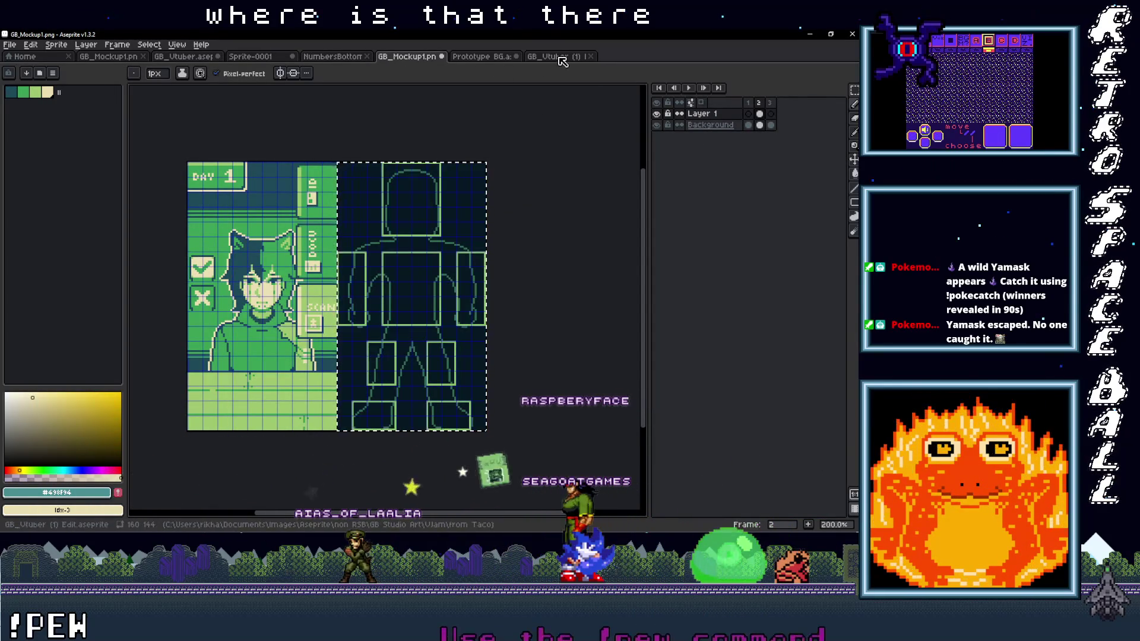
key("ctrl+Tab")
key("ctrl+Tab")
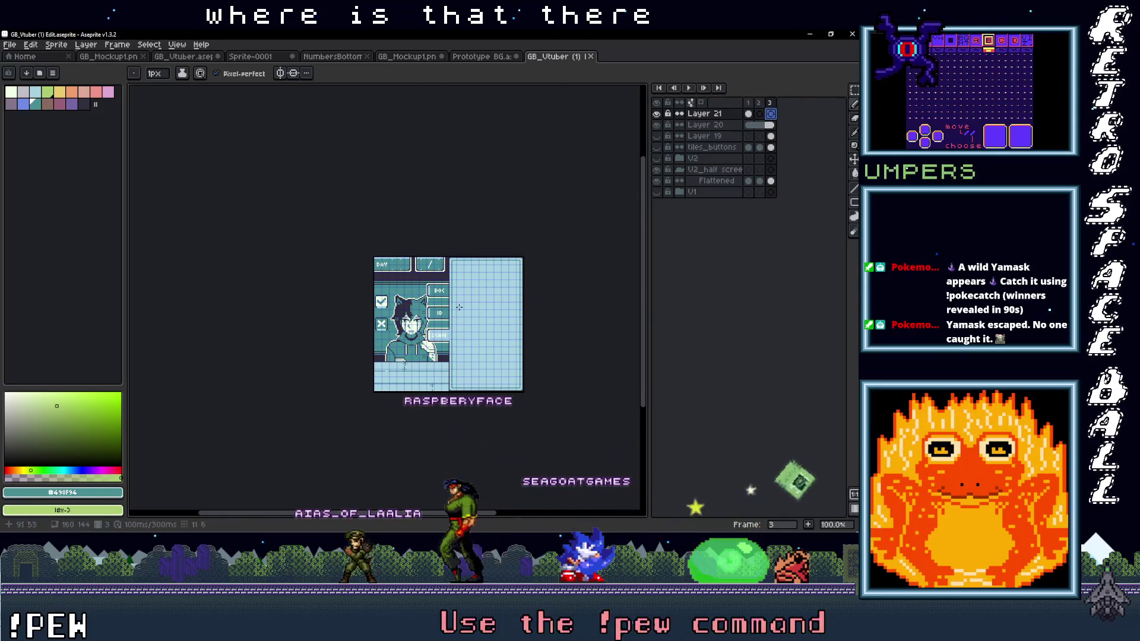
Select the body-outline cels in frame 3 and recolor the green outlines light blue #a8d3e1.
left_click(754, 124)
scroll(491, 347, "up", 3)
left_click_drag(491, 347, 431, 307)
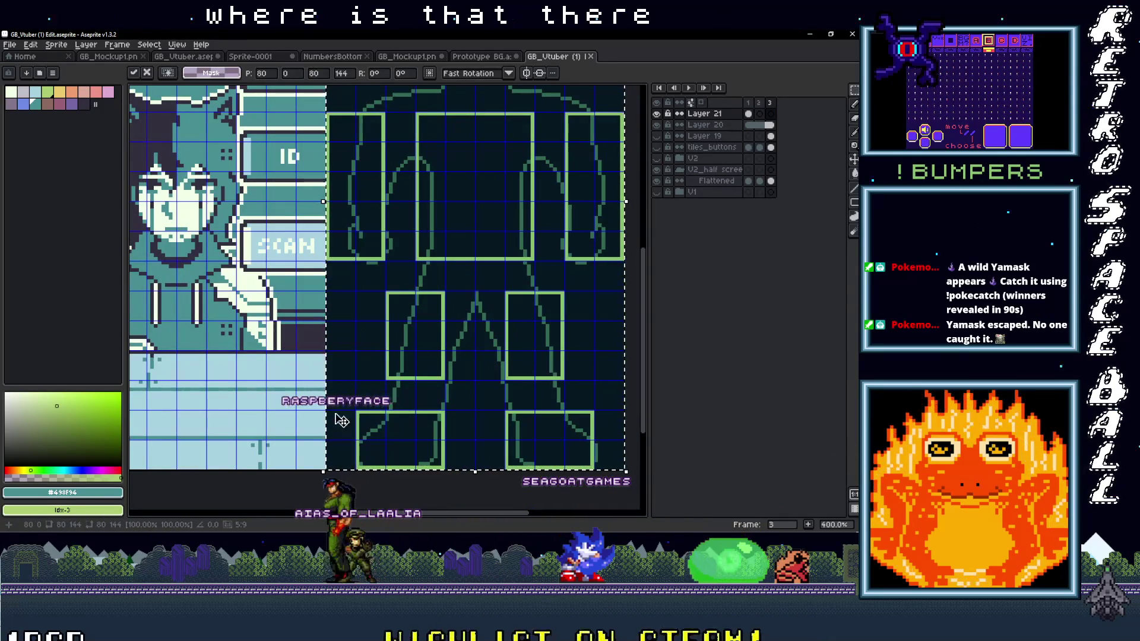
key("Return")
key("g")
left_click(387, 361)
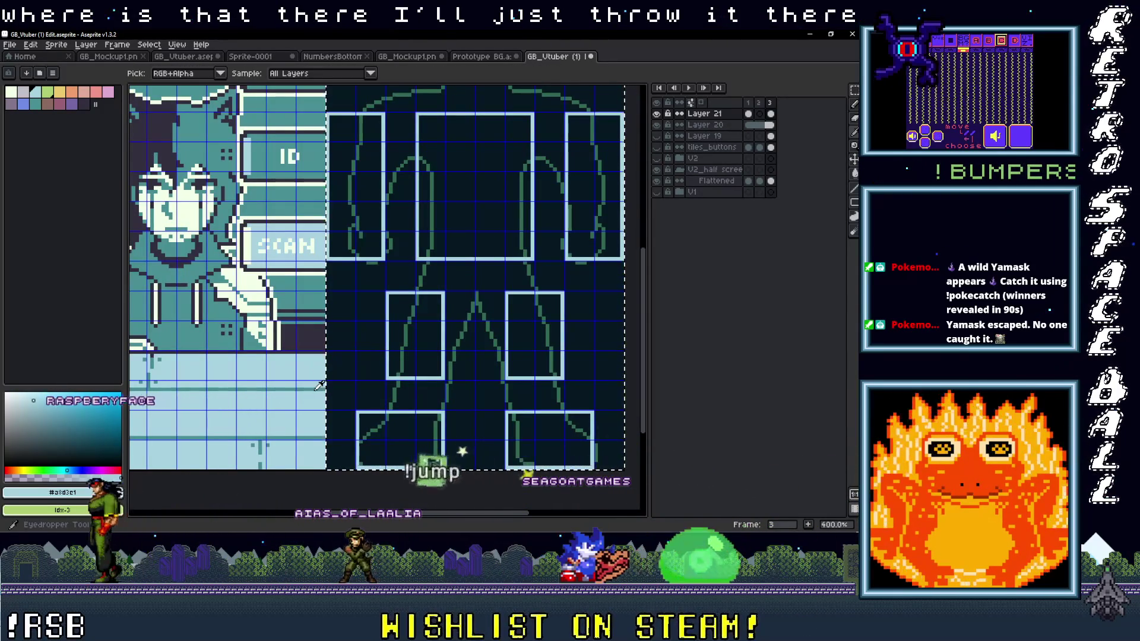
Fill the outline panel's background dark purple and clear the selection.
left_click(402, 355, "alt")
left_click(84, 104)
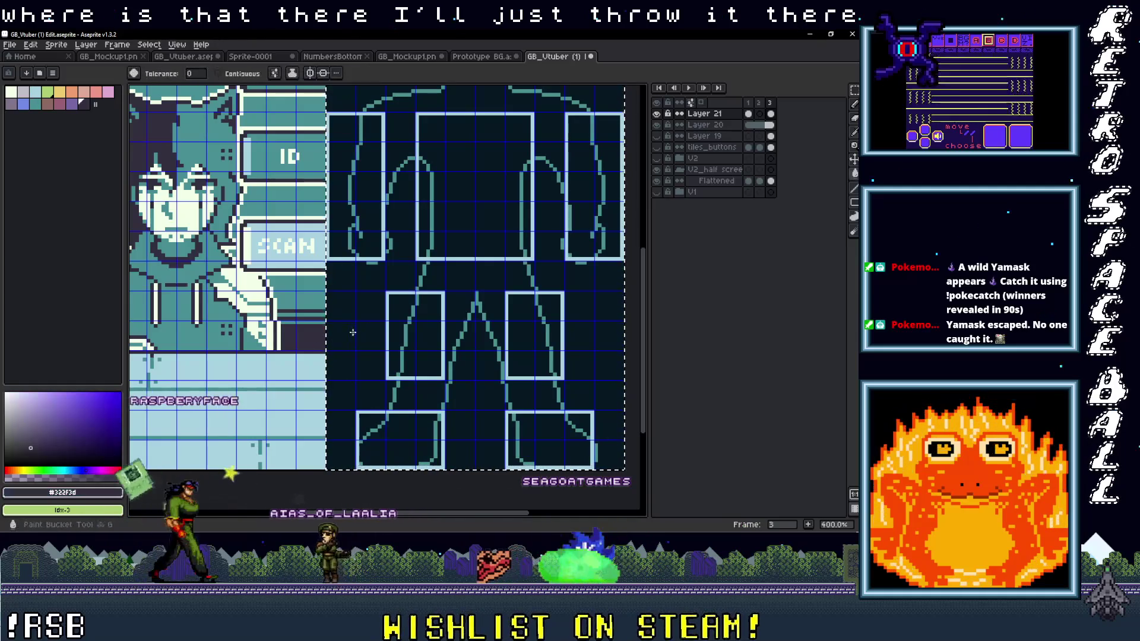
left_click(367, 365)
scroll(367, 369, "down", 3)
key("ctrl+d")
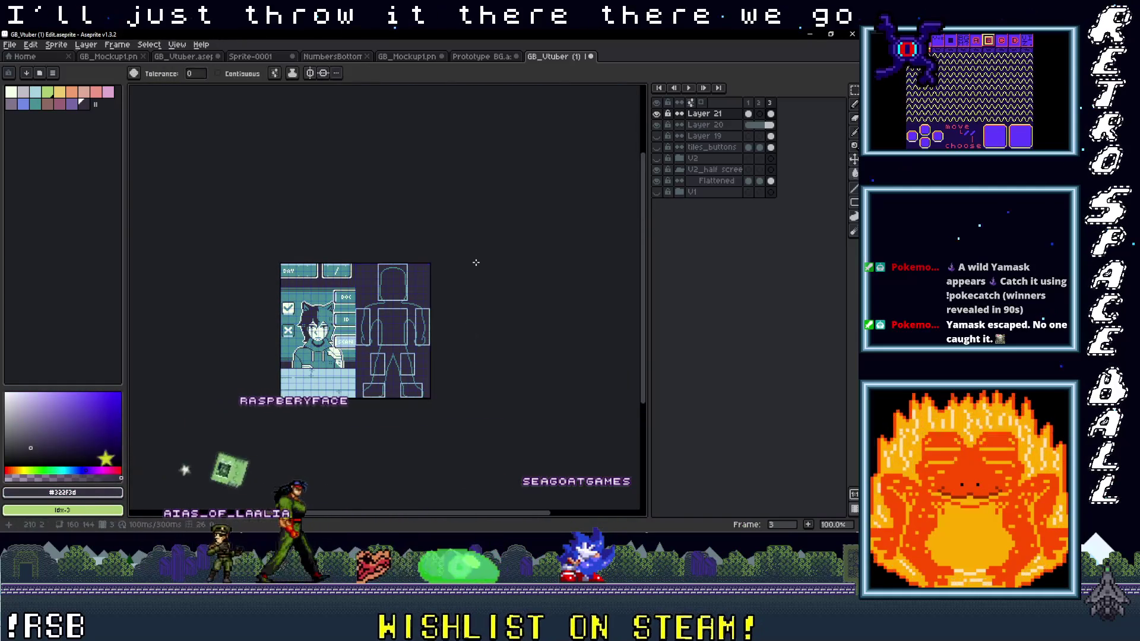
left_click(10, 46)
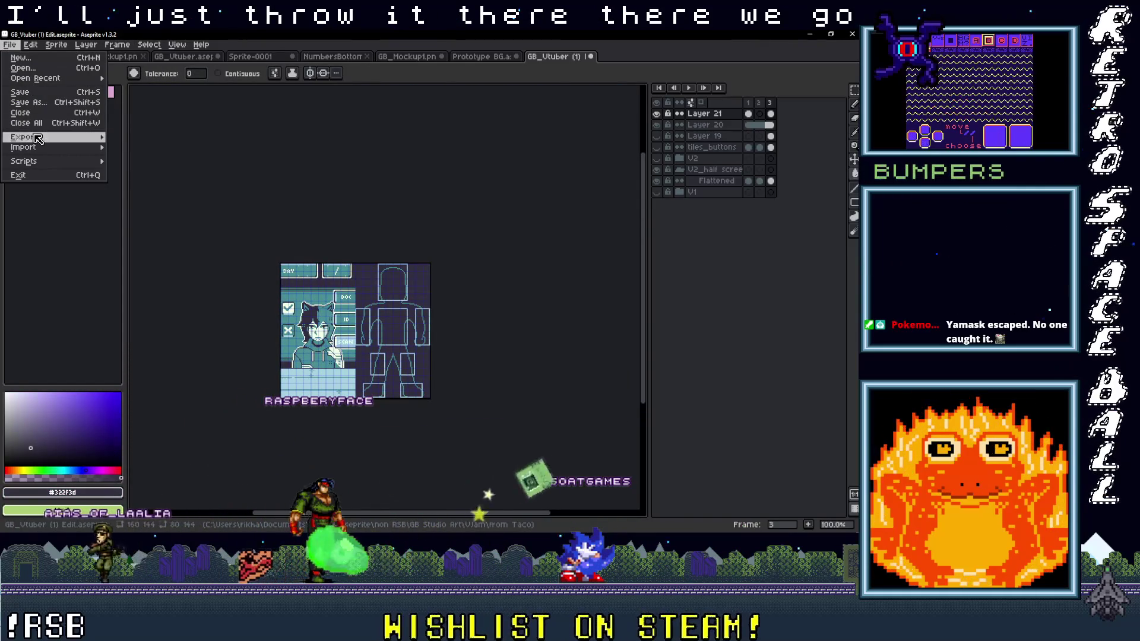
Try exporting all frames over GB_Vtuber Half Screen Scan.png, cancelling the three-file export.
mouse_move(84, 139)
left_click(133, 139)
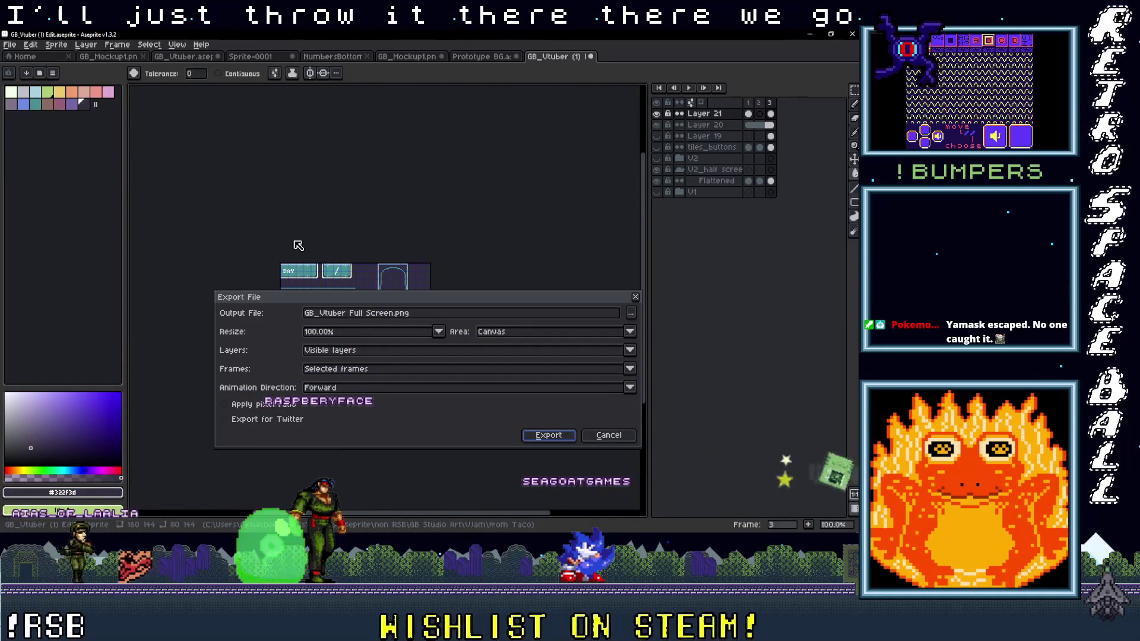
left_click(343, 372)
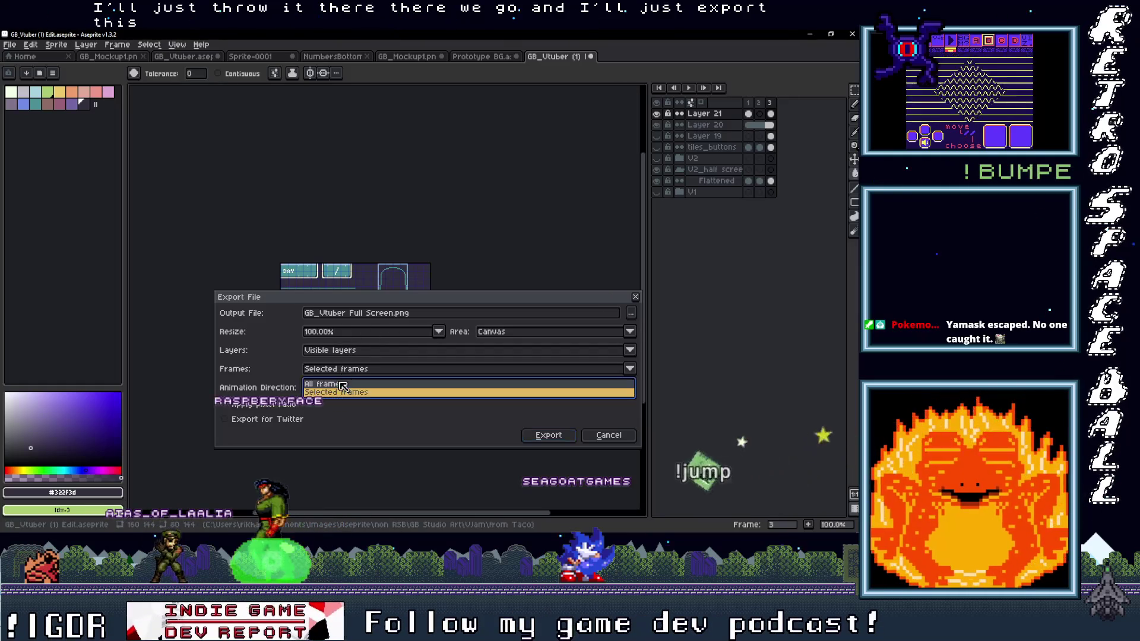
left_click(344, 374)
left_click(631, 313)
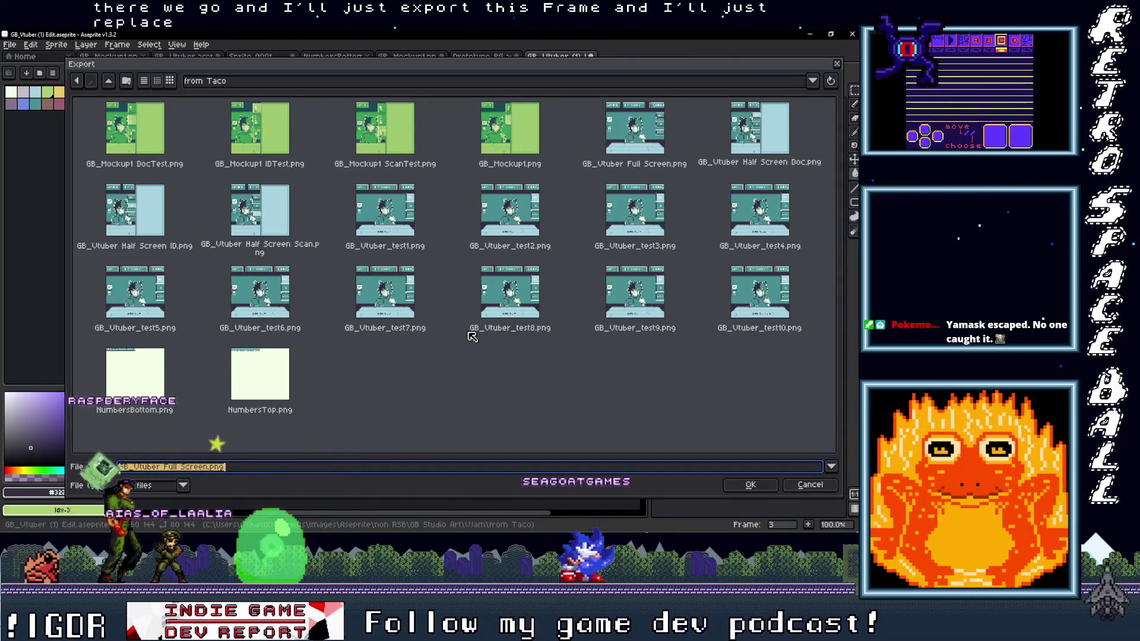
left_click(279, 217)
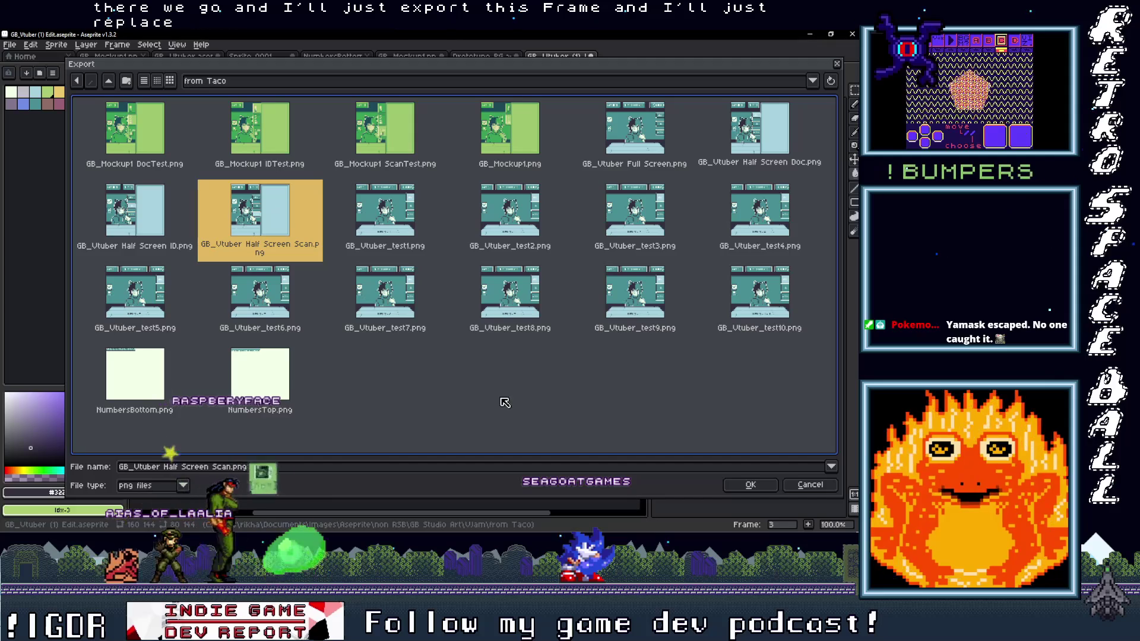
left_click(753, 486)
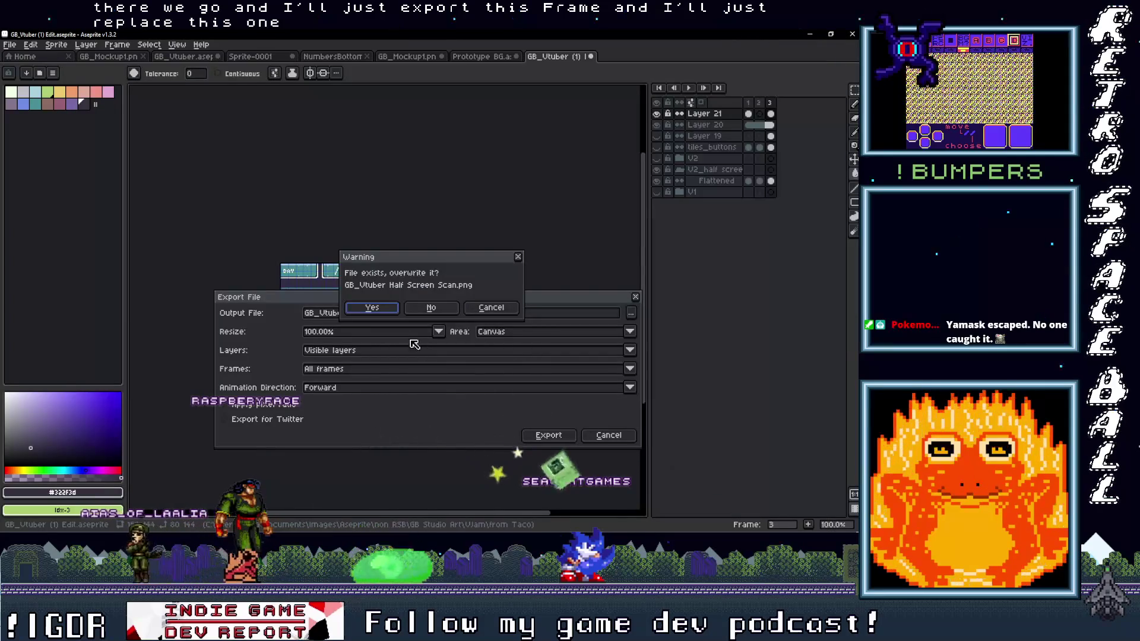
left_click(372, 308)
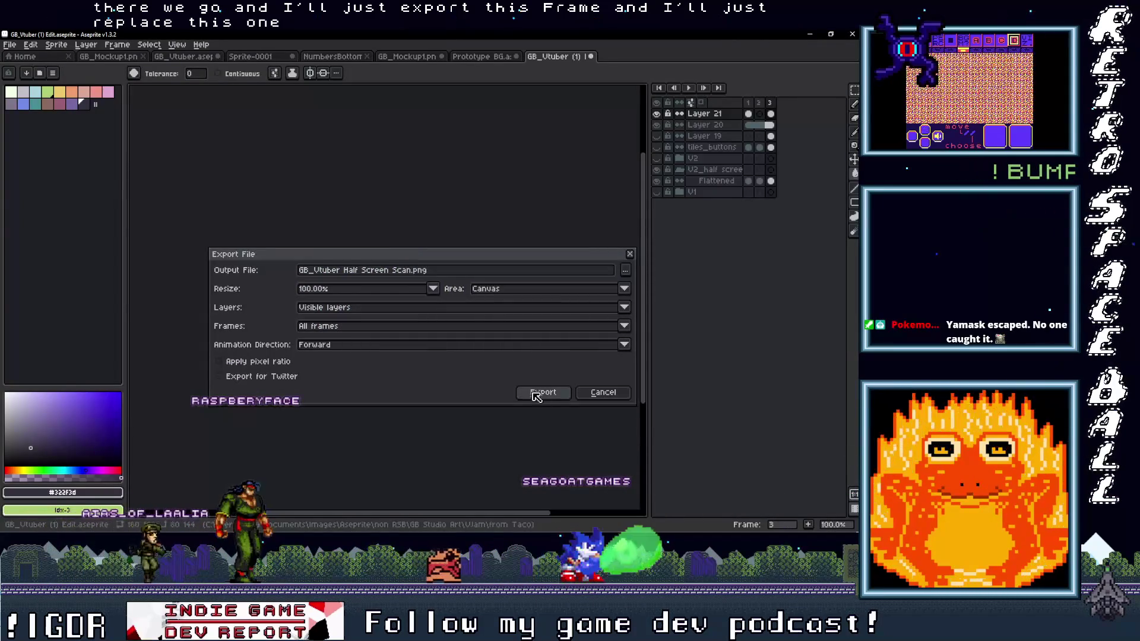
left_click(547, 393)
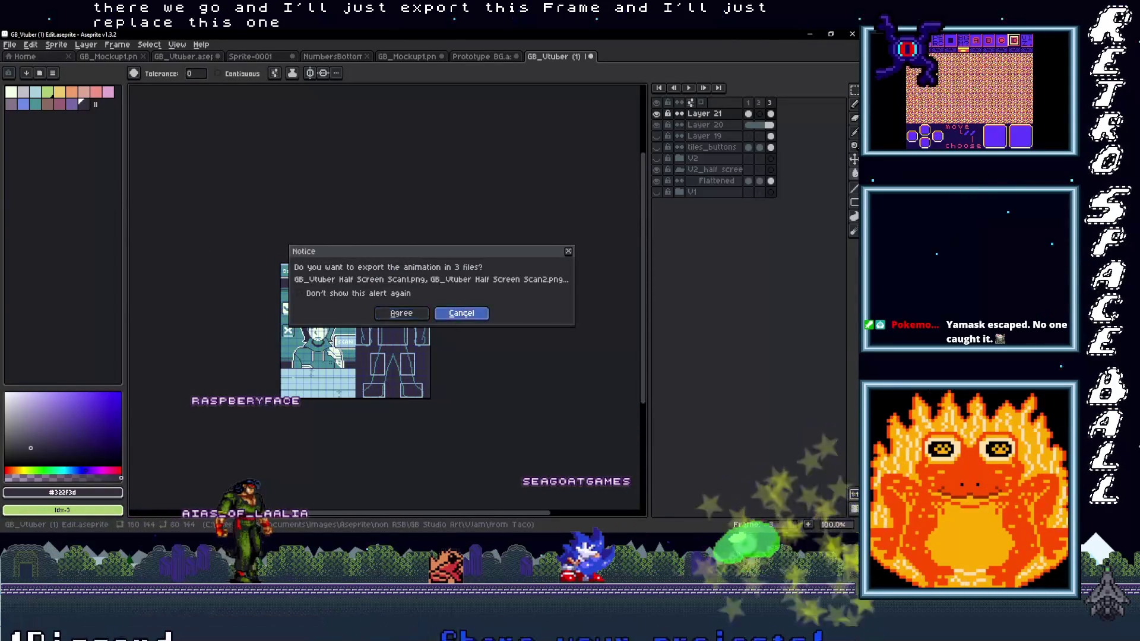
left_click(467, 315)
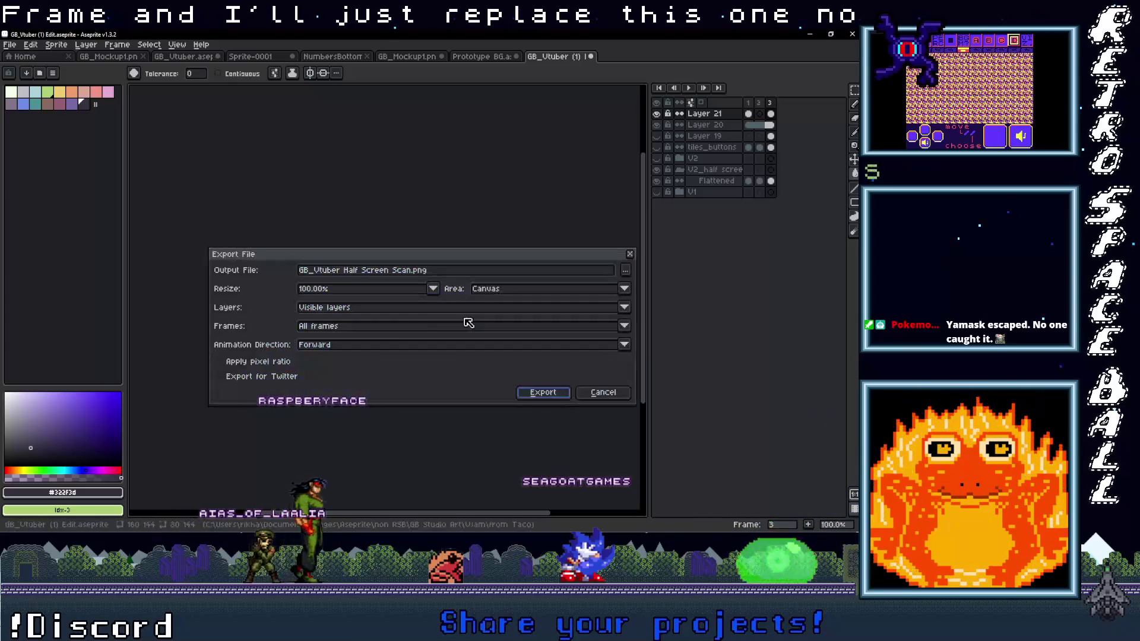
Export only the selected frame over GB_Vtuber Half Screen Scan.png and minimize Aseprite.
left_click(378, 330)
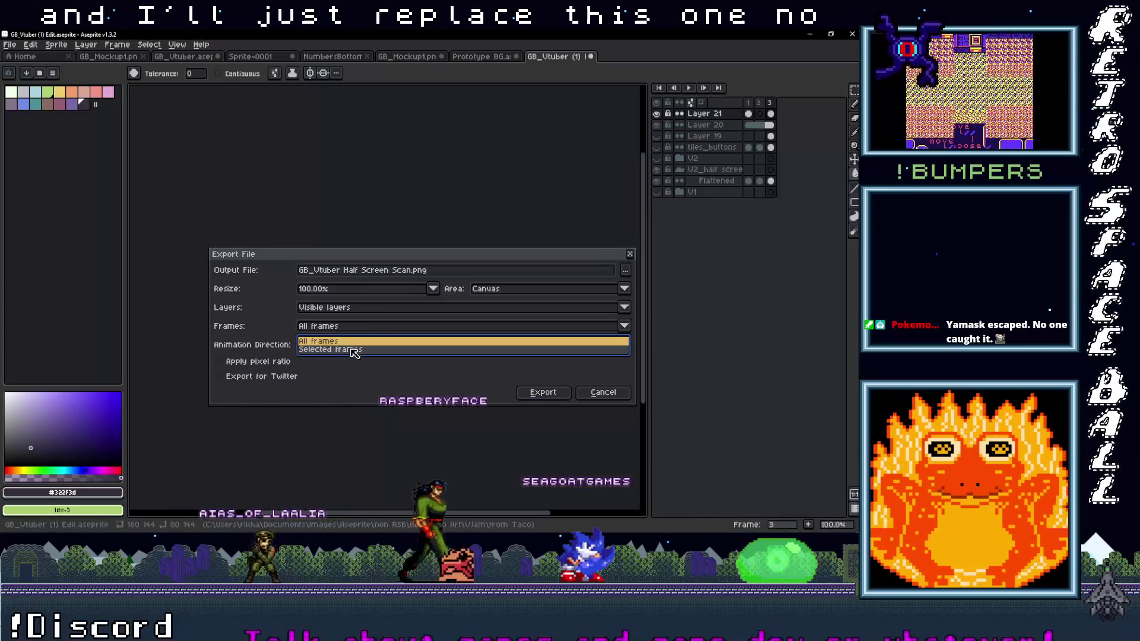
left_click(354, 351)
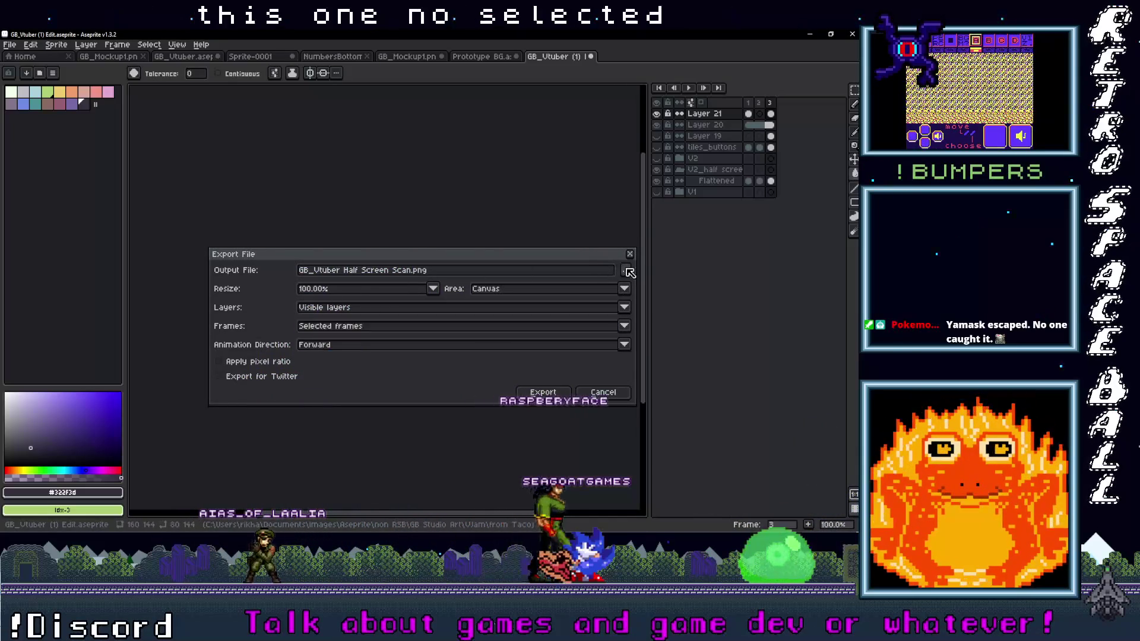
left_click(625, 270)
double_click(260, 210)
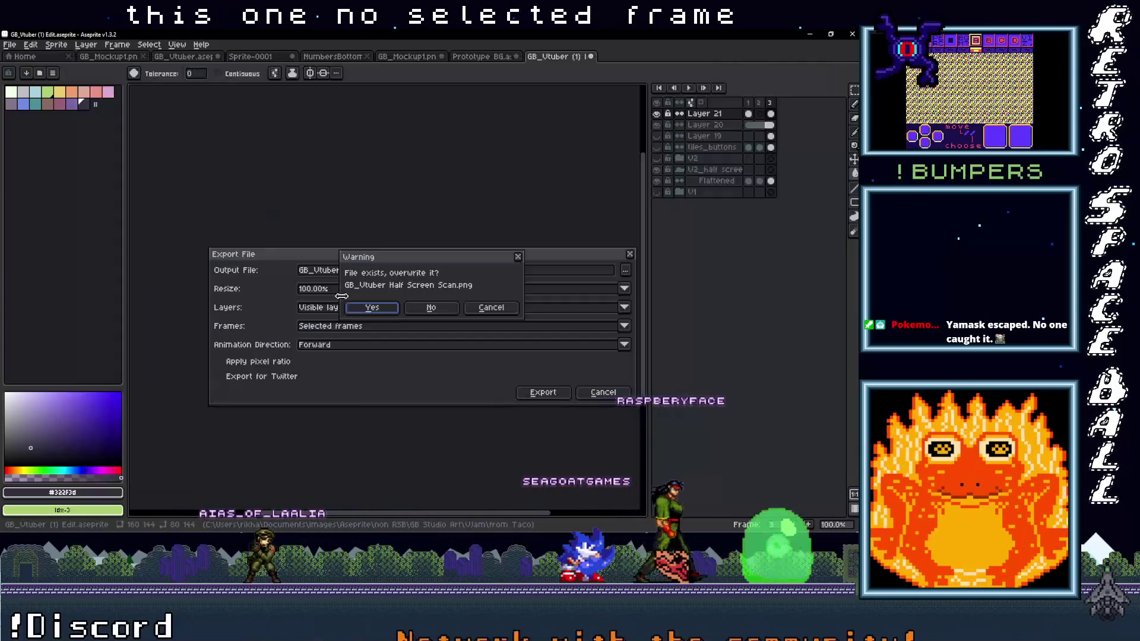
left_click(536, 392)
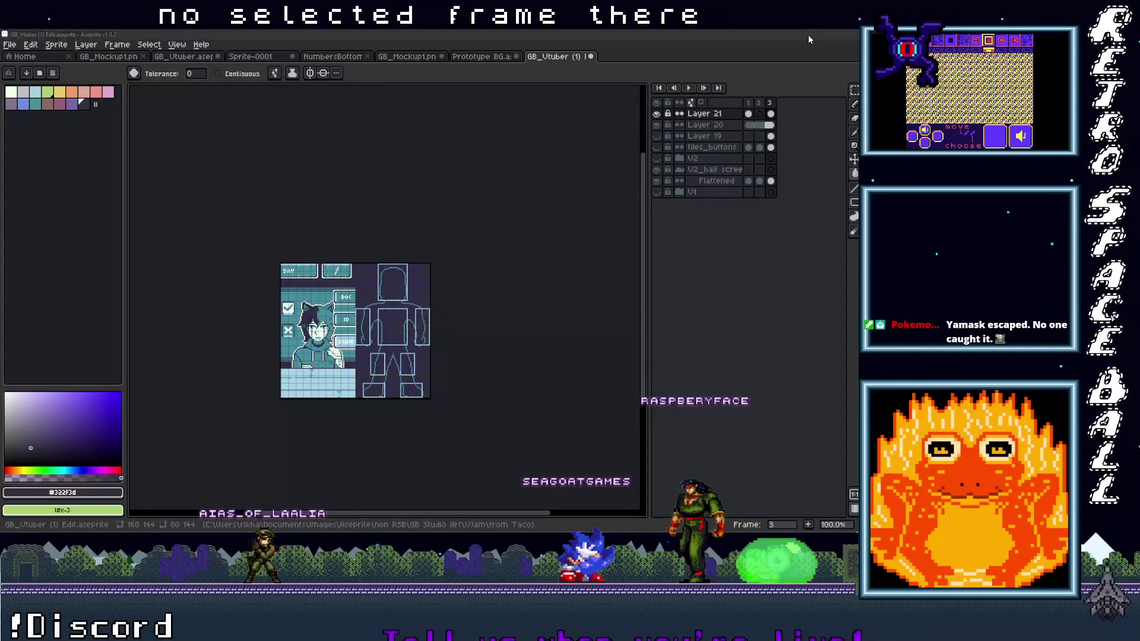
left_click(810, 34)
left_click(814, 112)
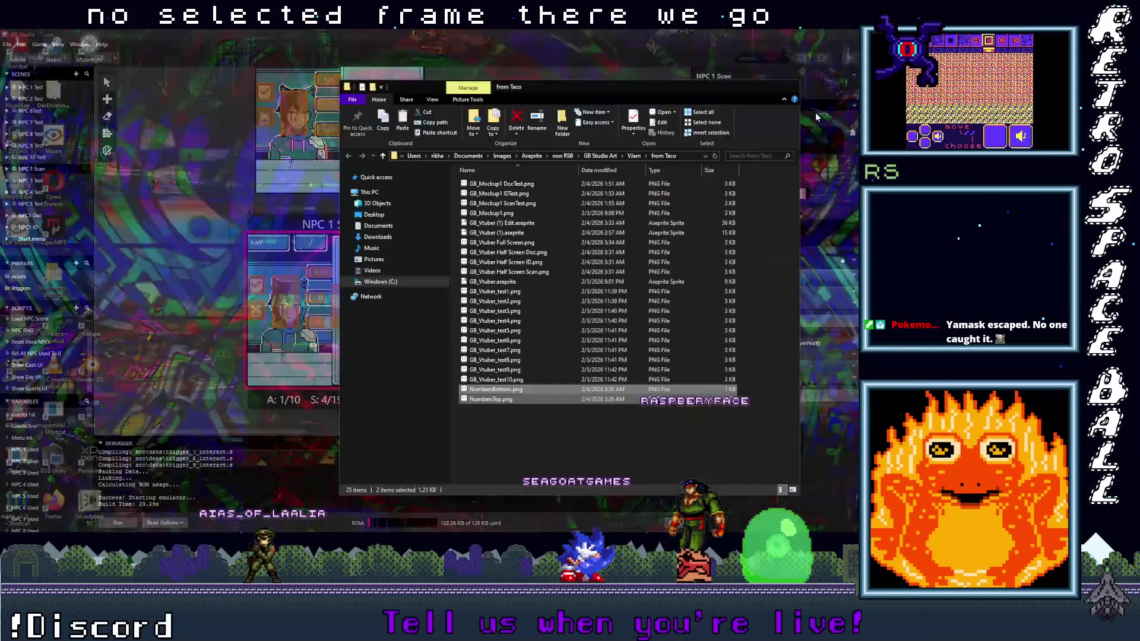
Copy GB_Vtuber Half Screen Scan.png into Vlam\assets\backgrounds, replacing the existing file.
right_click(522, 272)
left_click(343, 477)
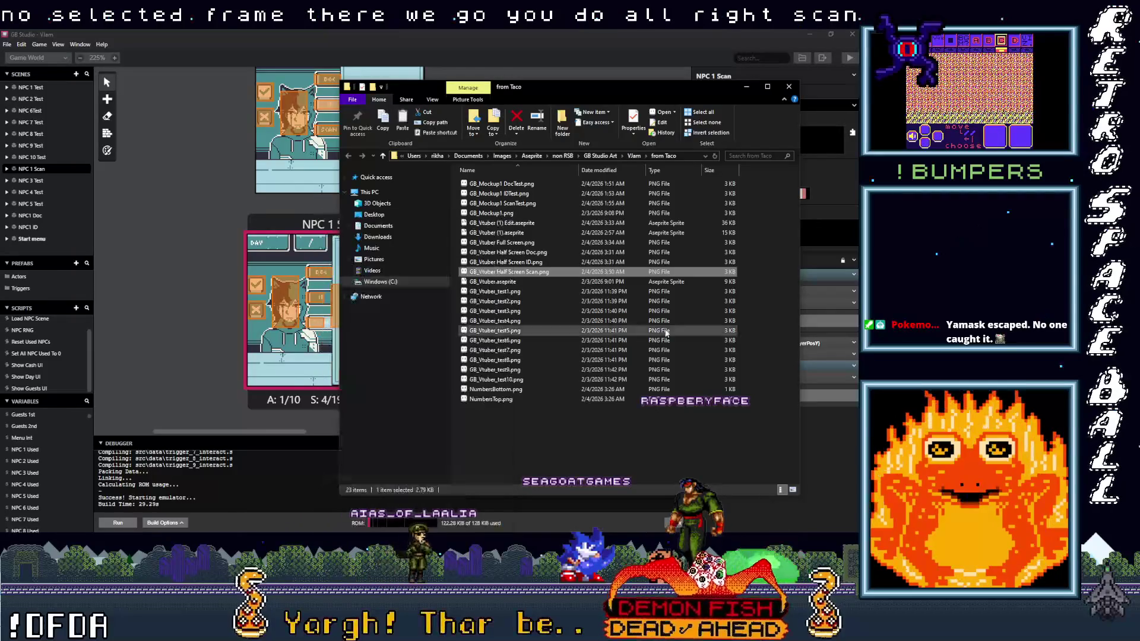
left_click(818, 82)
left_click(201, 150)
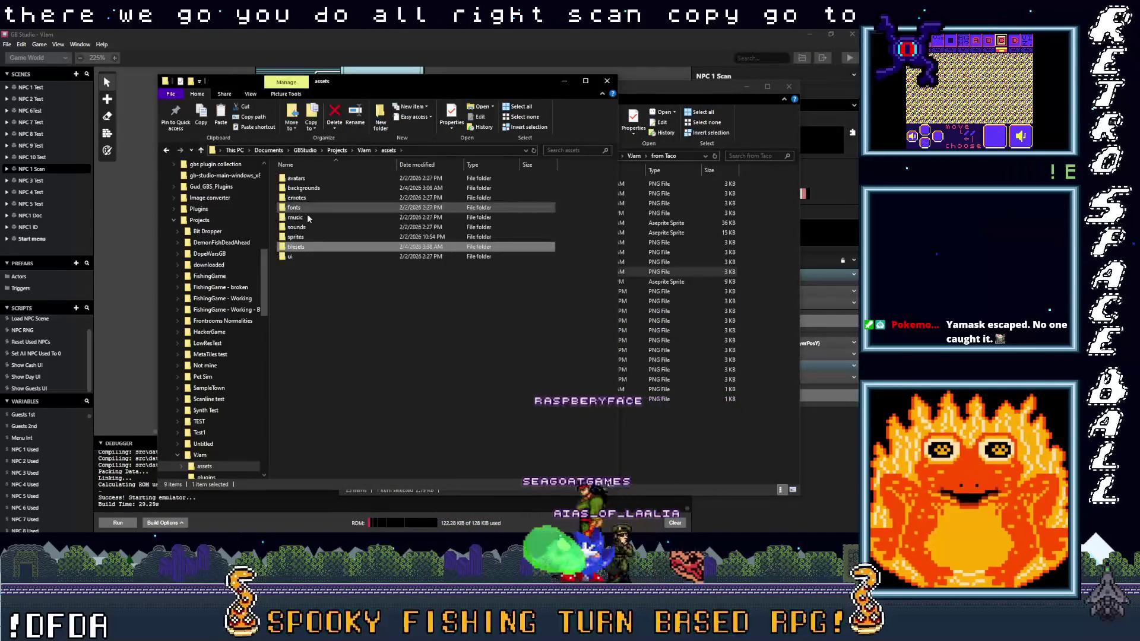
double_click(300, 185)
right_click(451, 431)
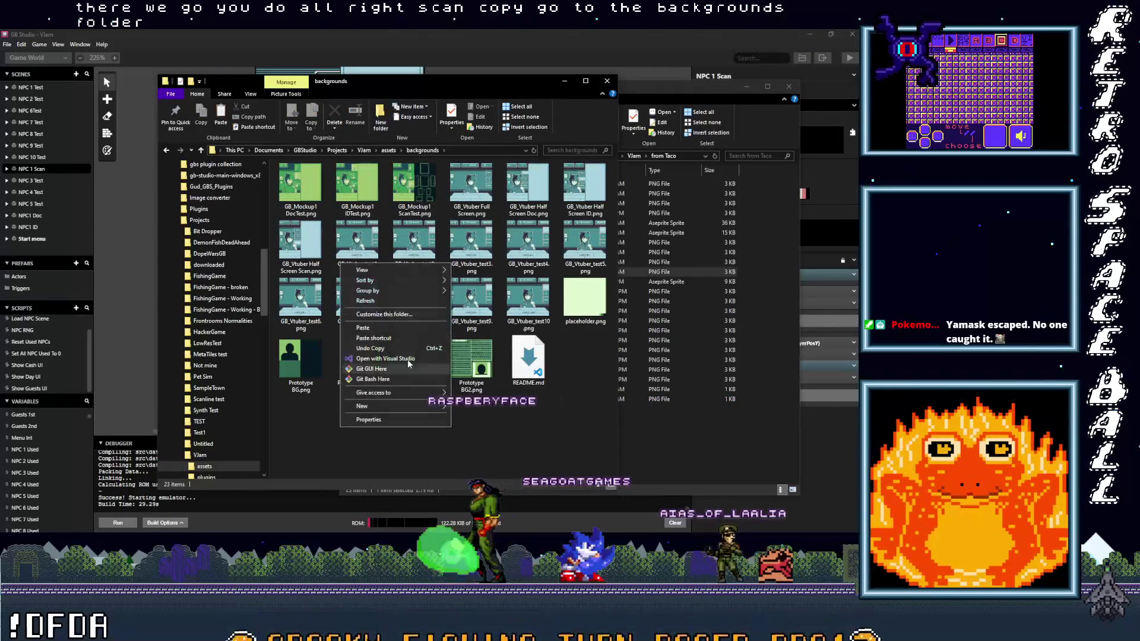
left_click(394, 328)
left_click(392, 228)
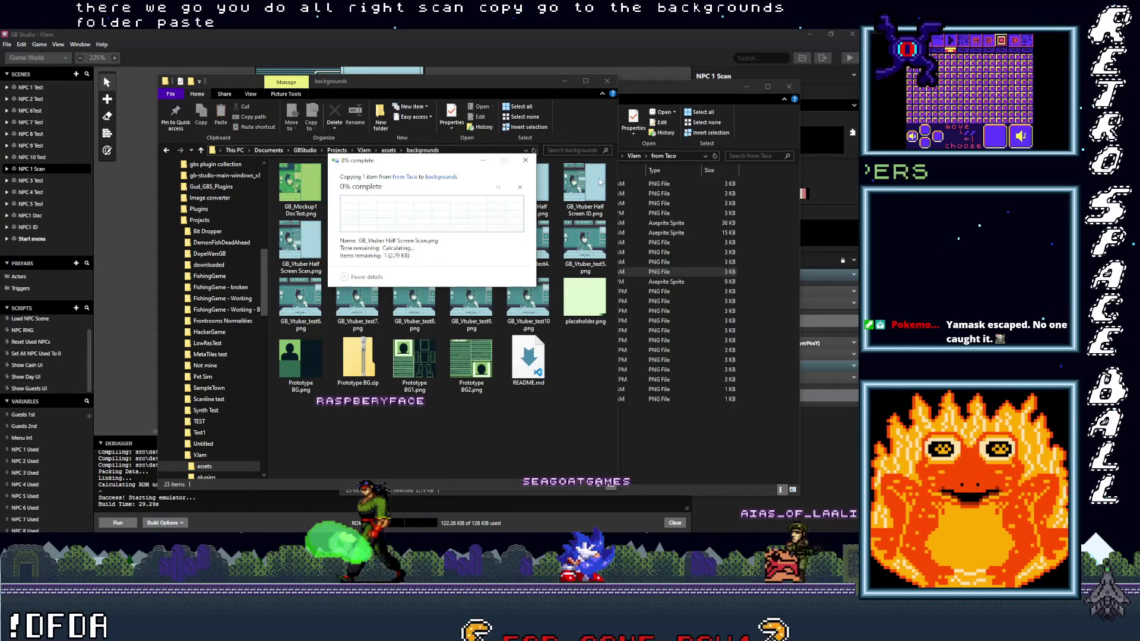
left_click(539, 45)
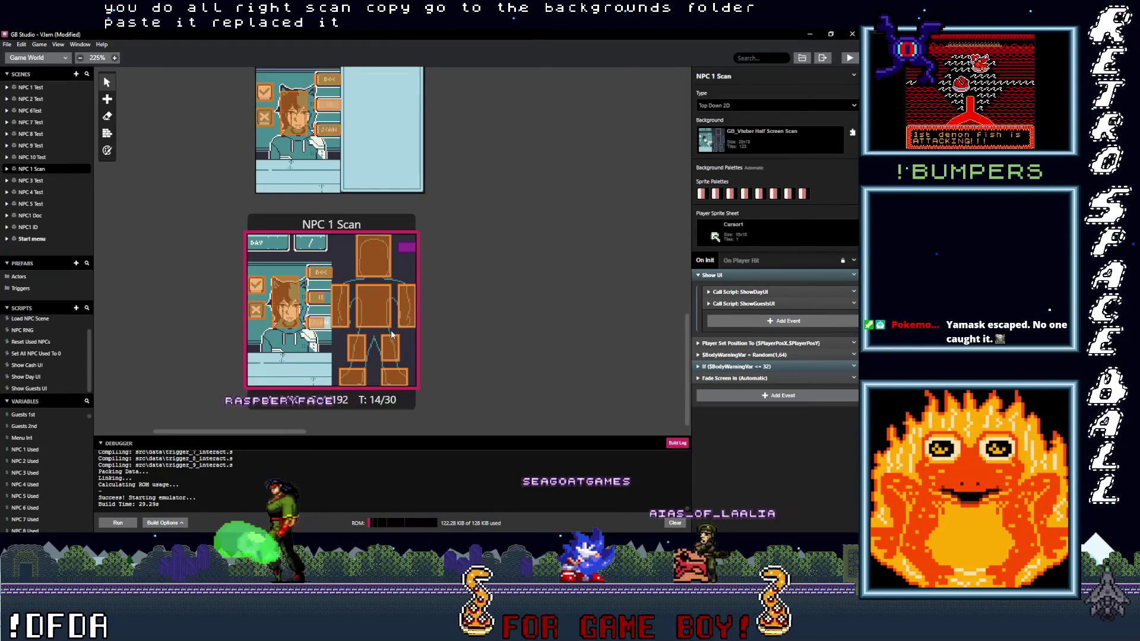
Save the project and build and run the game with the updated Scan background.
key("ctrl+s")
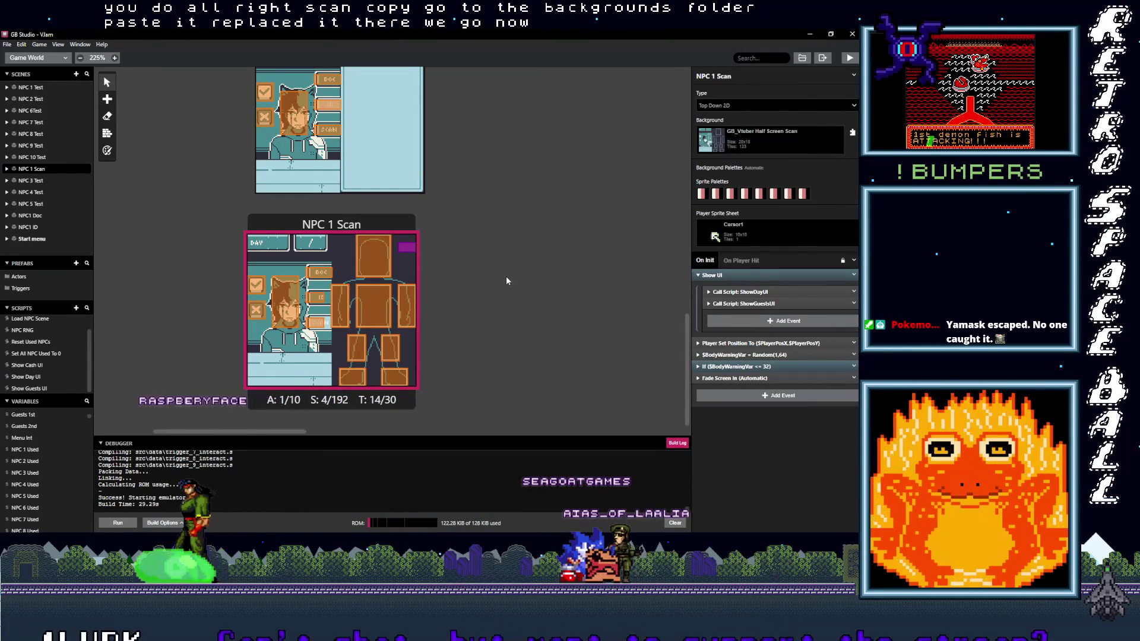
scroll(527, 305, "up", 10)
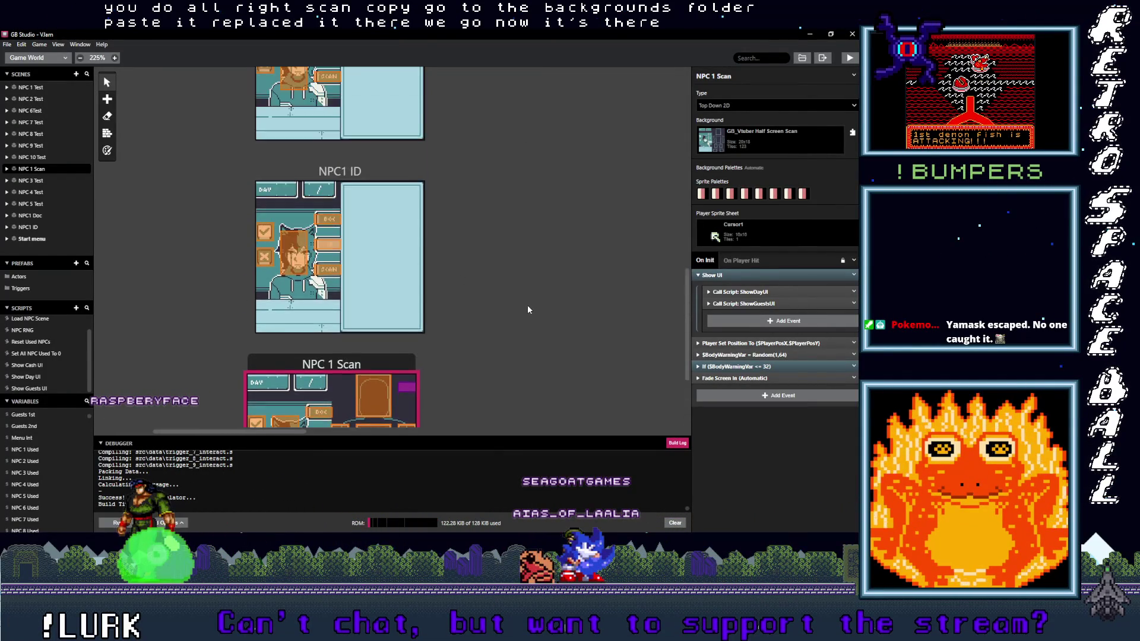
scroll(527, 310, "up", 4)
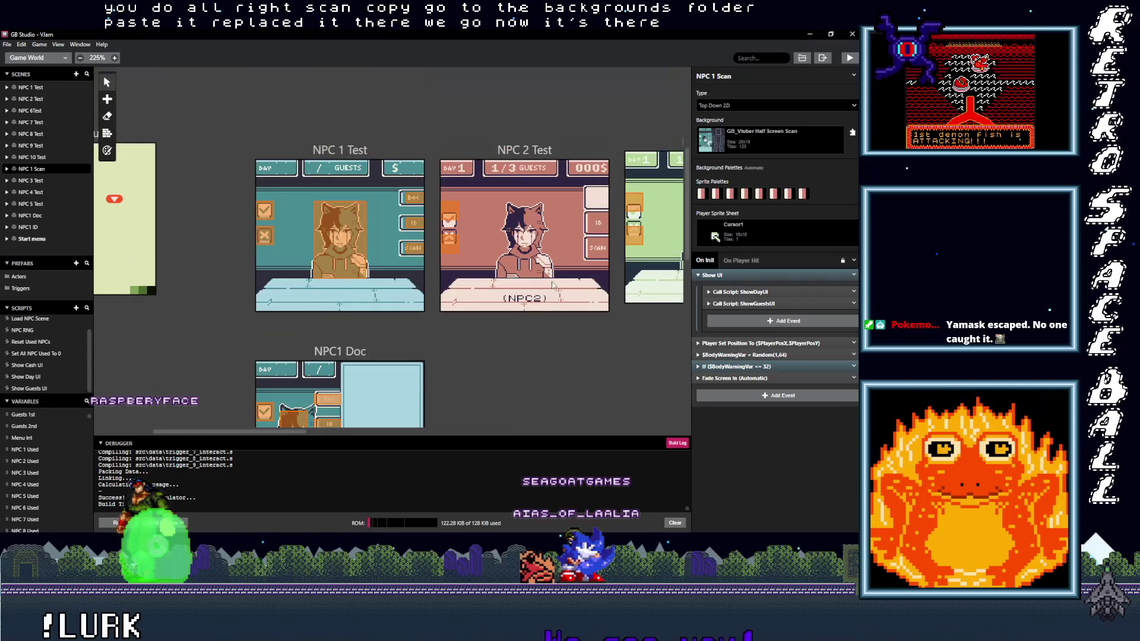
left_click(852, 61)
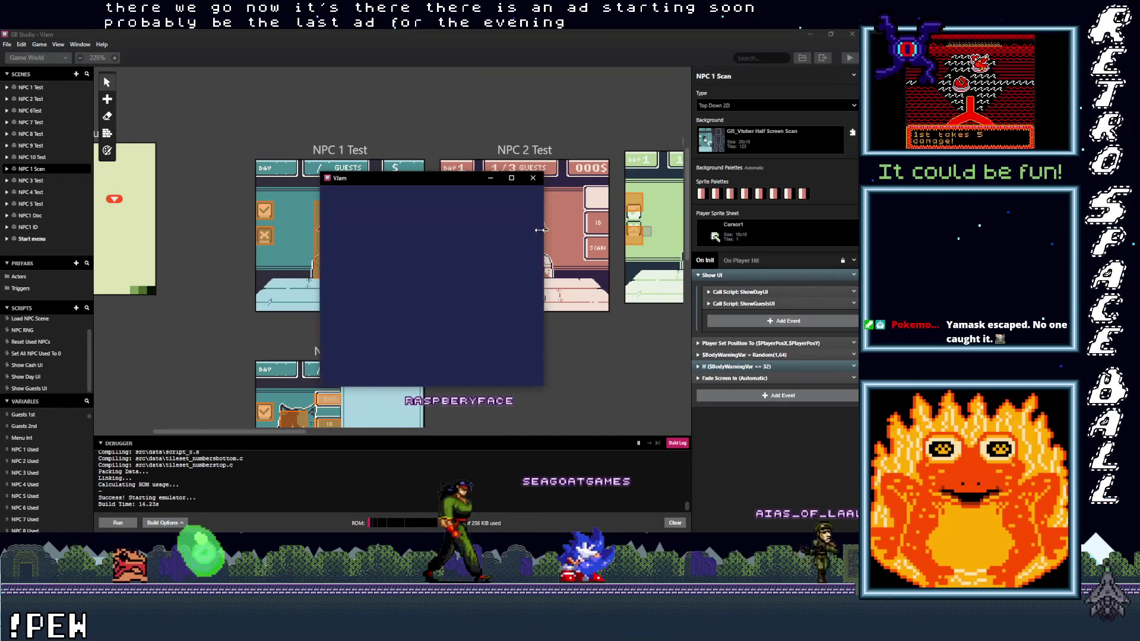
Maximize the Vlam game window, play-test it, then close it with Alt+F4.
left_click(511, 178)
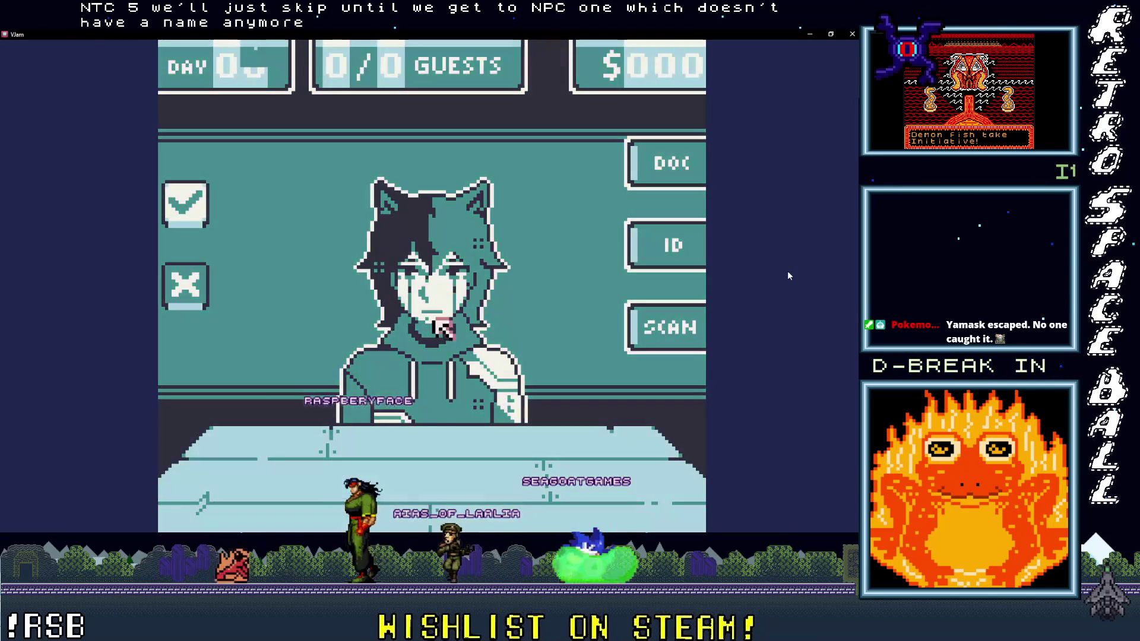
key("alt+F4")
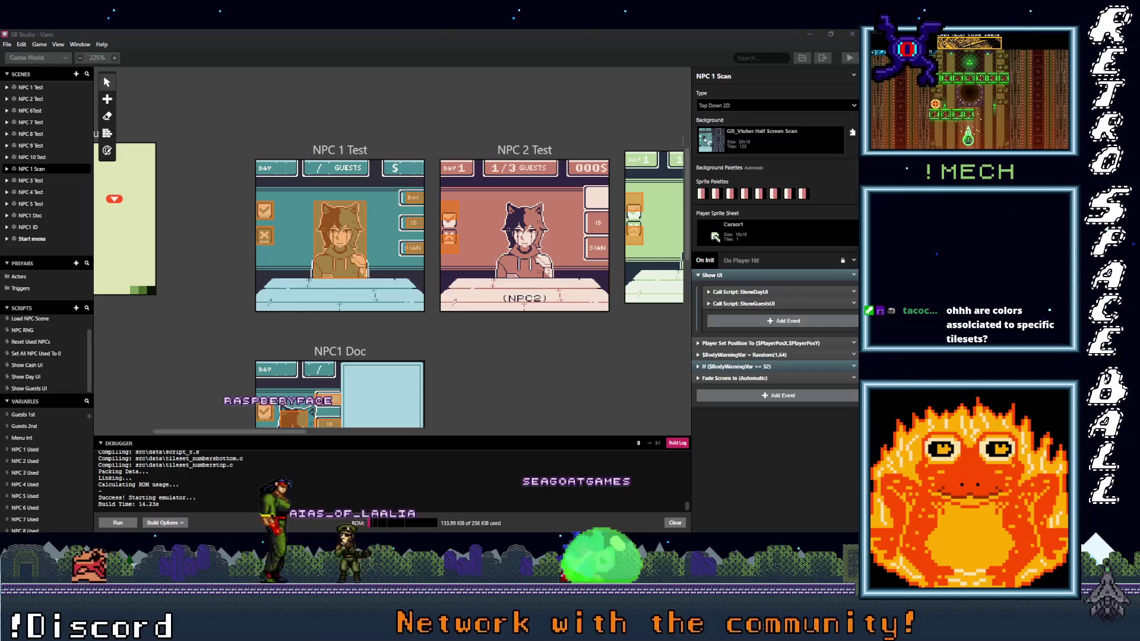
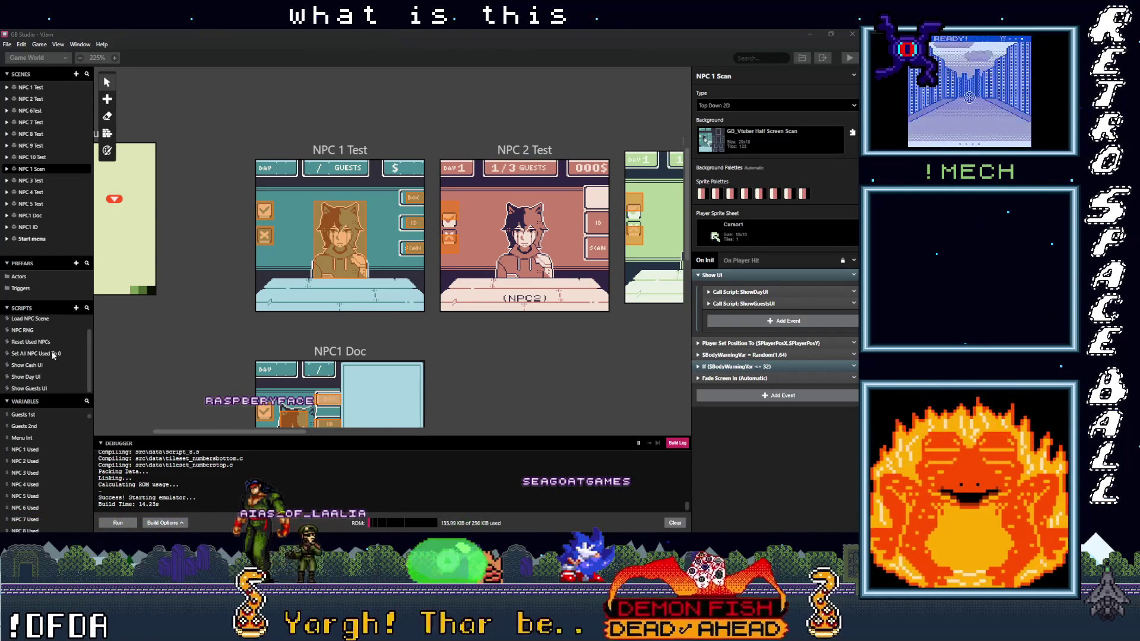
Open the Show Day UI script and inspect its first Replace Tile At event.
left_click(29, 377)
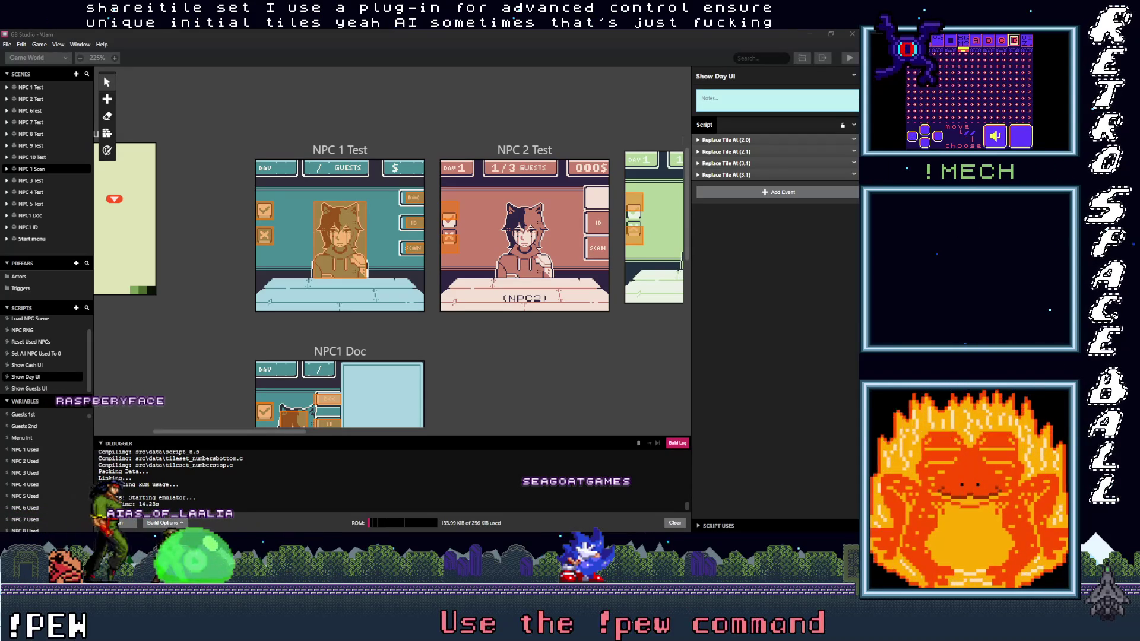
left_click(736, 141)
left_click(736, 139)
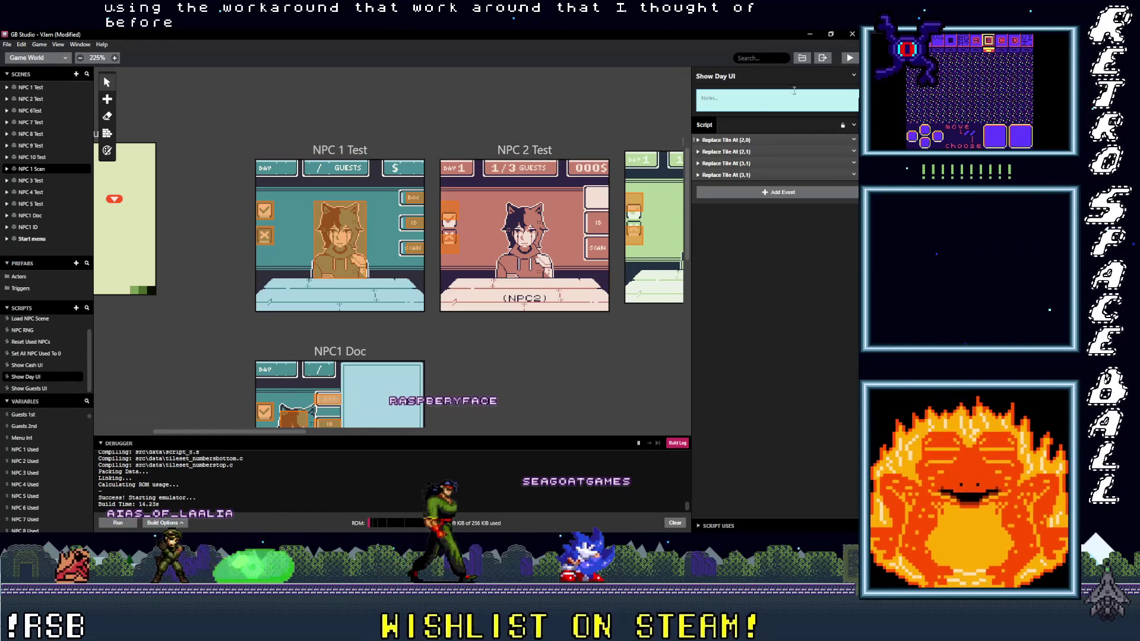
mouse_move(811, 113)
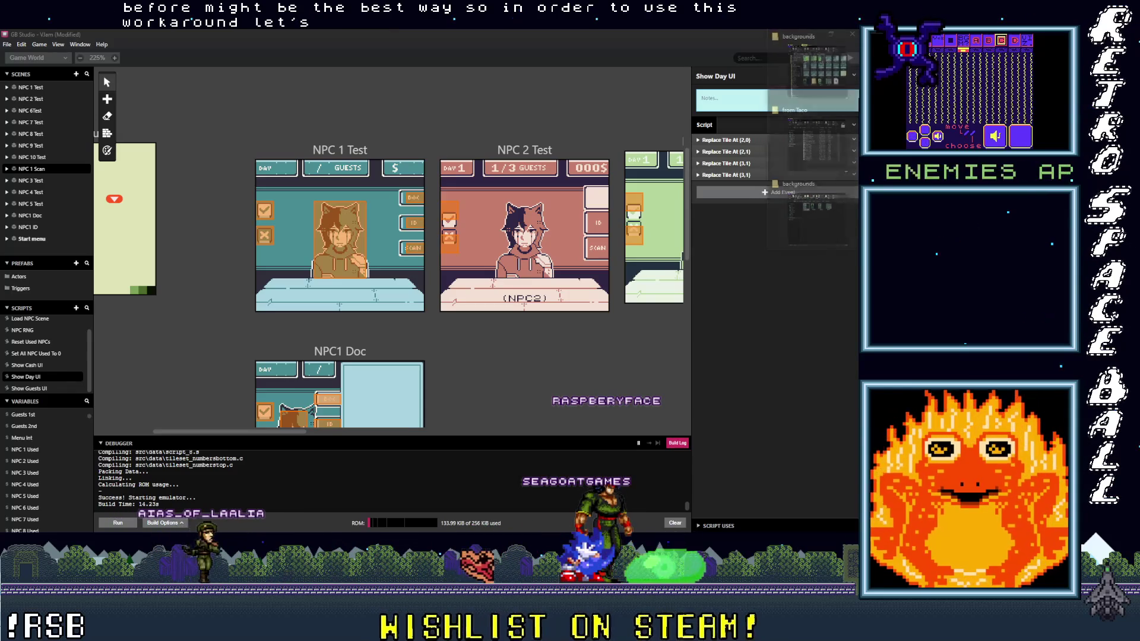
key("alt+Tab")
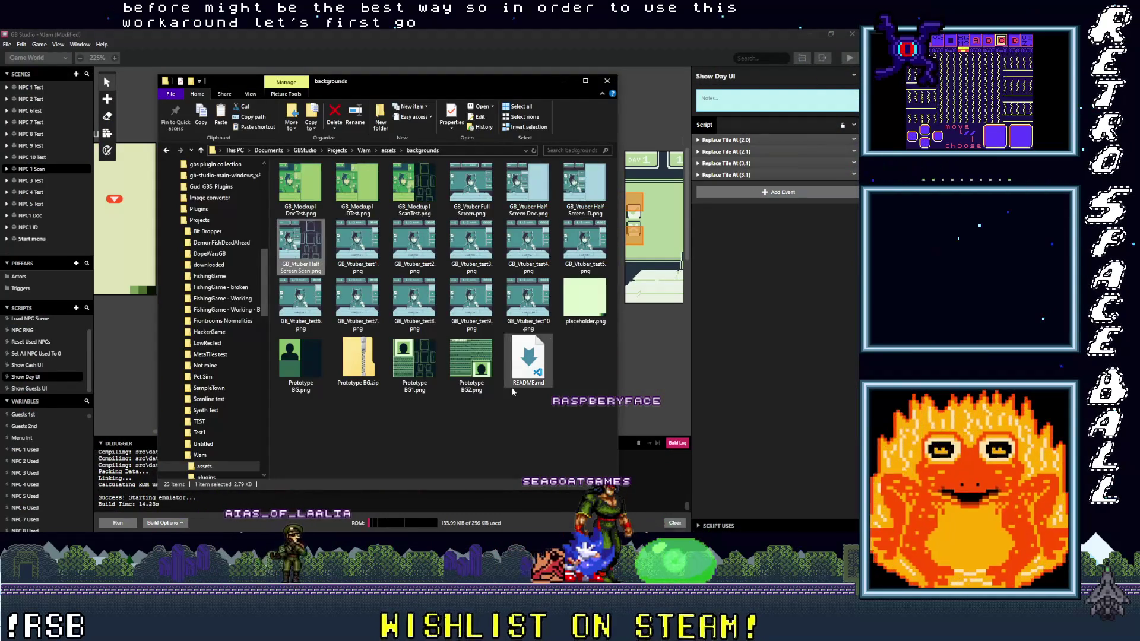
Copy NumbersTop.png and NumbersBottom.png from tilesets into backgrounds, then minimize Explorer.
left_click(202, 150)
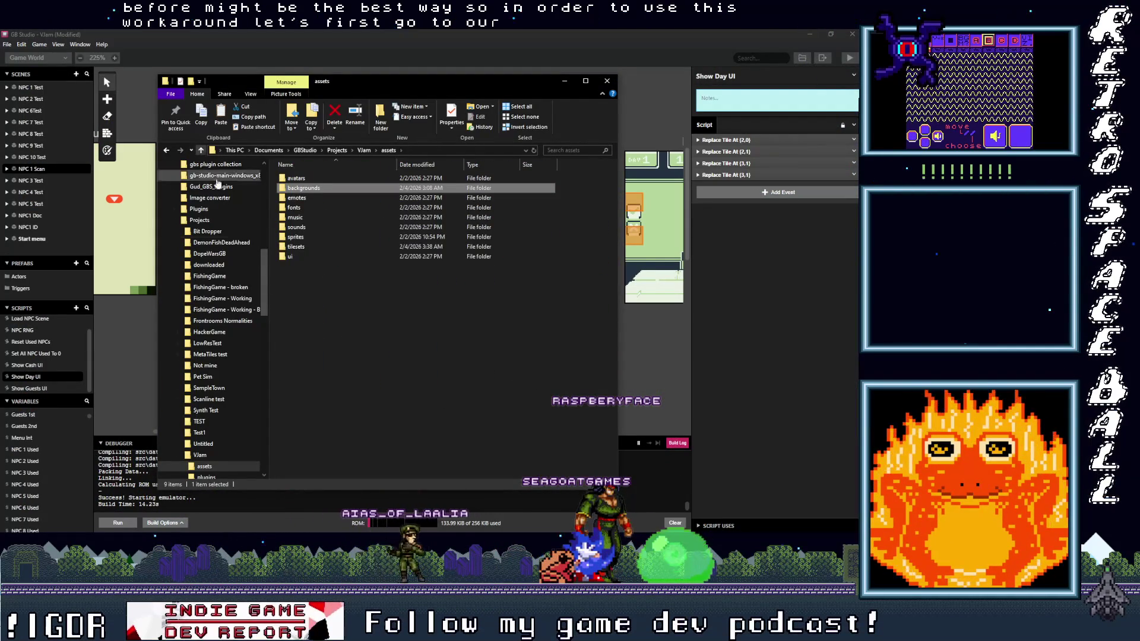
double_click(309, 247)
left_click_drag(381, 279, 300, 199)
left_click(200, 150)
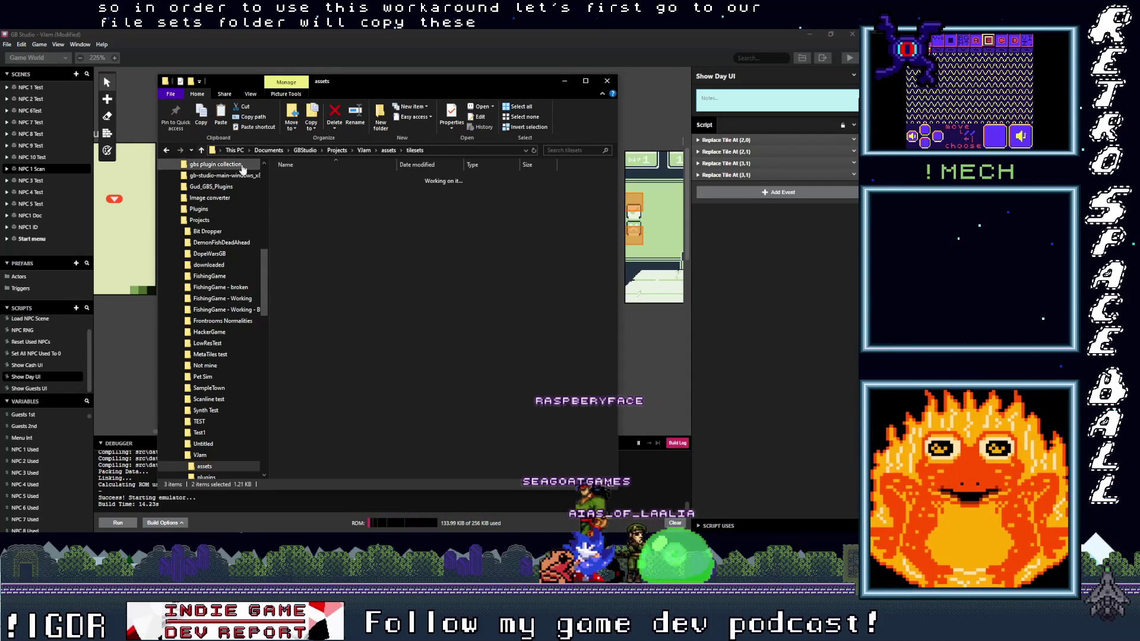
double_click(309, 188)
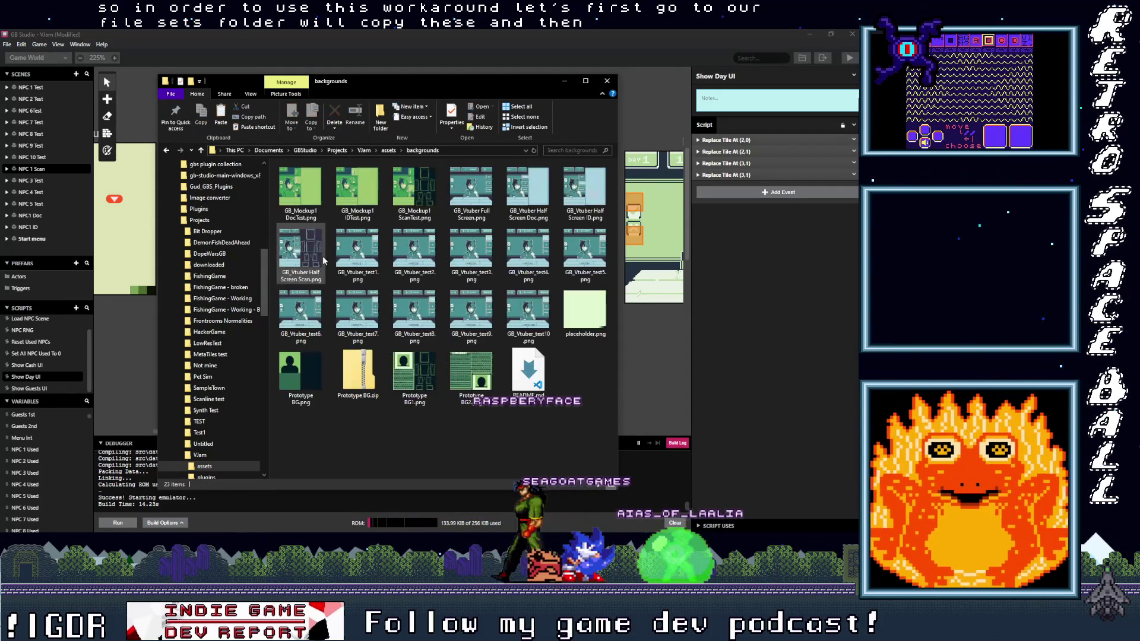
right_click(344, 443)
left_click(280, 338)
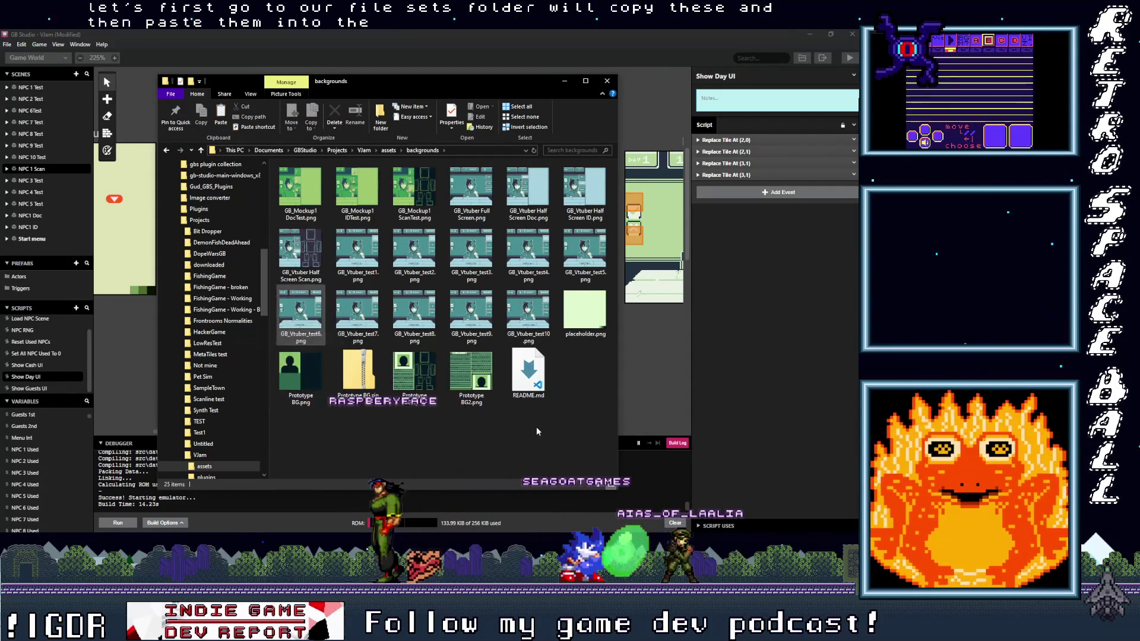
left_click(564, 80)
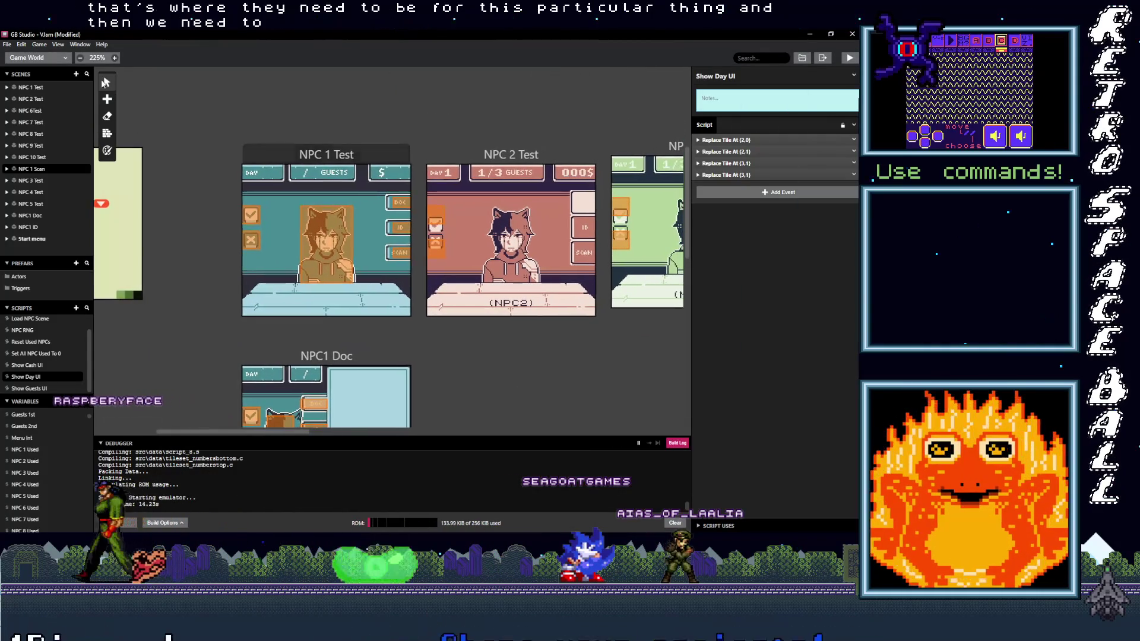
Add a new scene to the world canvas, placed above the NPC scenes.
mouse_move(107, 98)
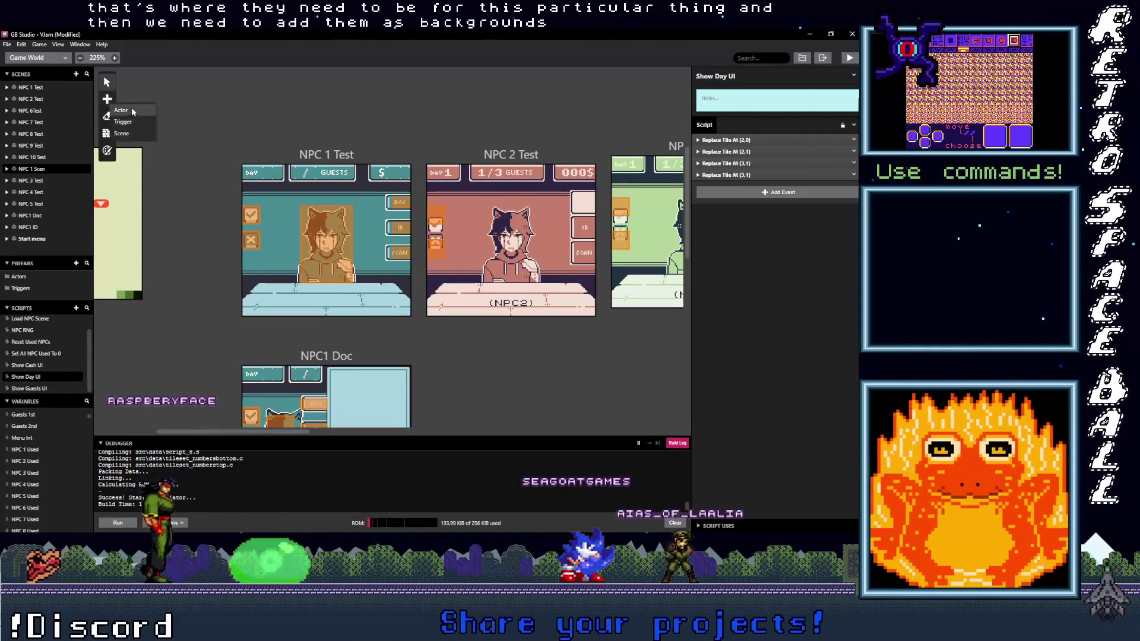
left_click(121, 133)
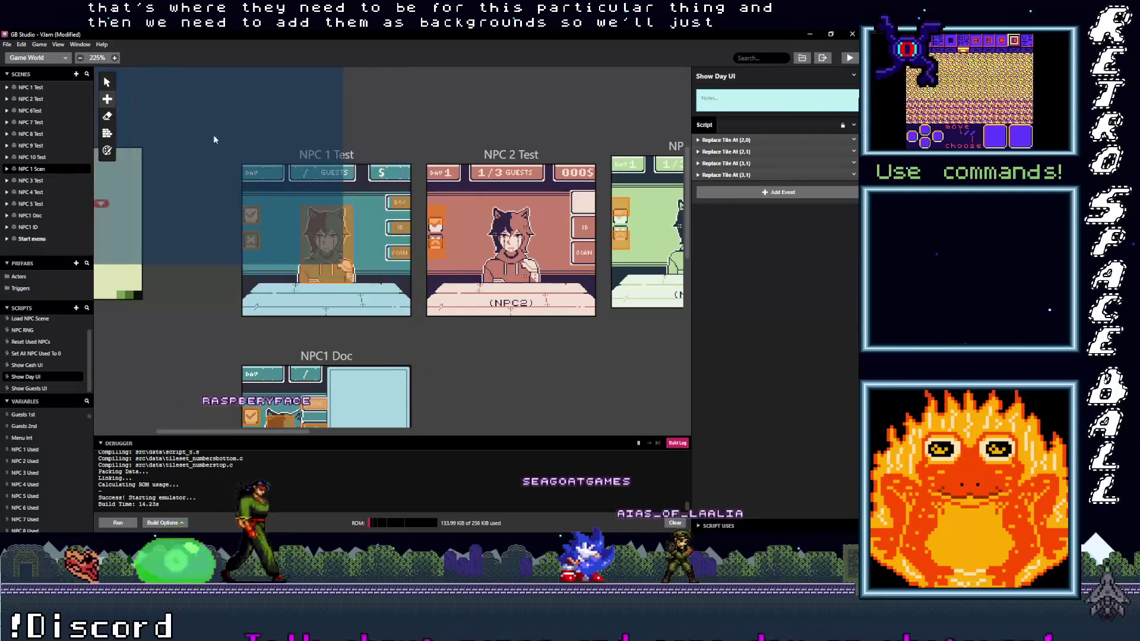
left_click(193, 144)
scroll(180, 255, "down", 4)
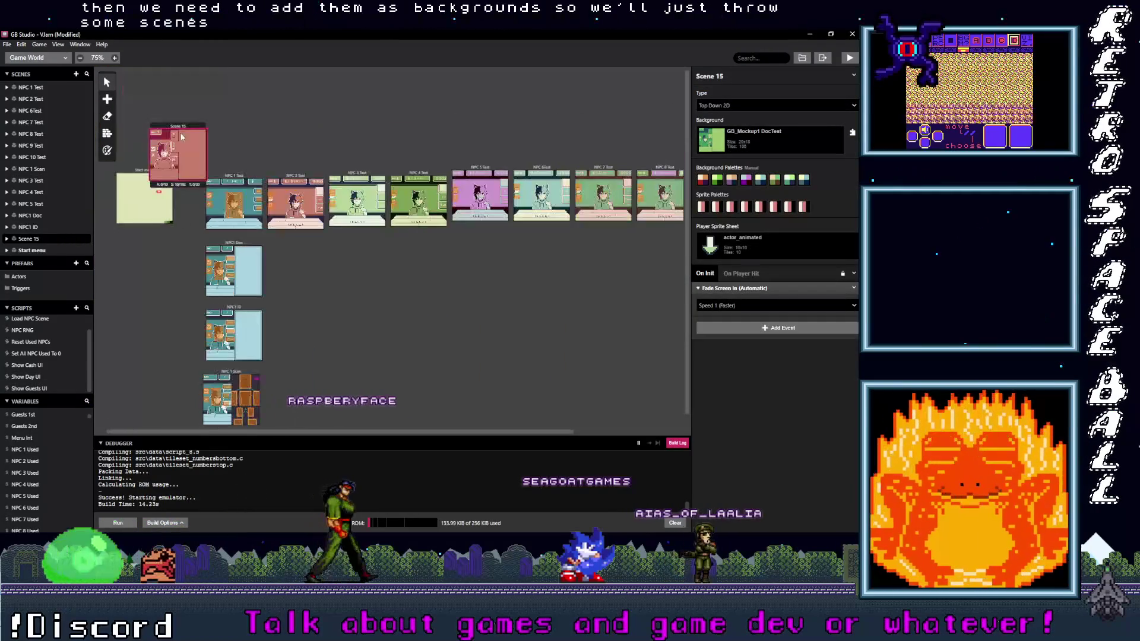
left_click_drag(183, 128, 181, 96)
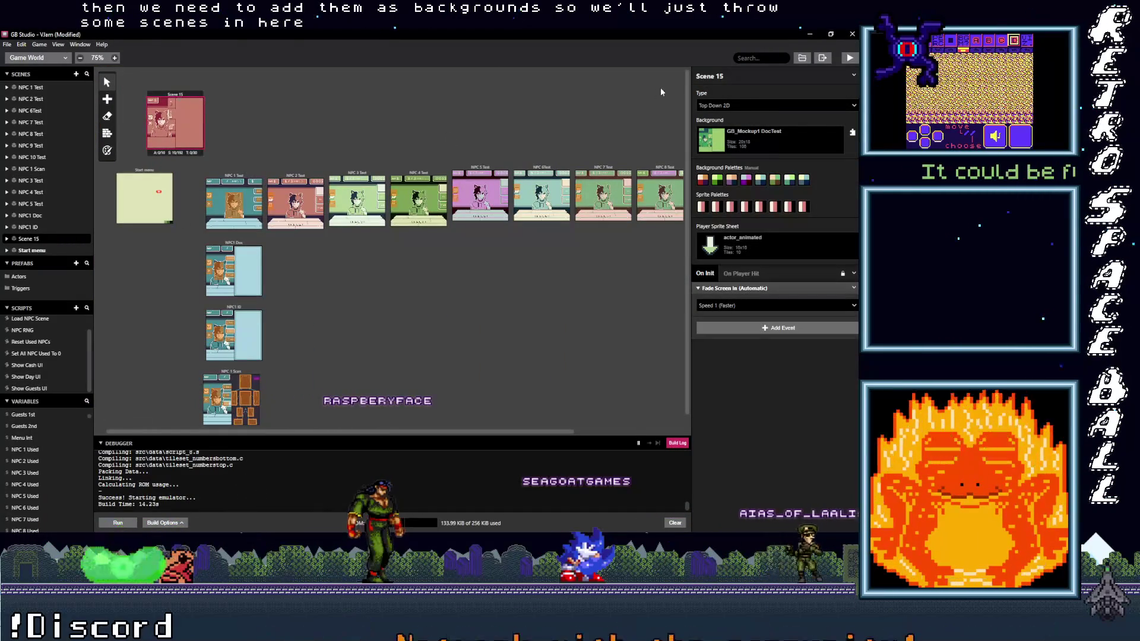
Name the scene 'Number Tops Swap' and set its background to NumbersTop.
left_click(723, 76)
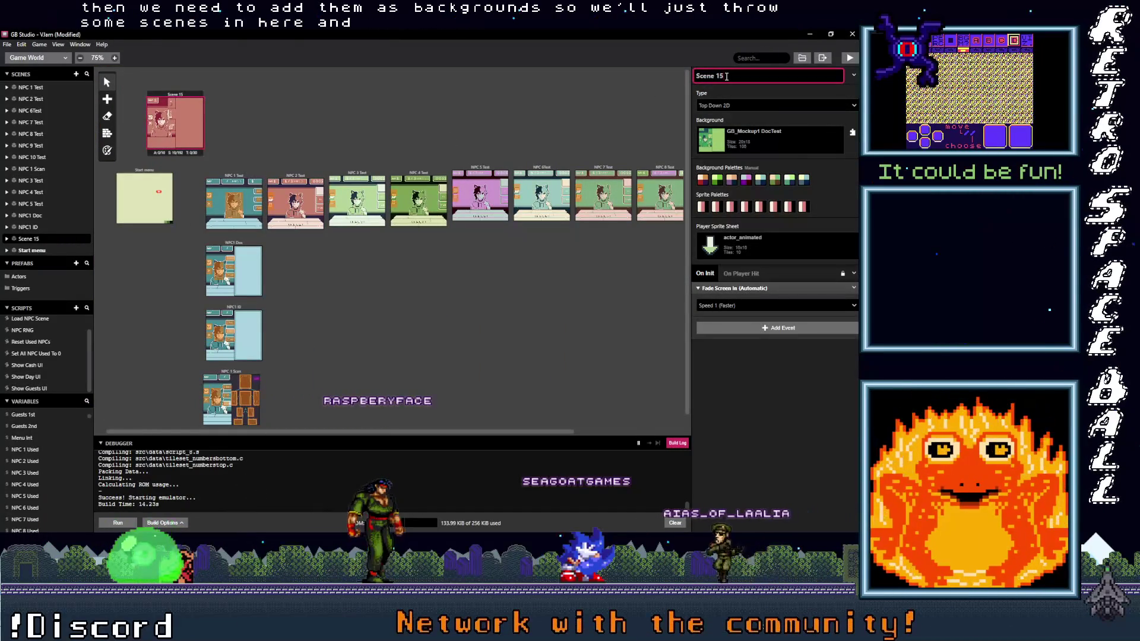
key("ctrl+a")
type("ScT")
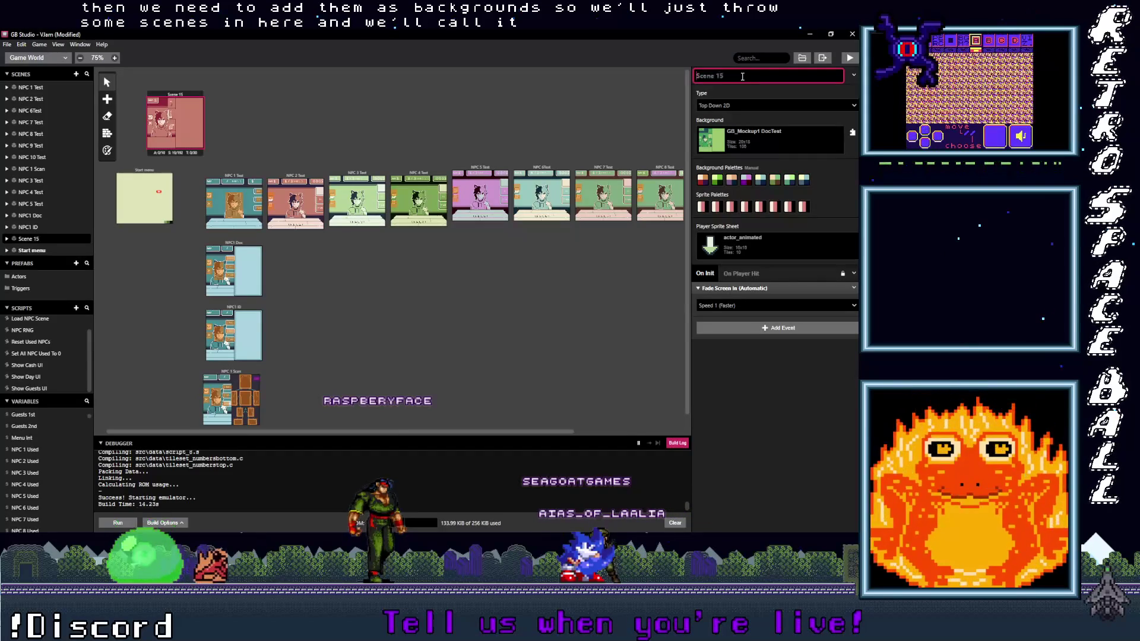
key("ctrl+a")
type("Nu")
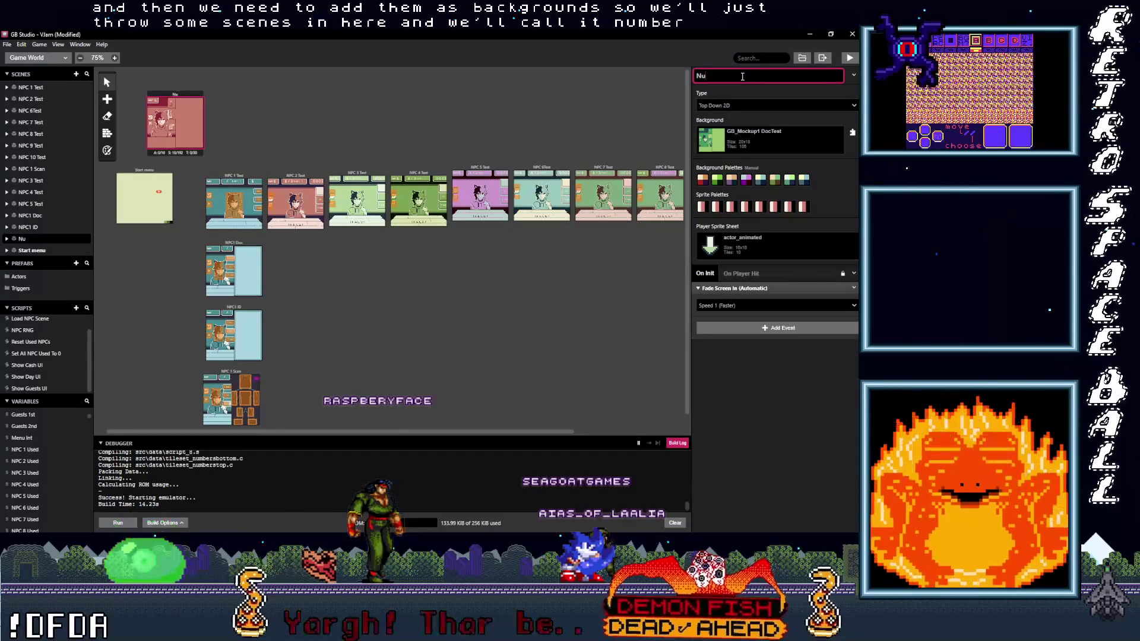
type("mber Tops Swap")
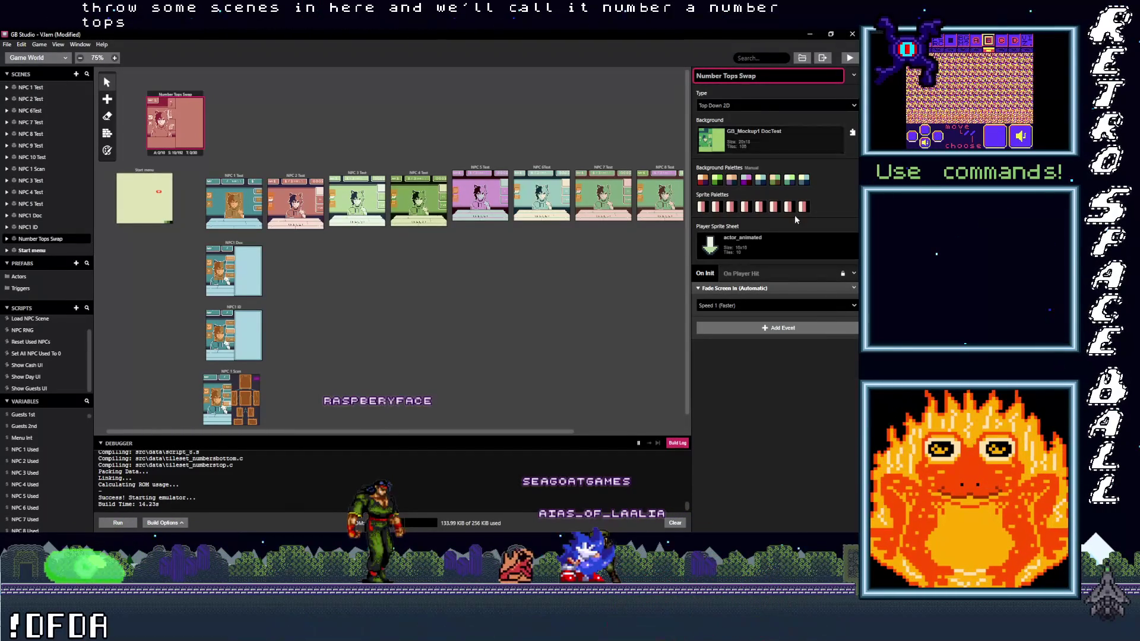
left_click(825, 379)
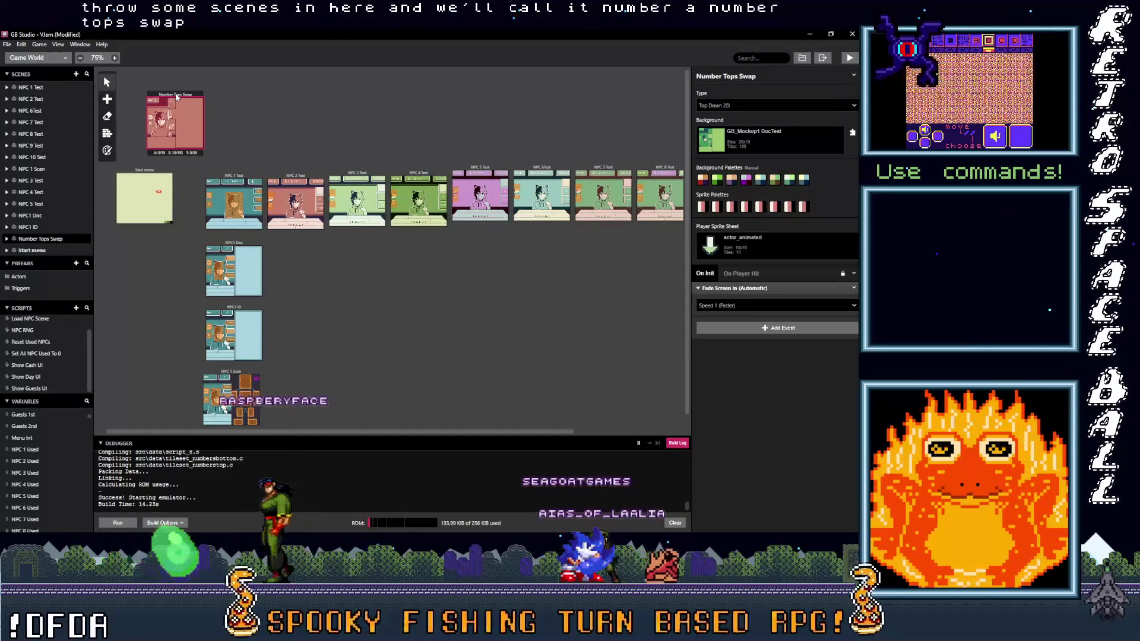
left_click(763, 140)
scroll(760, 237, "down", 5)
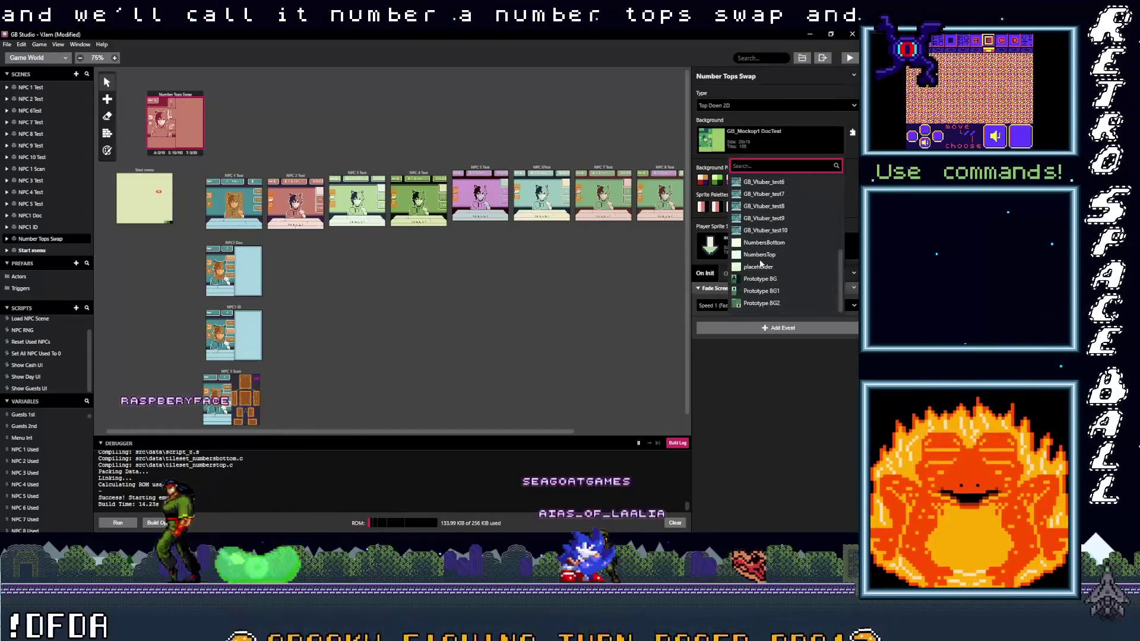
left_click(763, 262)
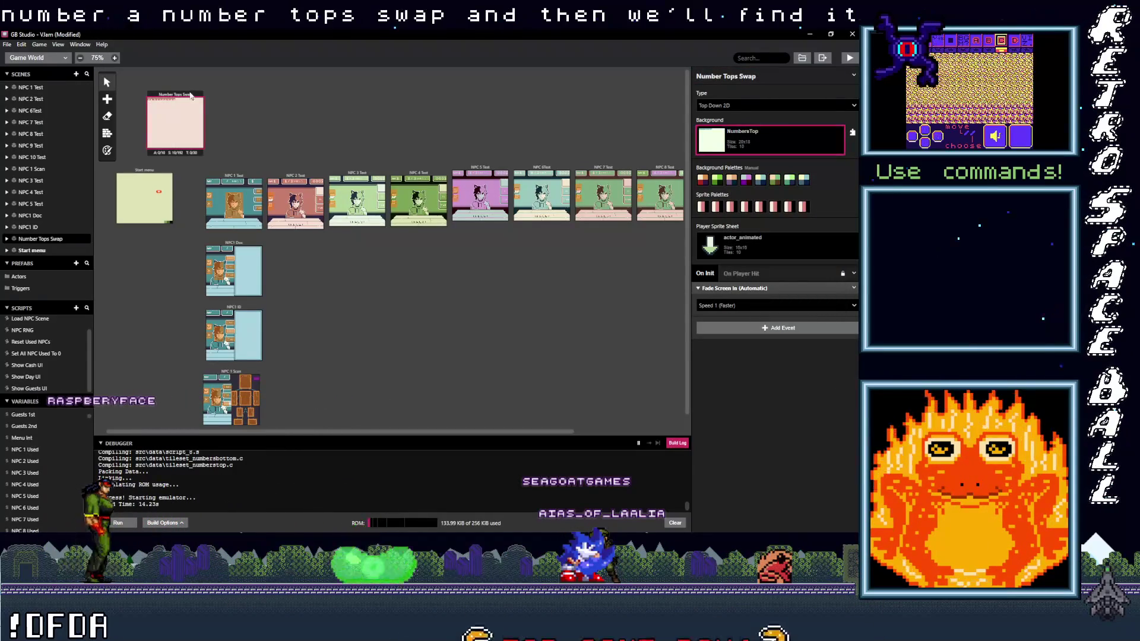
Paste a copy of the scene, rename it 'Number Bottoms Swap', and use the NumbersBottom background.
key("a")
left_click(262, 123)
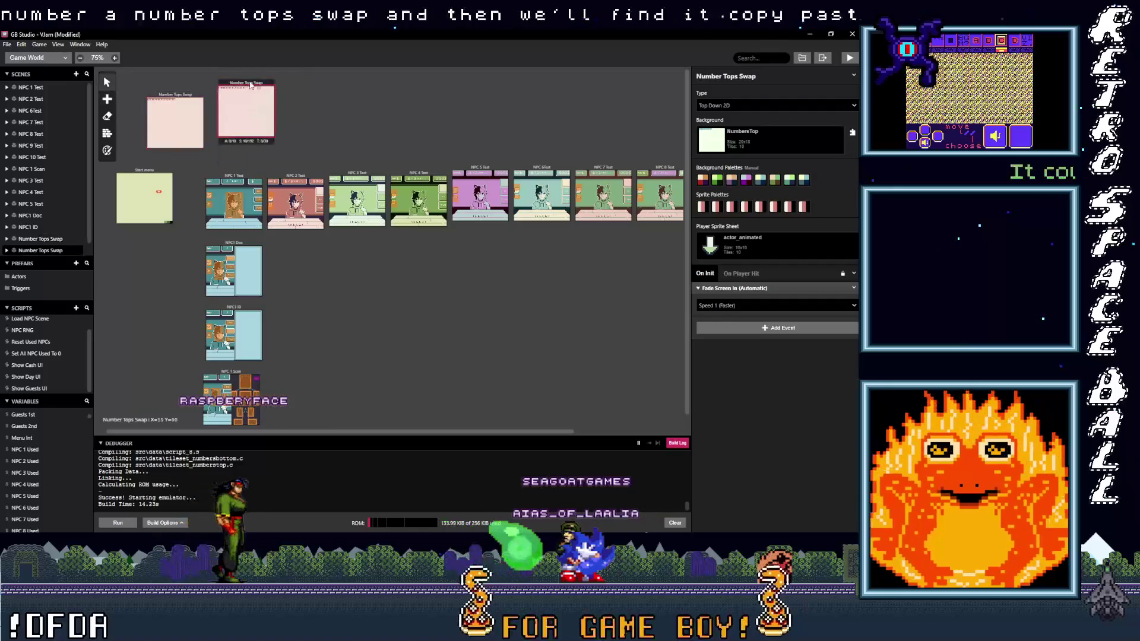
double_click(730, 76)
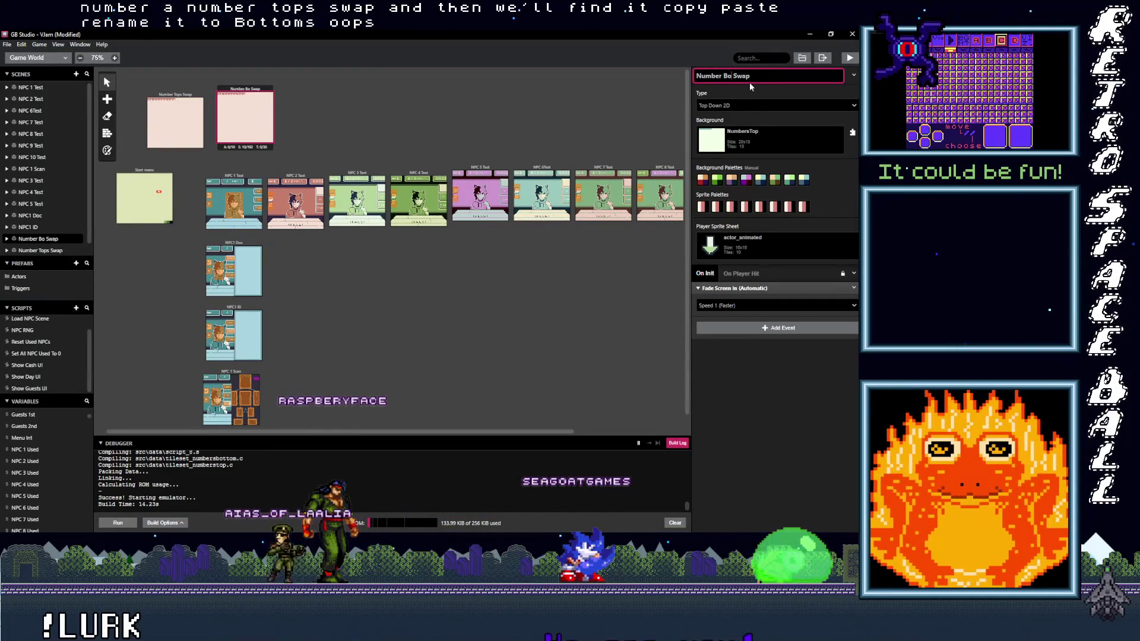
type("ttoms")
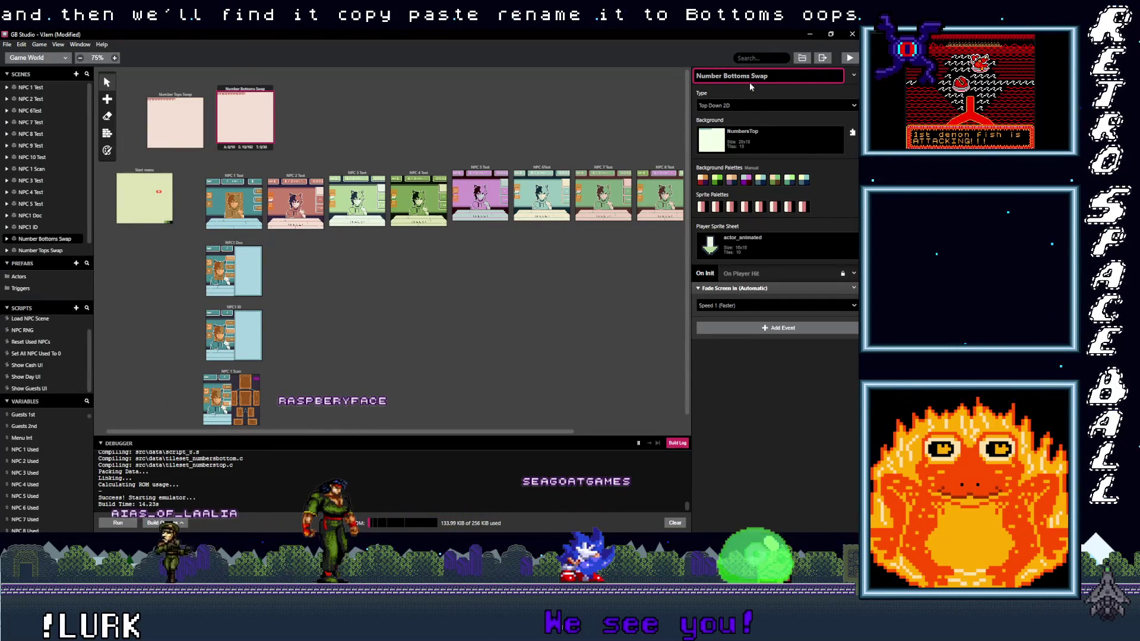
left_click(739, 140)
scroll(785, 268, "down", 3)
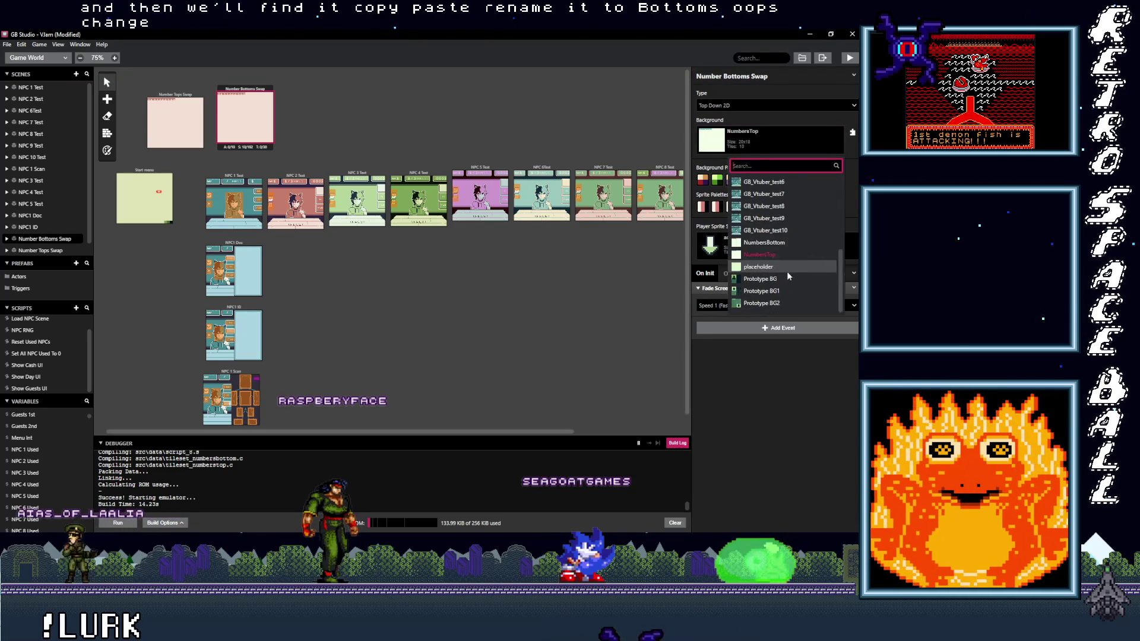
left_click(766, 242)
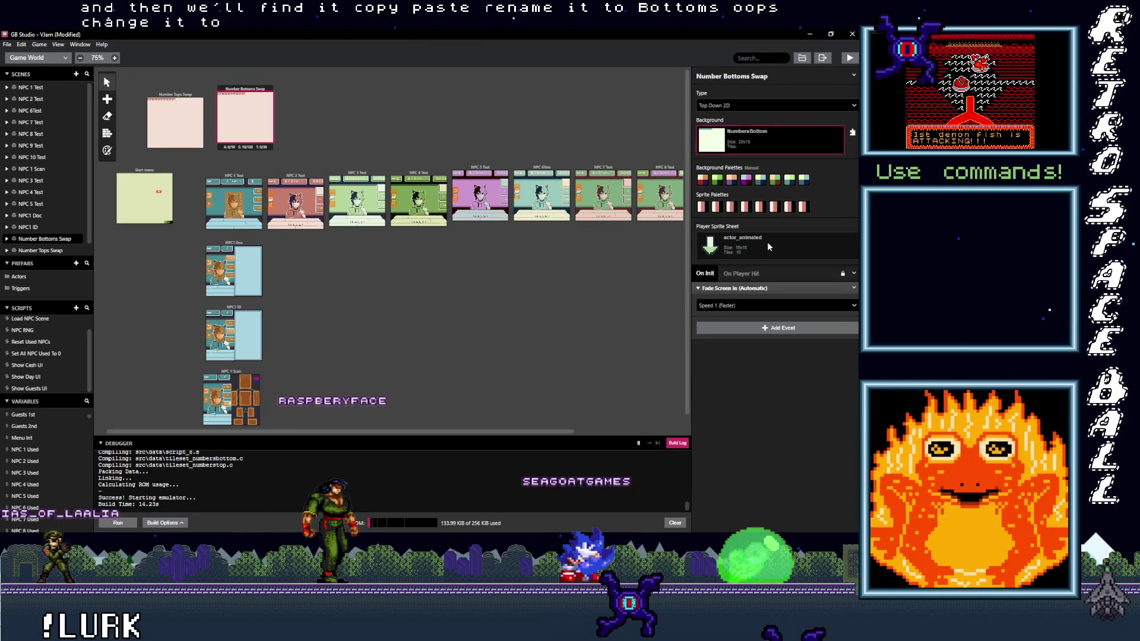
Switch both number scenes to automatic palettes and tidy their positions on the canvas.
left_click(174, 95)
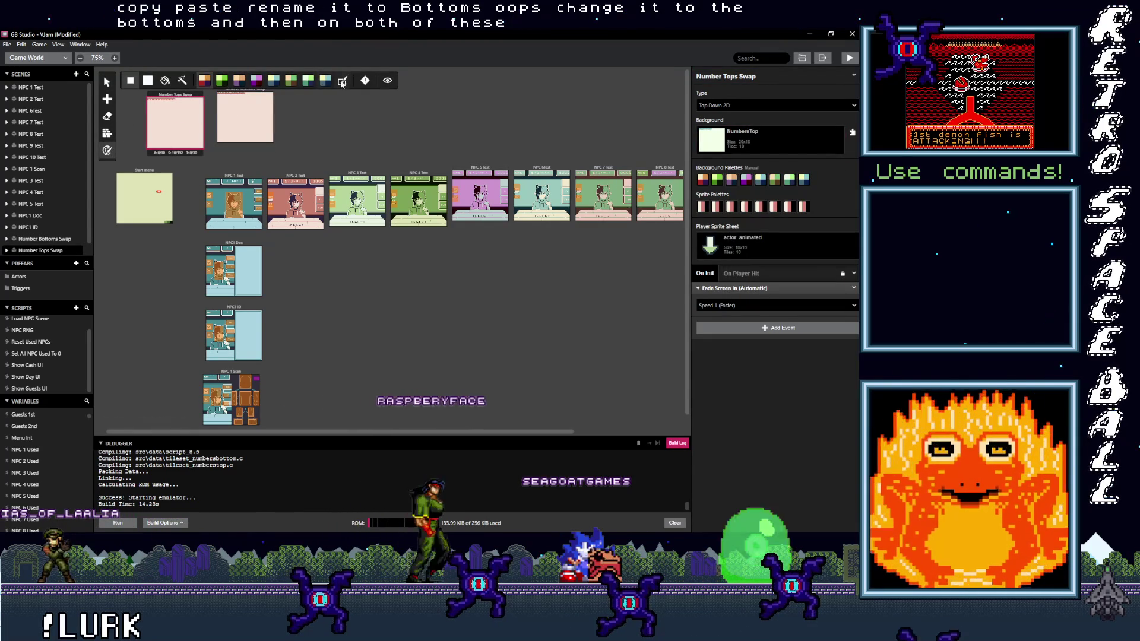
left_click(245, 95)
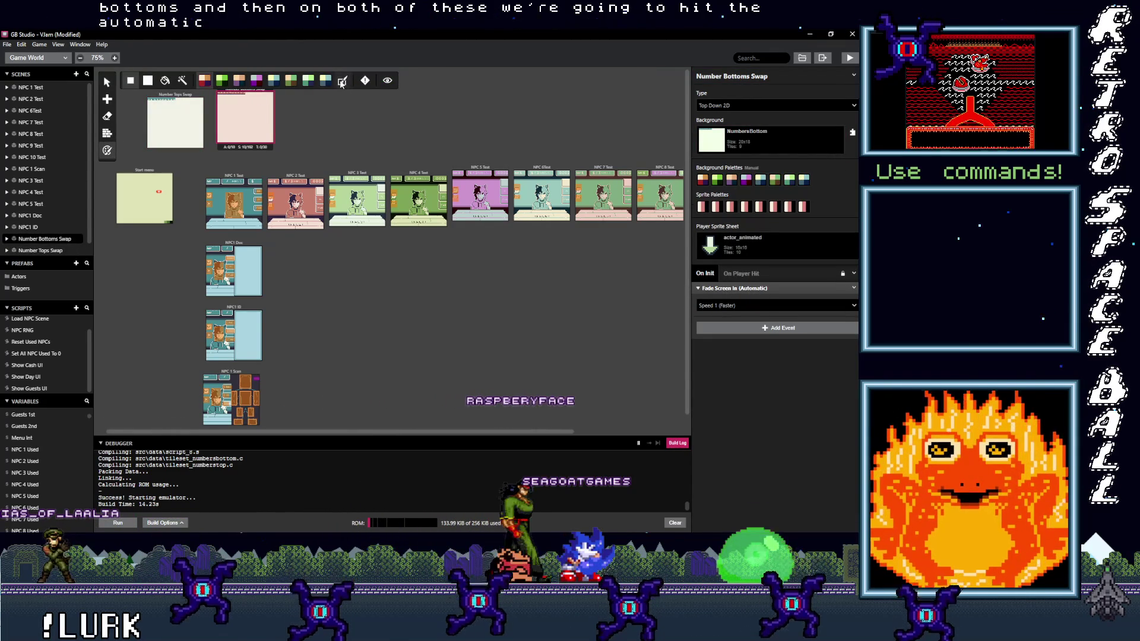
left_click(343, 83)
left_click(315, 98)
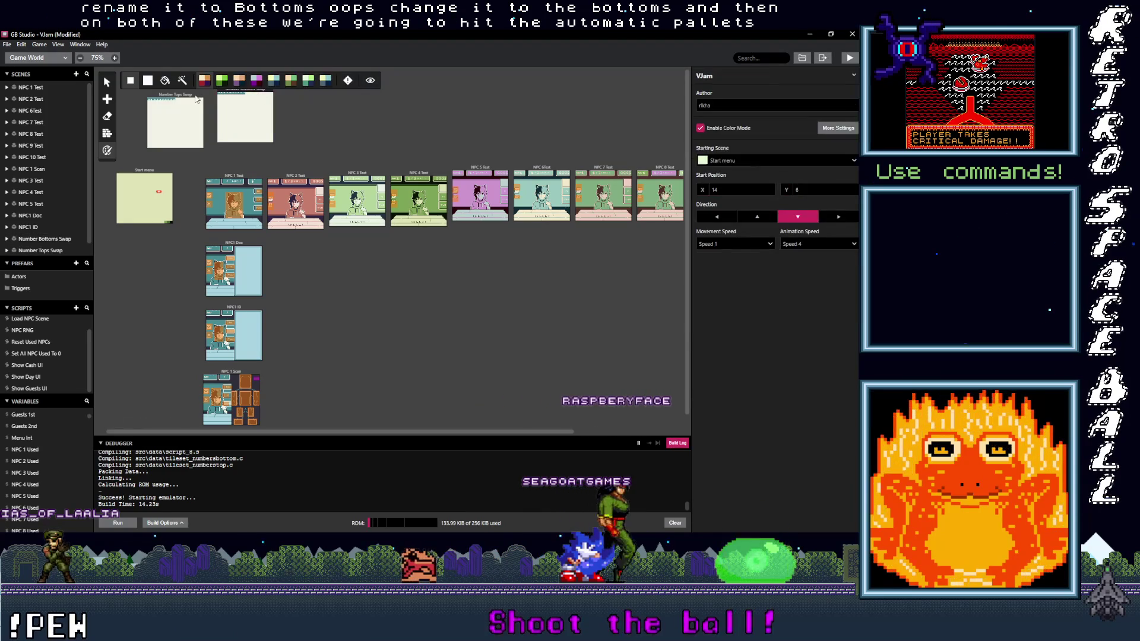
scroll(326, 169, "left", 1)
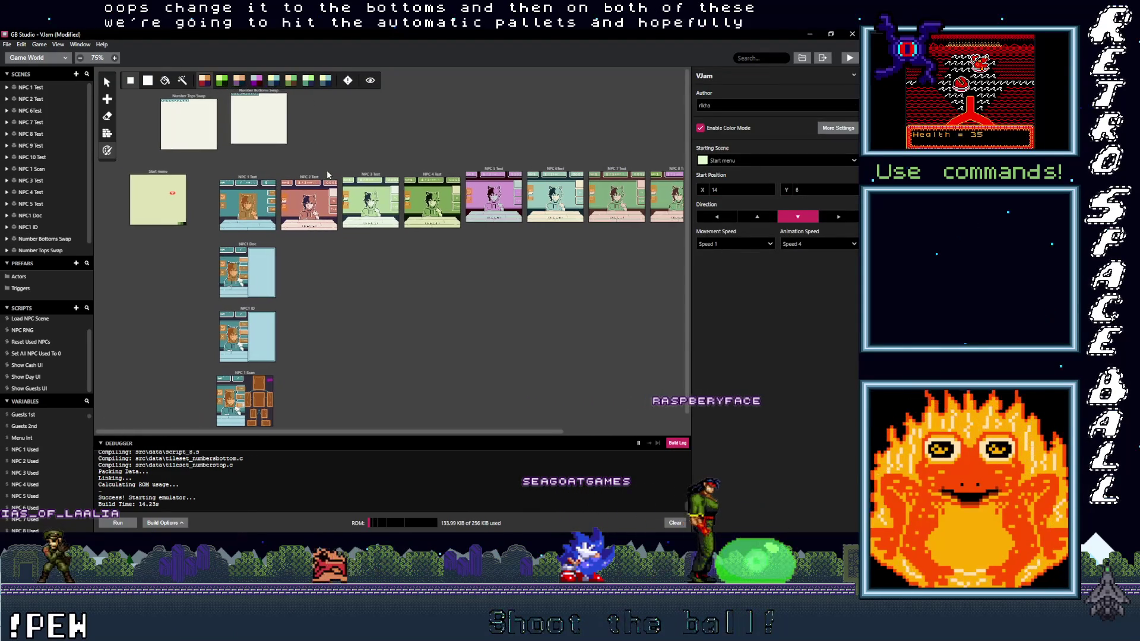
left_click(247, 100)
left_click_drag(193, 97, 244, 99)
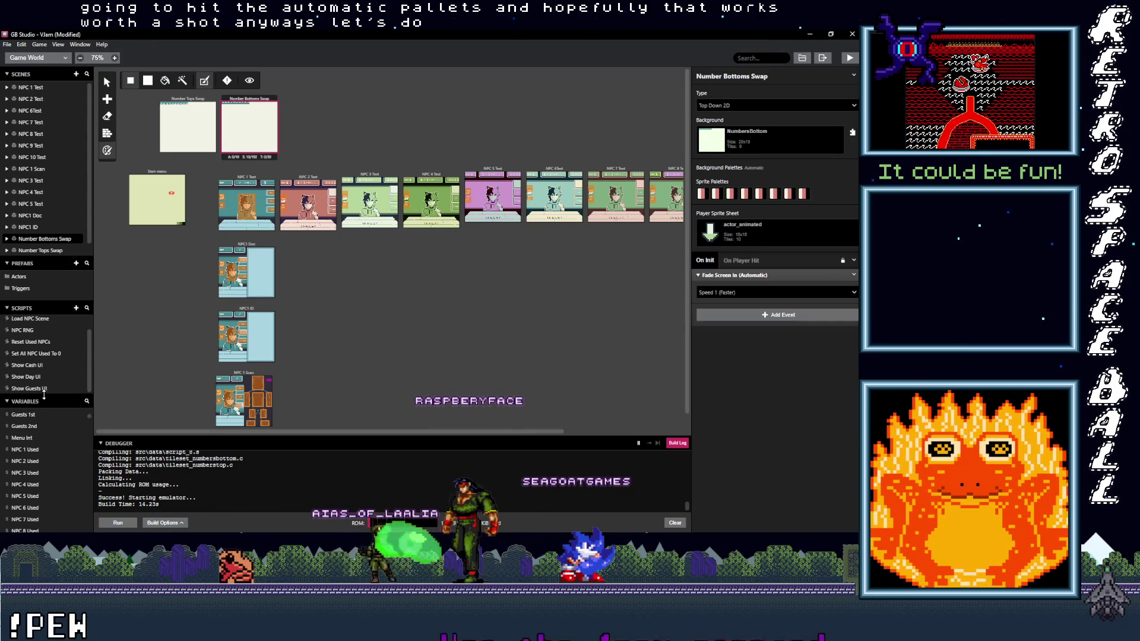
left_click(34, 366)
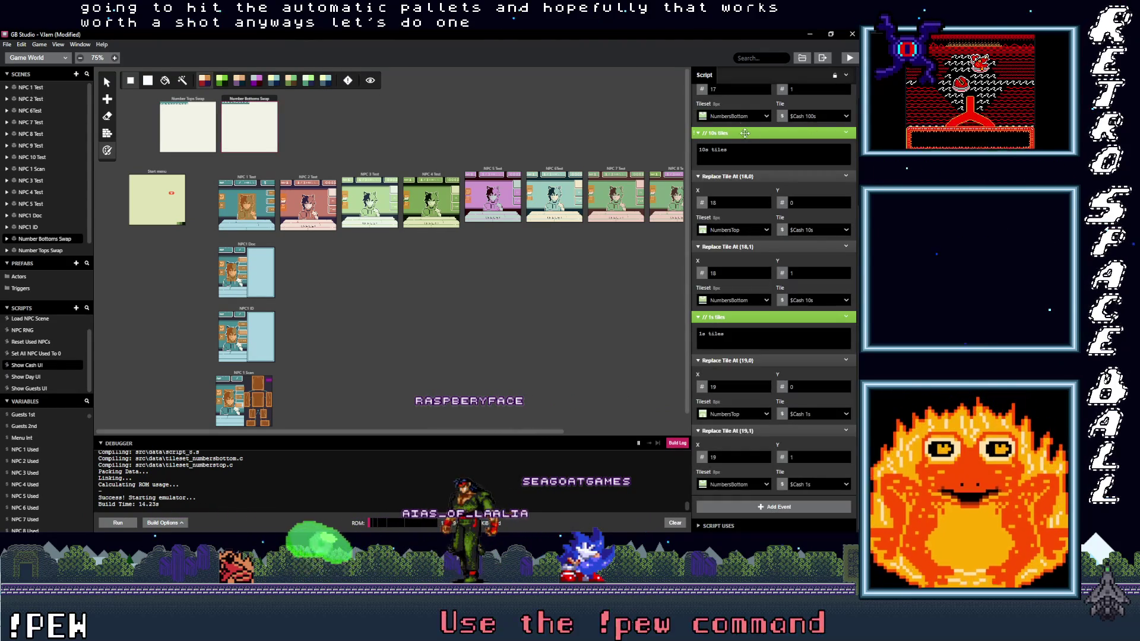
Collapse all the Replace Tile and comment events in the Show Cash UI script.
scroll(737, 163, "up", 3)
left_click(736, 140)
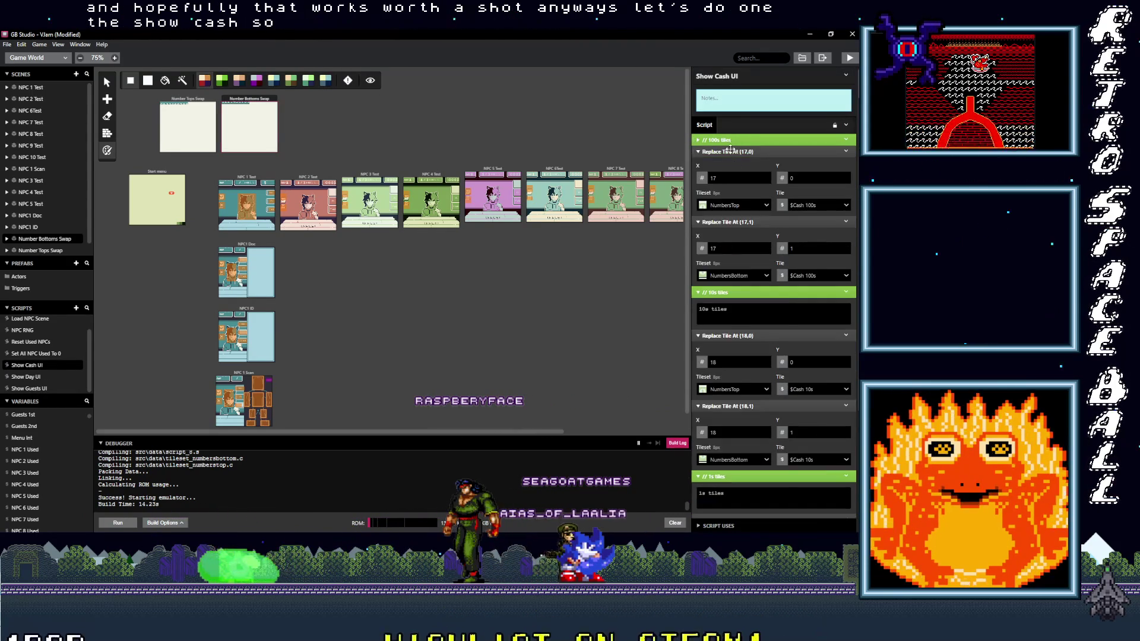
left_click(735, 152)
left_click(735, 164)
left_click(735, 175)
left_click(736, 186)
left_click(736, 198)
left_click(737, 209)
left_click(737, 222)
left_click(737, 232)
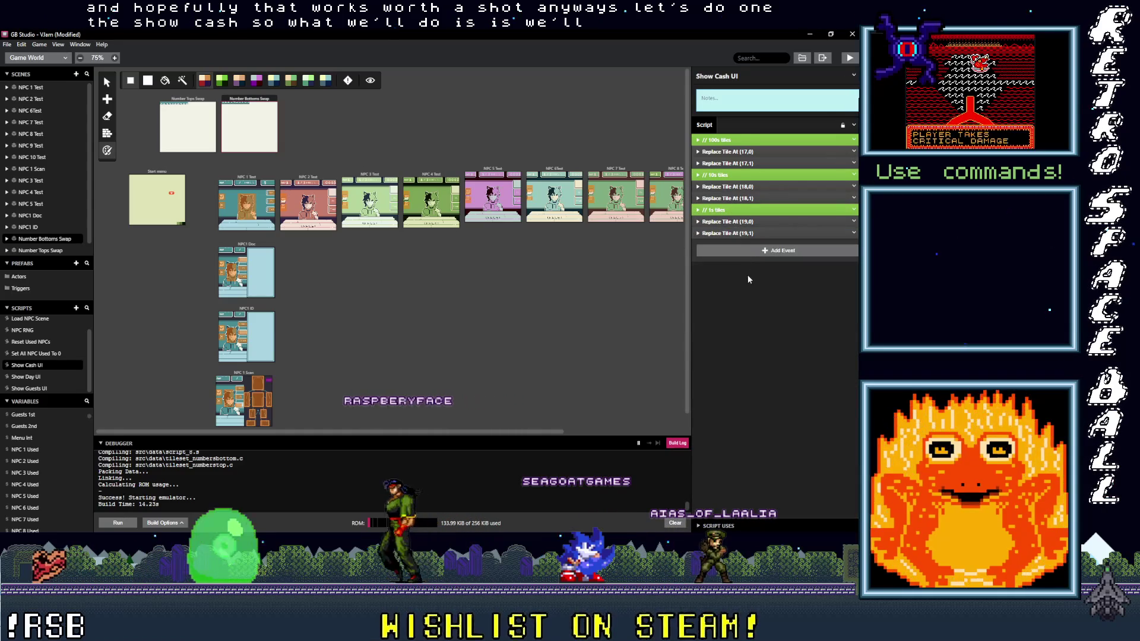
Add an Event Group at the top and move the Replace Tile events into it.
left_click(756, 250)
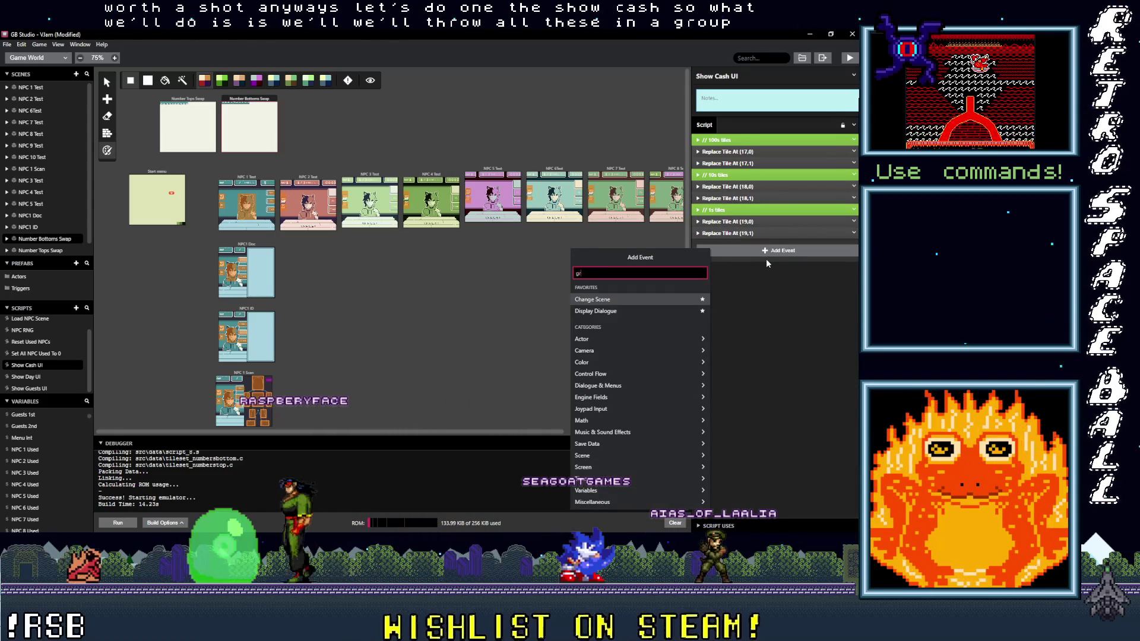
type("group")
left_click(613, 287)
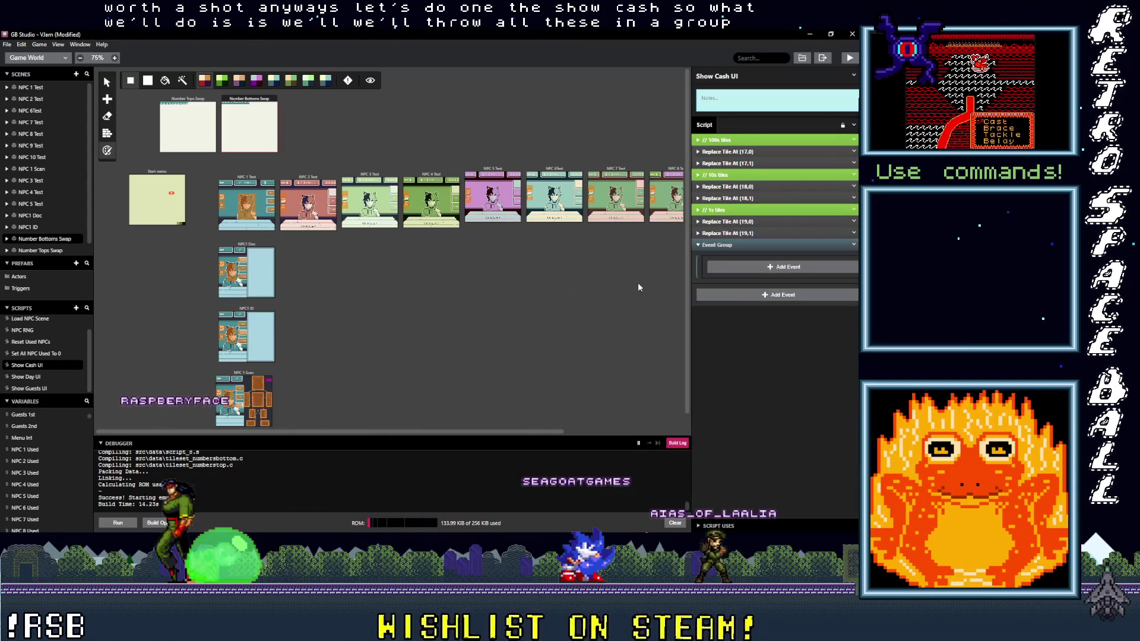
mouse_move(728, 245)
left_mouse_down()
mouse_move(732, 146)
mouse_move(737, 268)
left_mouse_up()
left_click_drag(726, 201, 778, 155)
Try the Event Group's disable and rename options, then re-enable it.
left_click(854, 141)
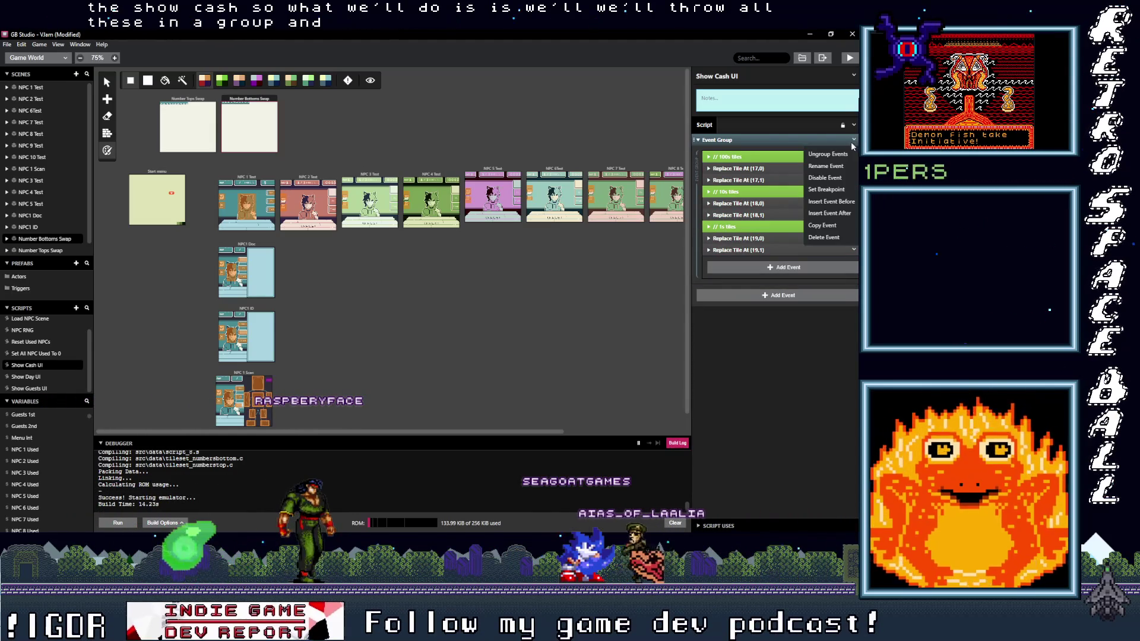
left_click(824, 177)
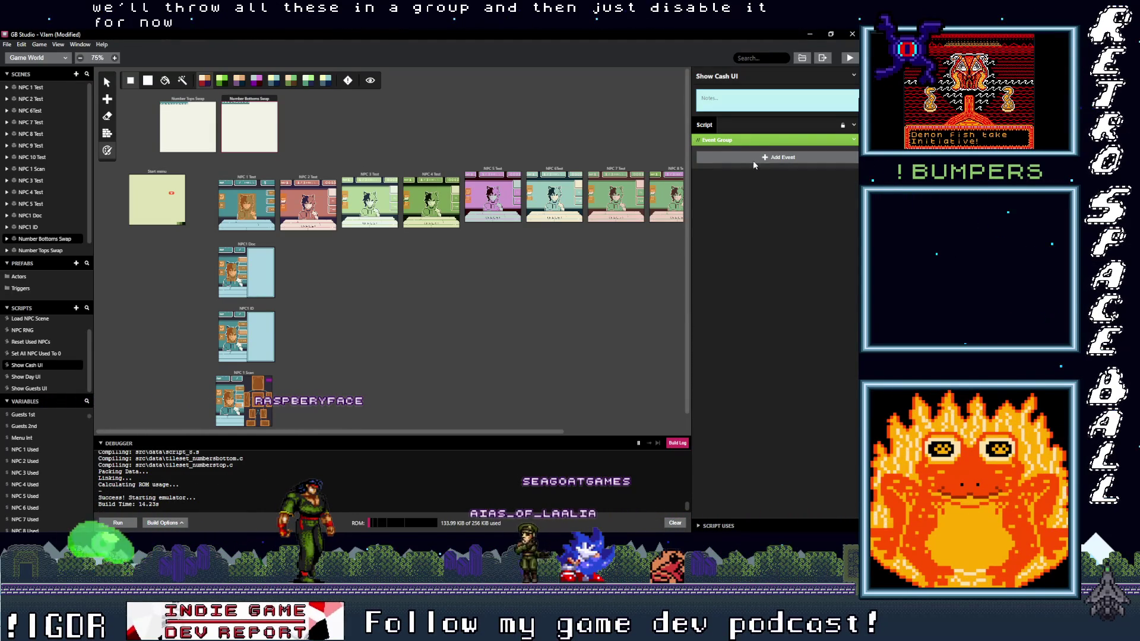
left_click(855, 140)
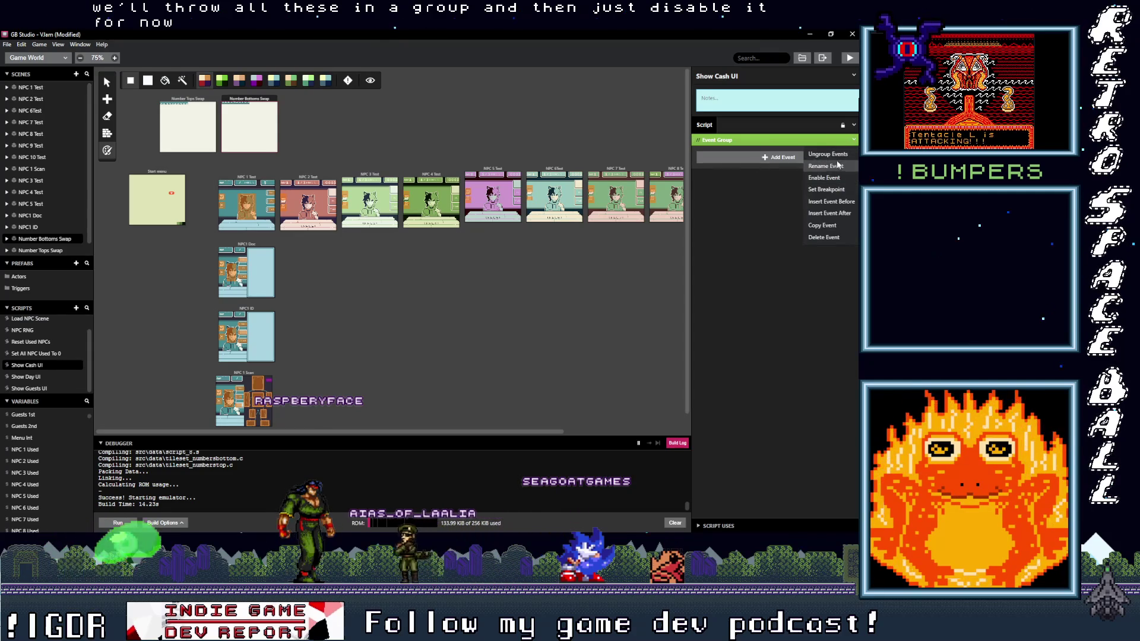
left_click(835, 165)
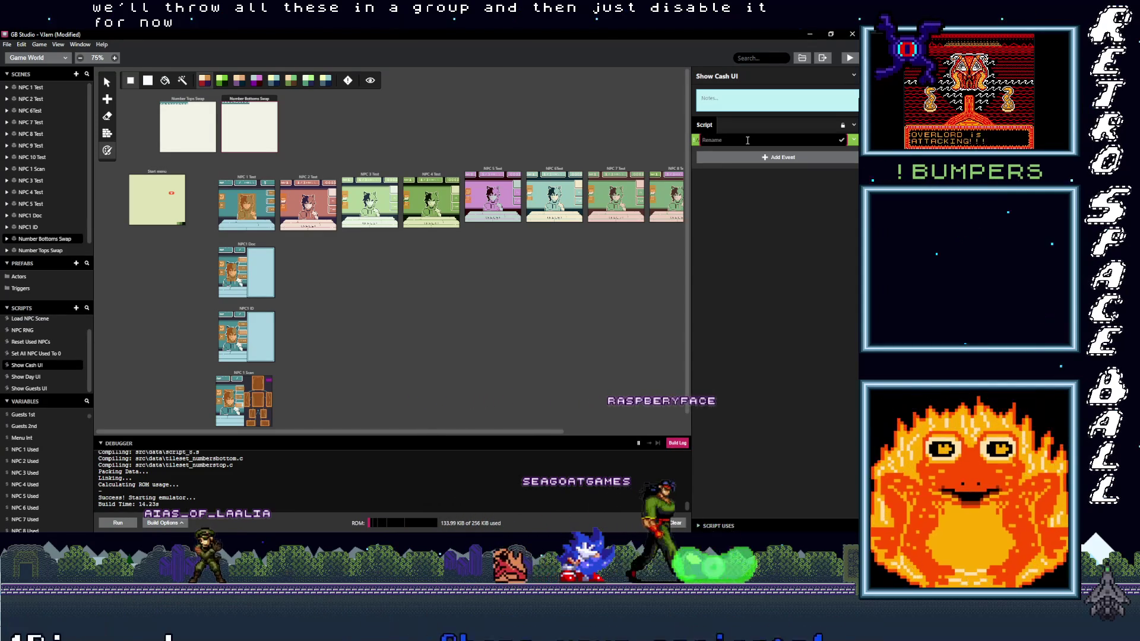
left_click(855, 141)
left_click(855, 141)
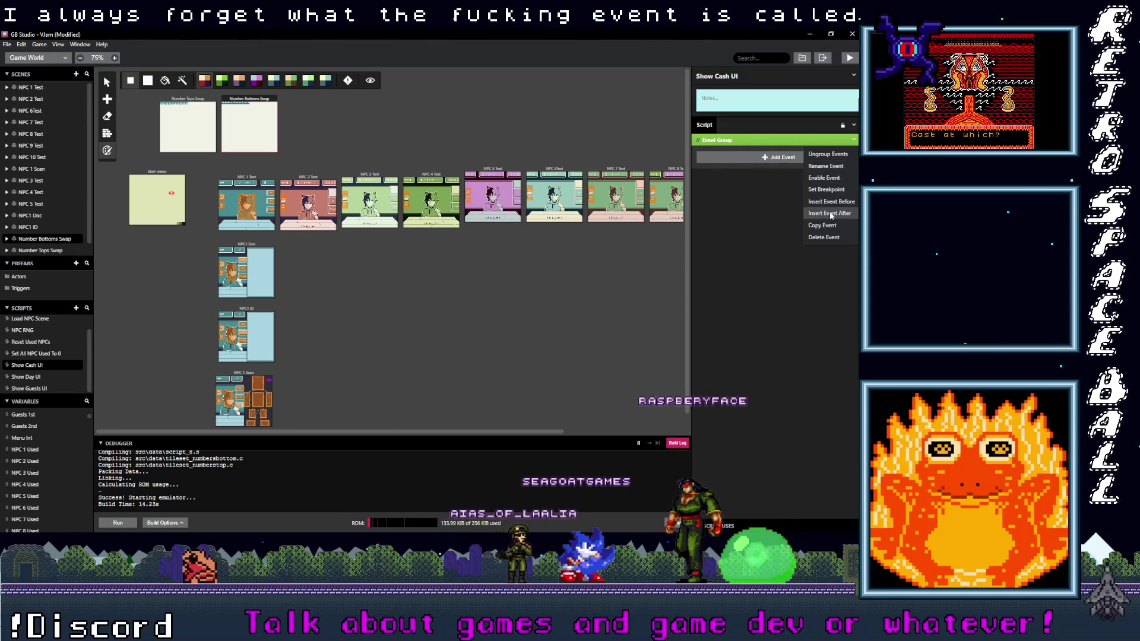
left_click(824, 178)
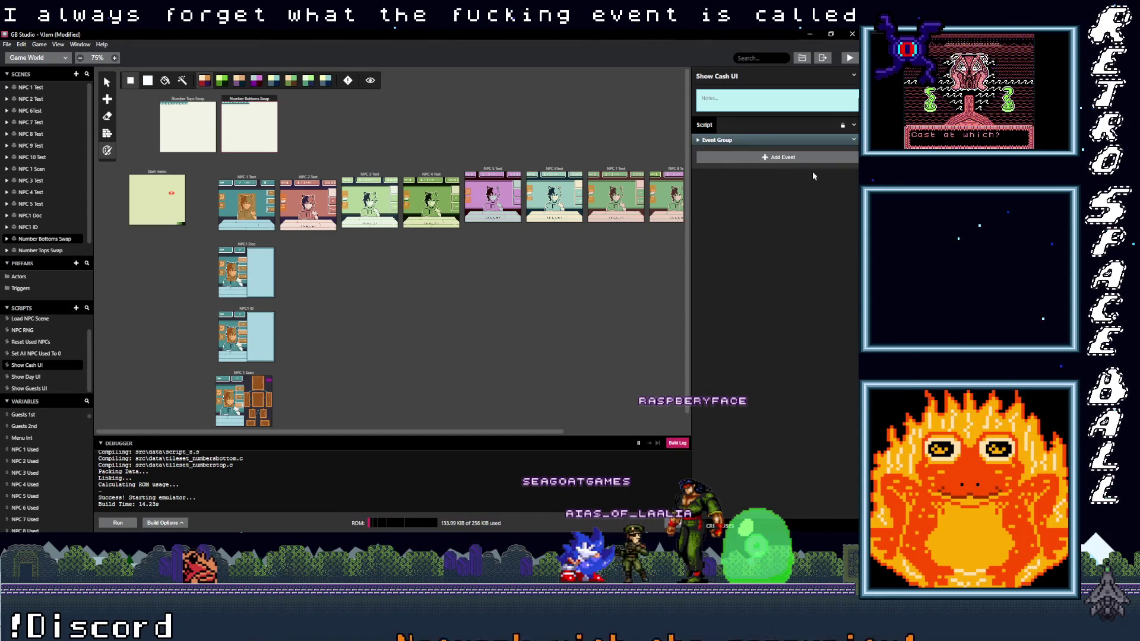
left_click(755, 143)
left_click(755, 143)
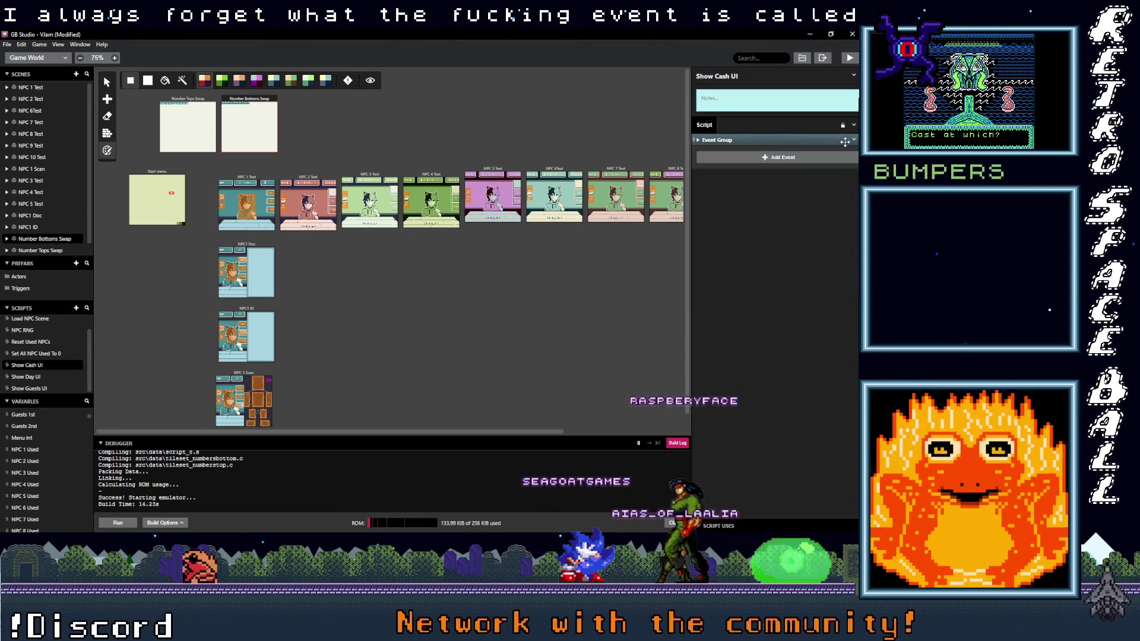
Rename the Event Group to 'Replace Tile Events'.
left_click(854, 140)
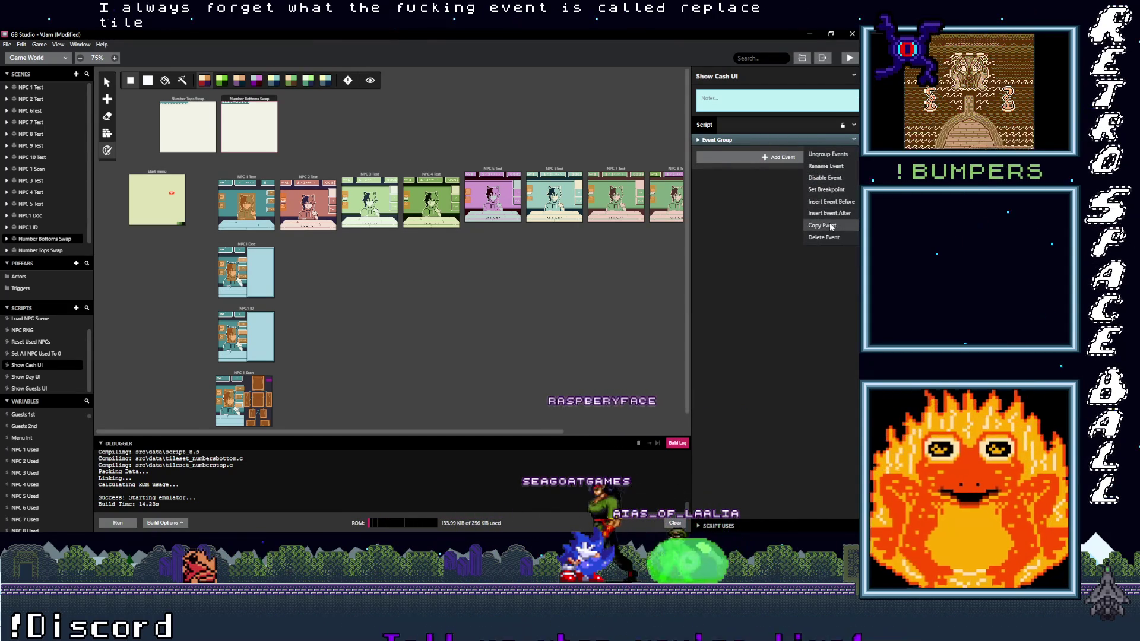
left_click(825, 166)
type("Replace Tile")
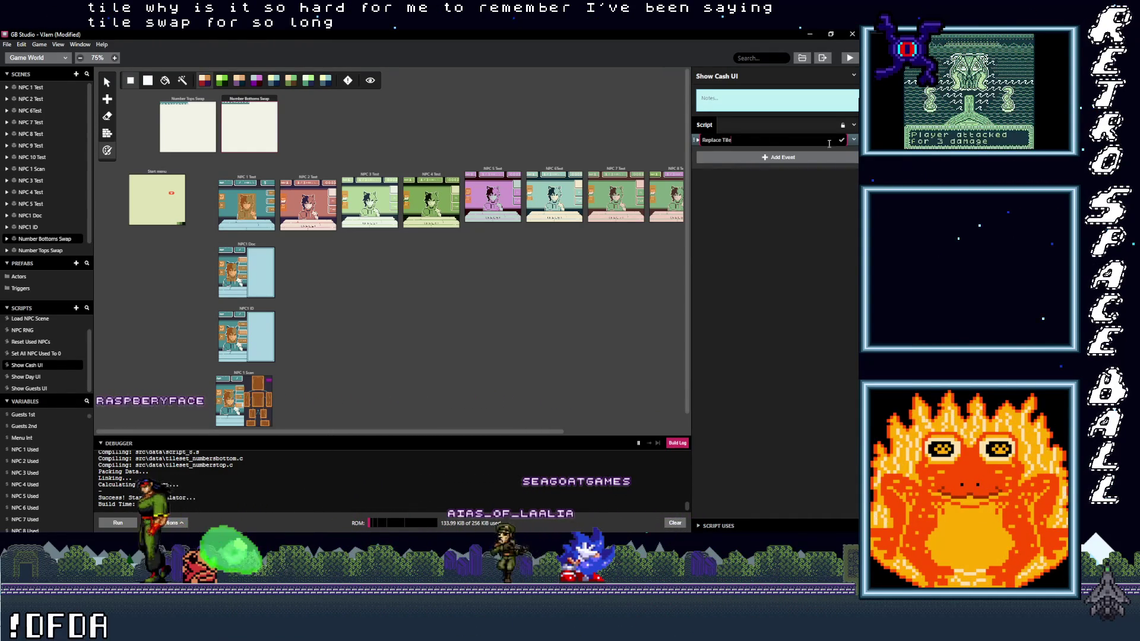
type(" Events")
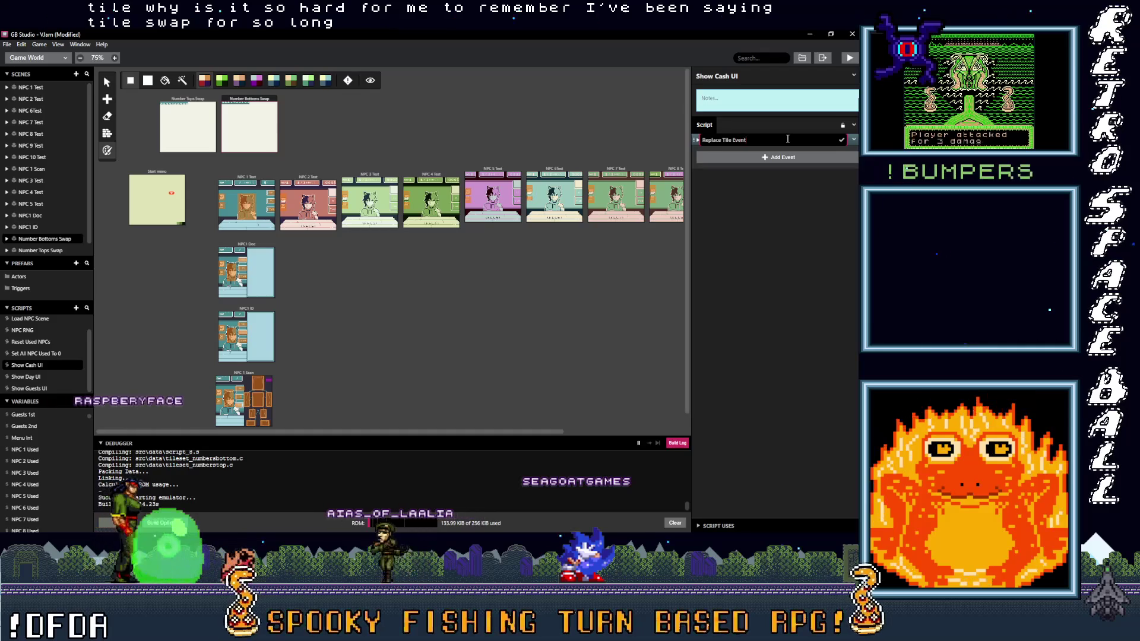
key("Return")
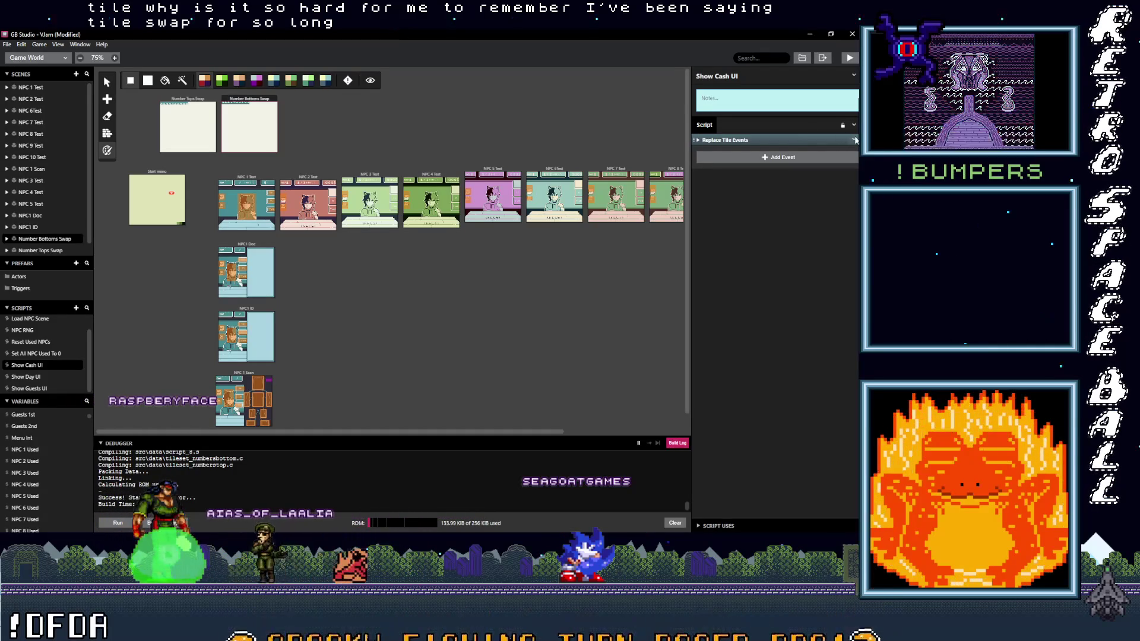
Disable the Replace Tile Events group and add an empty GBVM Script event below it.
left_click(854, 139)
left_click(825, 177)
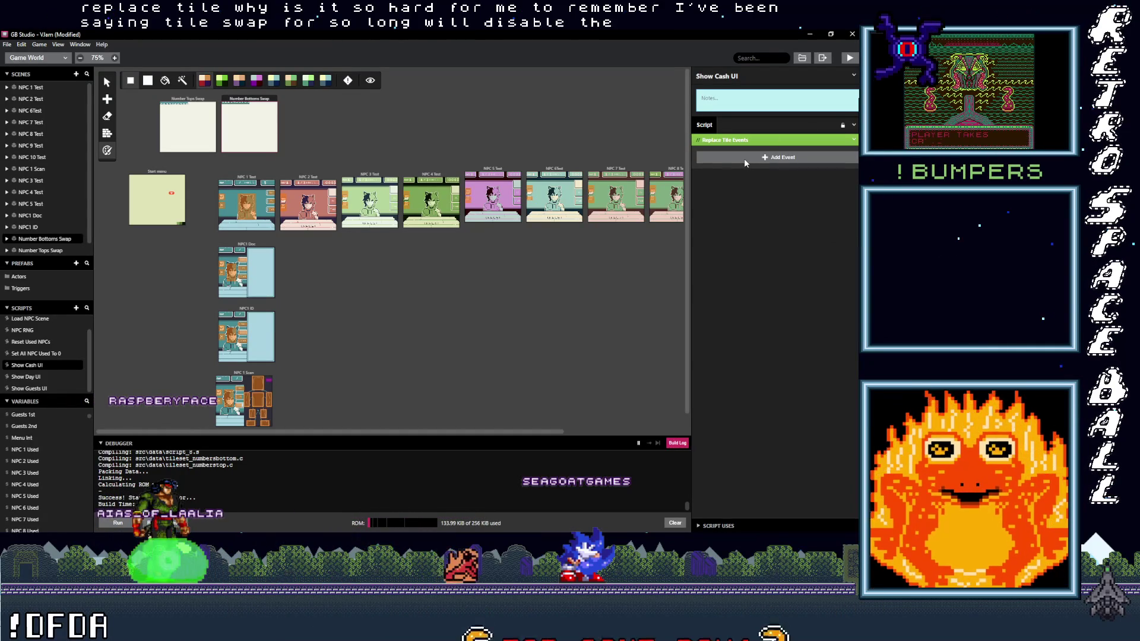
left_click(745, 160)
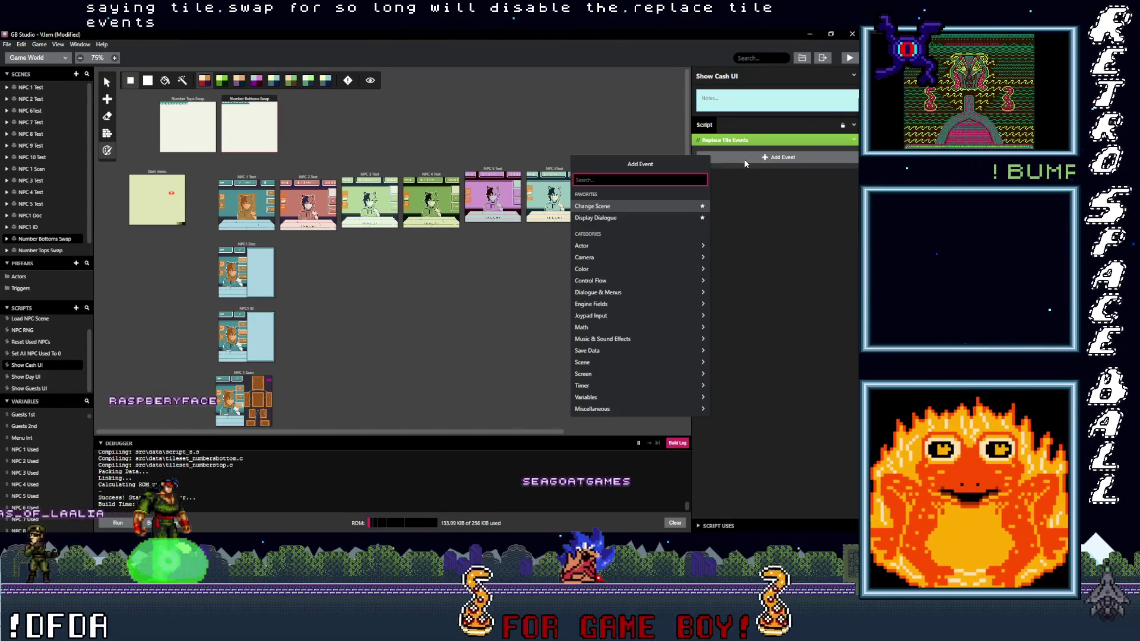
type("stgbvm")
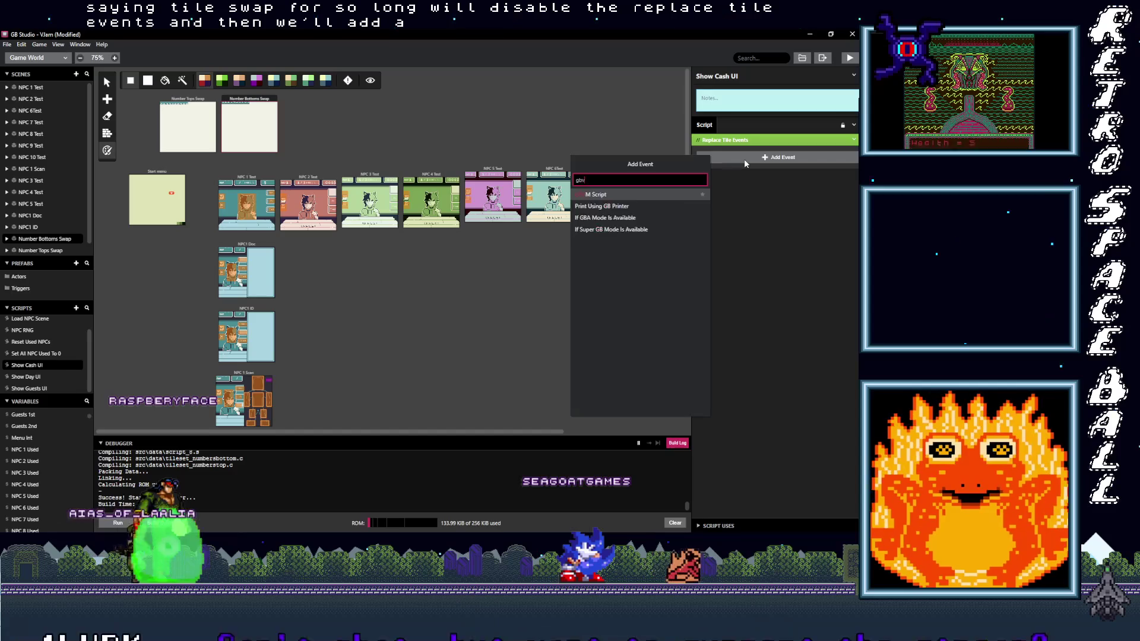
left_click(614, 195)
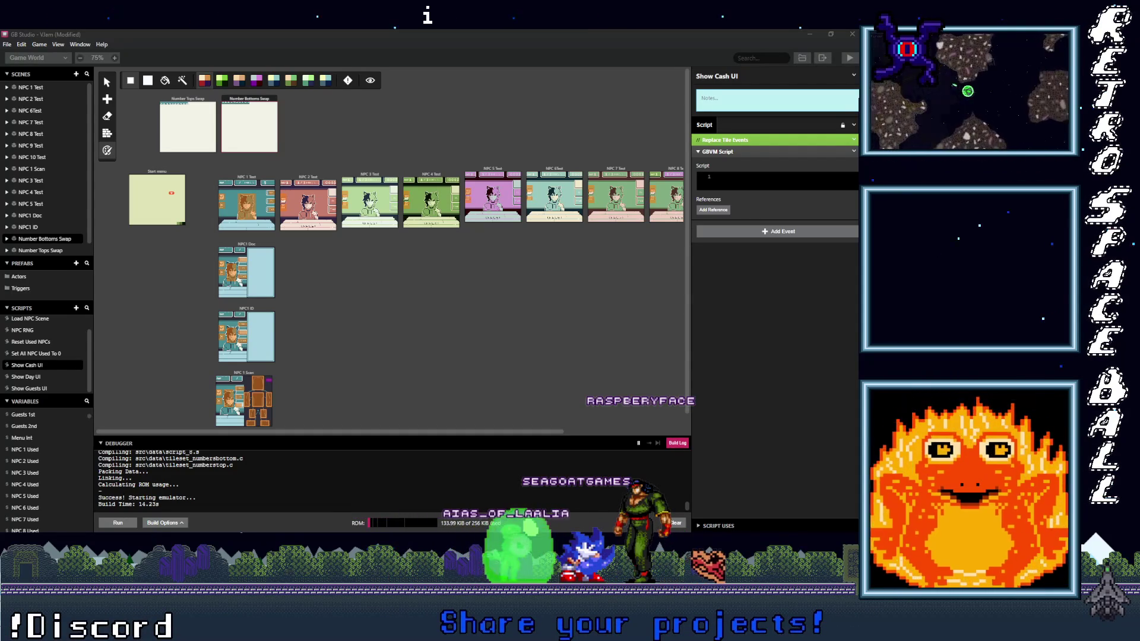
Scroll the GB Studio Central tile-animation tutorial to its Animating A Tile timer-script example.
key("alt+Tab")
scroll(330, 229, "down", 2)
scroll(404, 329, "down", 5)
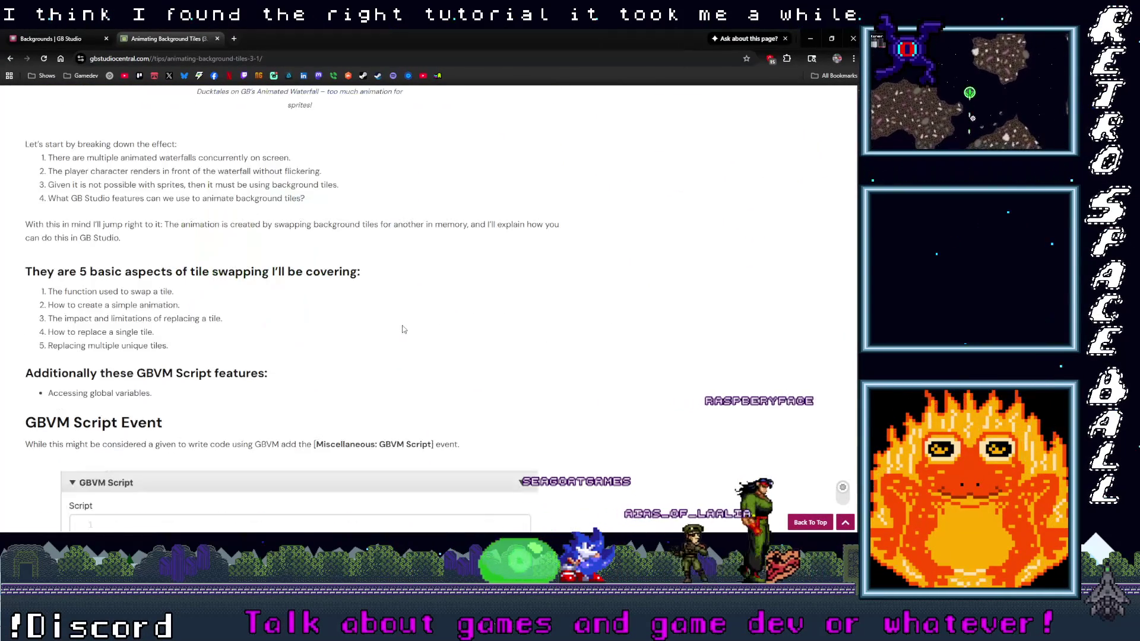
scroll(405, 328, "down", 5)
scroll(397, 329, "down", 11)
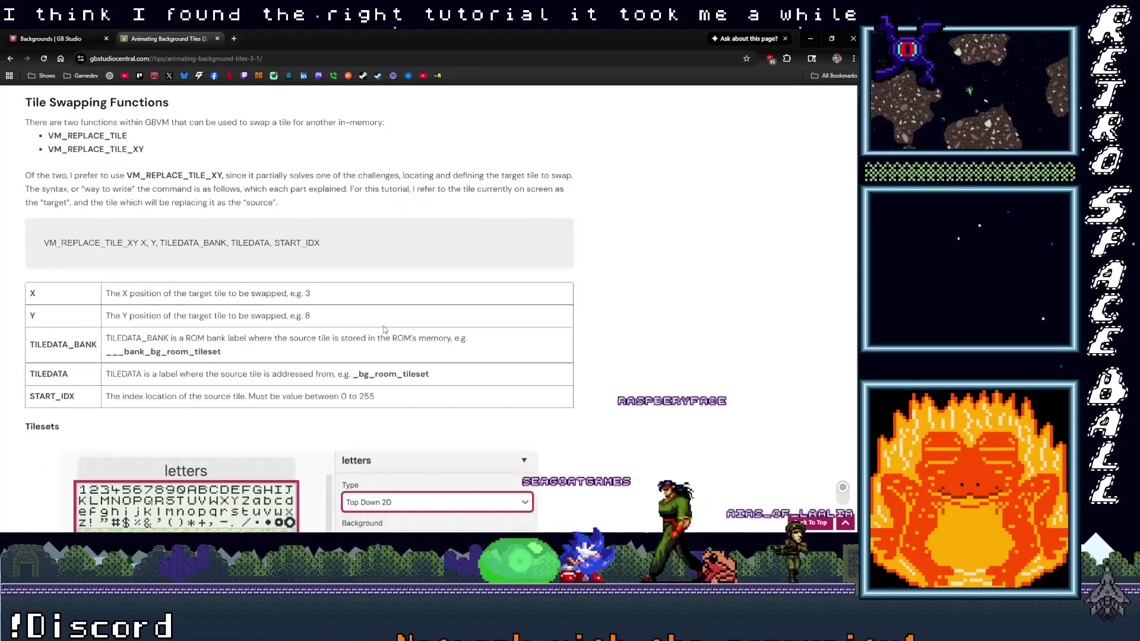
scroll(379, 330, "down", 4)
scroll(380, 330, "down", 14)
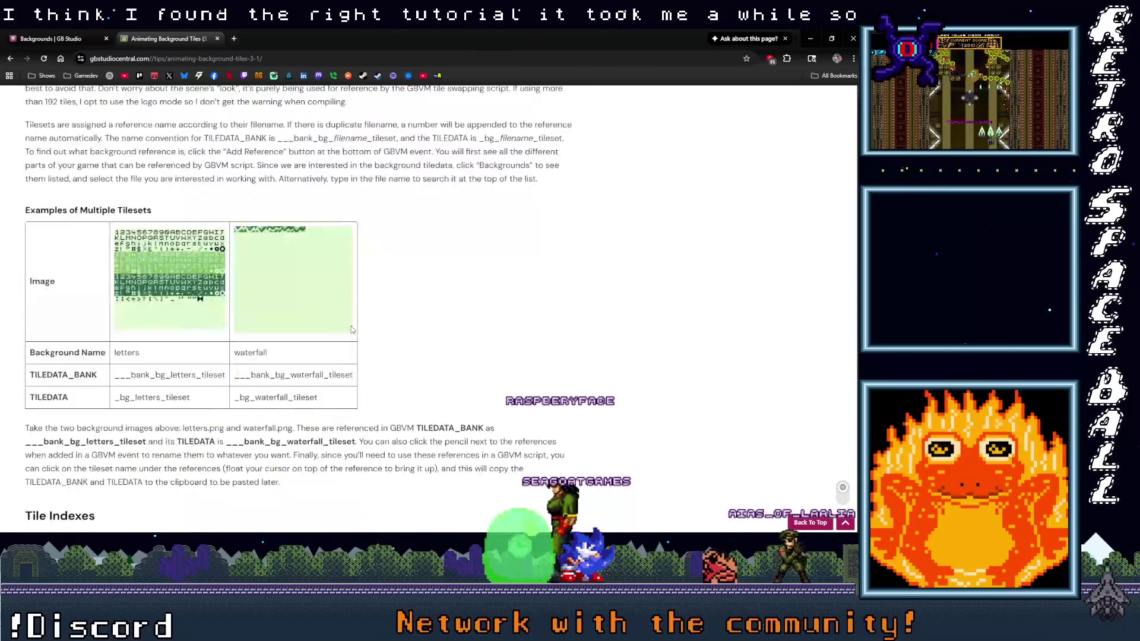
scroll(347, 329, "up", 1)
scroll(347, 329, "down", 12)
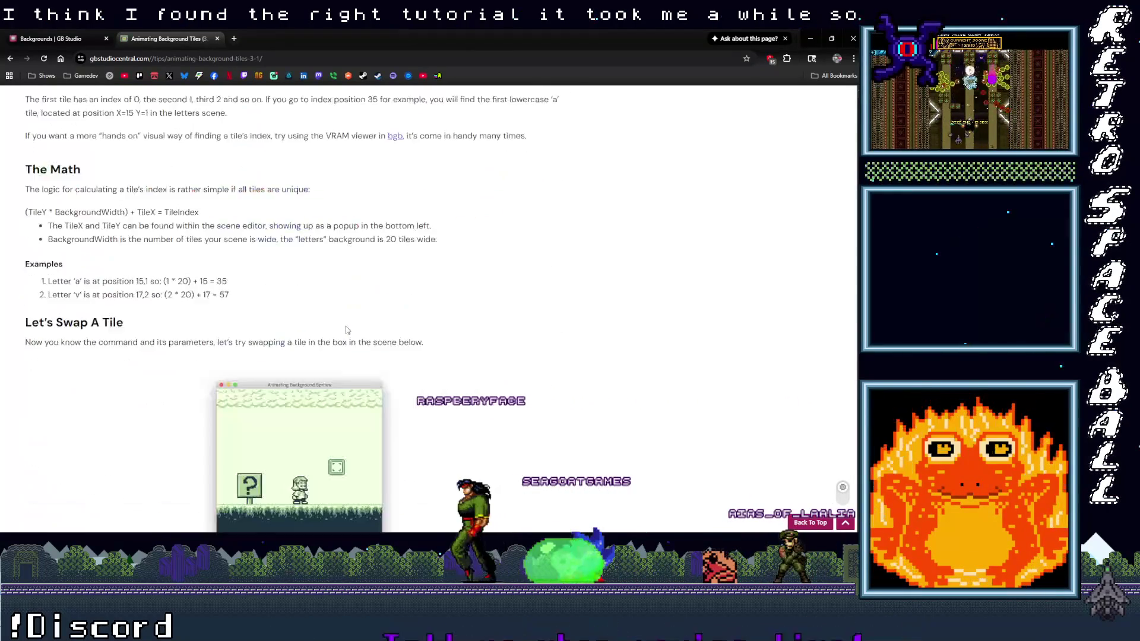
scroll(346, 331, "down", 2)
scroll(51, 214, "up", 1)
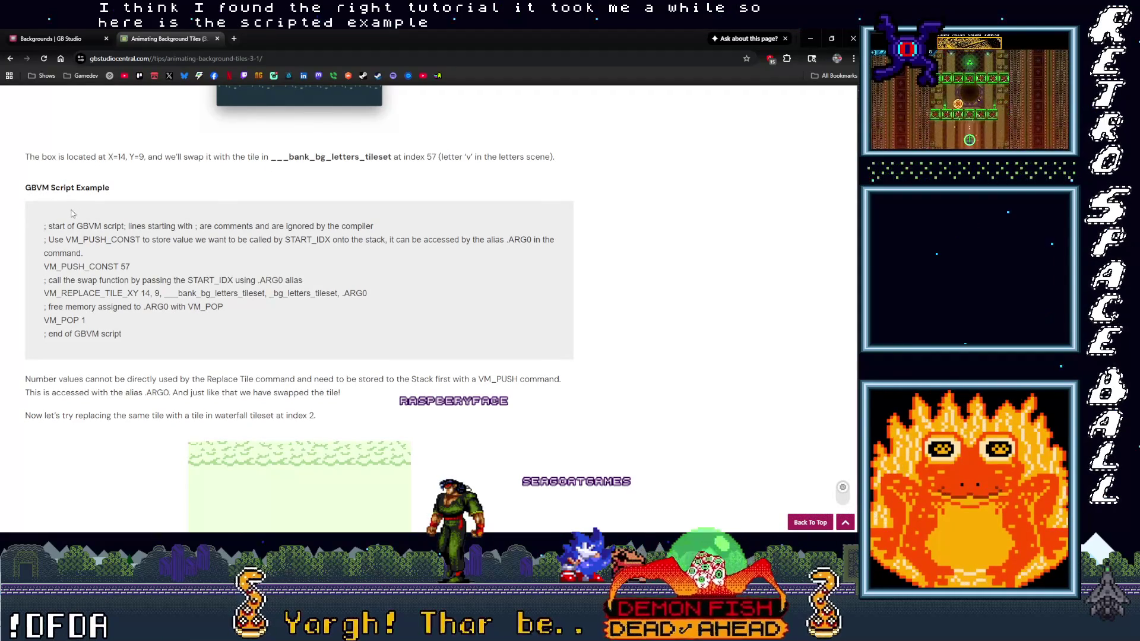
scroll(86, 263, "down", 8)
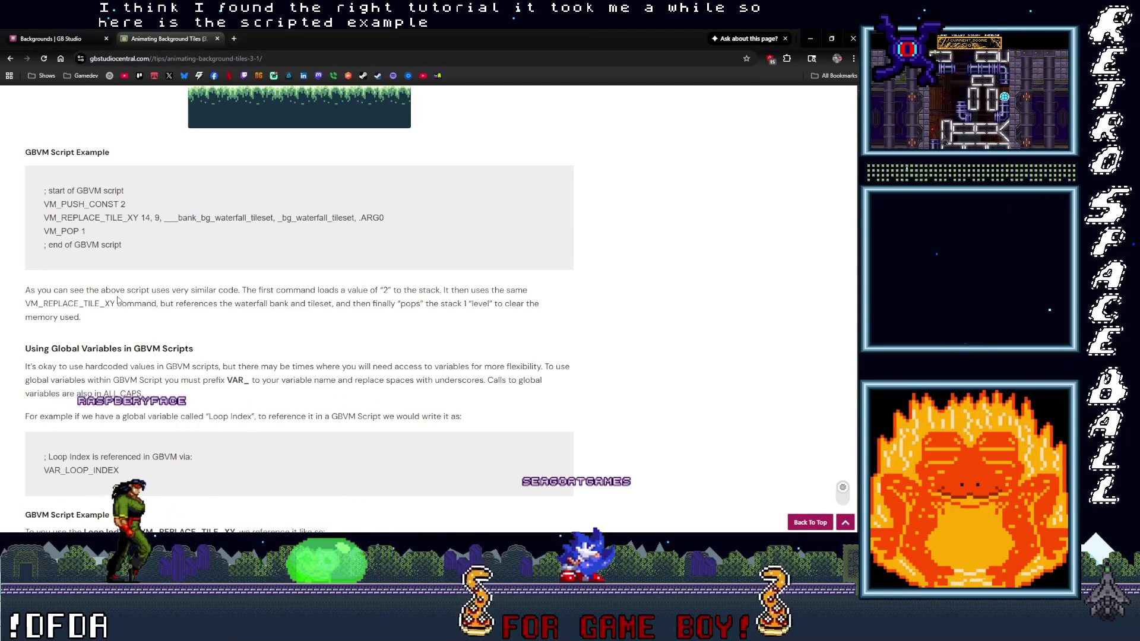
scroll(131, 309, "down", 4)
scroll(134, 315, "down", 2)
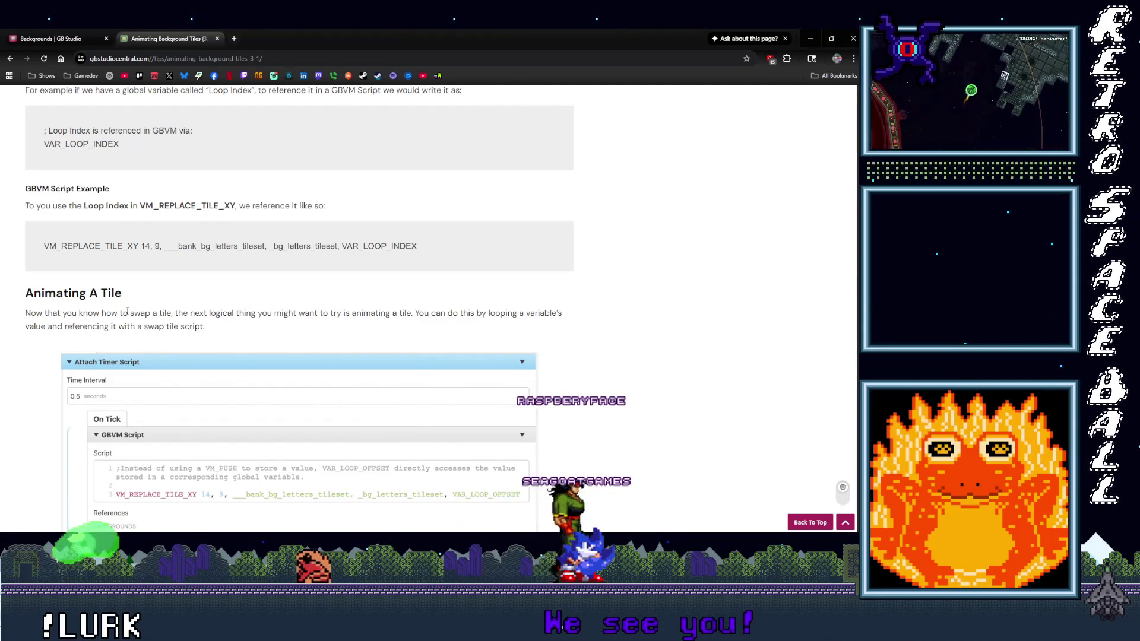
scroll(127, 311, "down", 3)
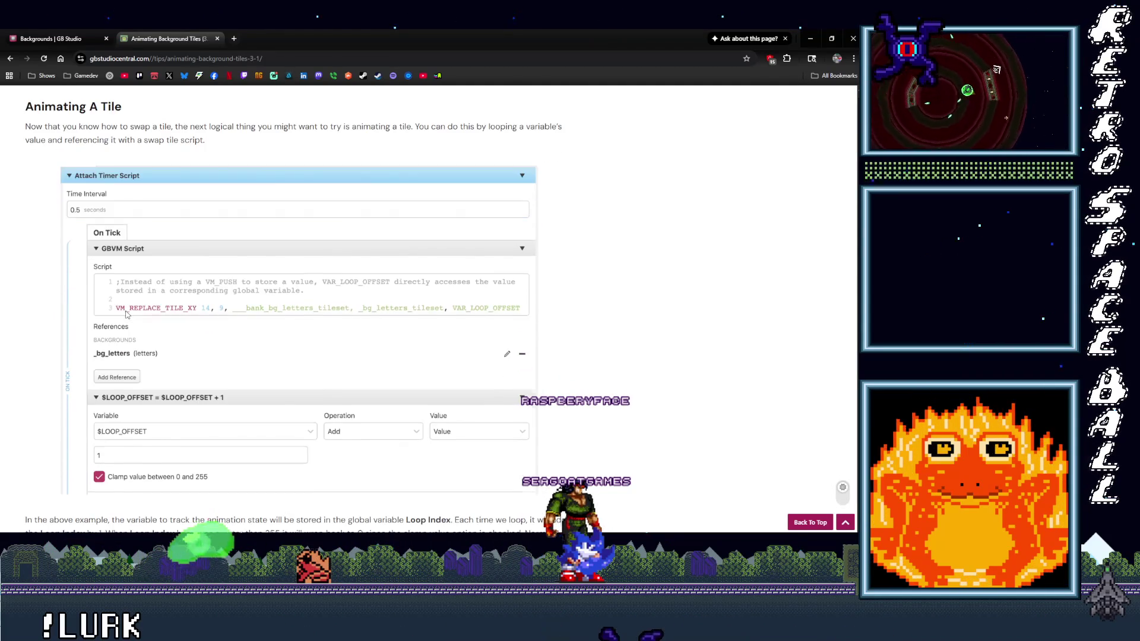
scroll(127, 315, "down", 1)
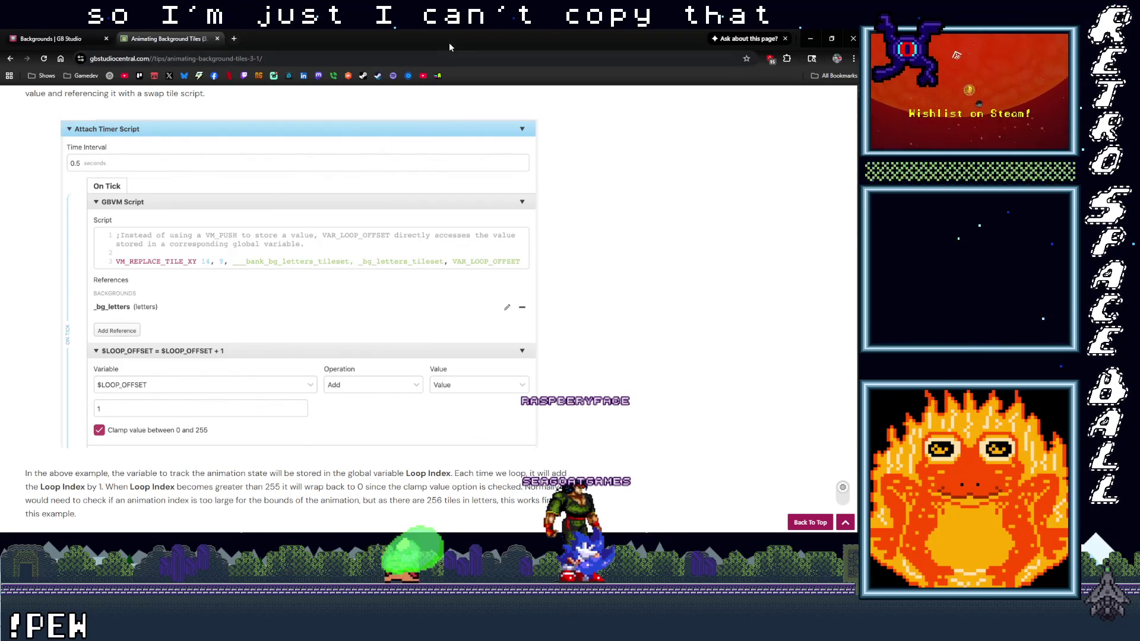
key("alt+Tab")
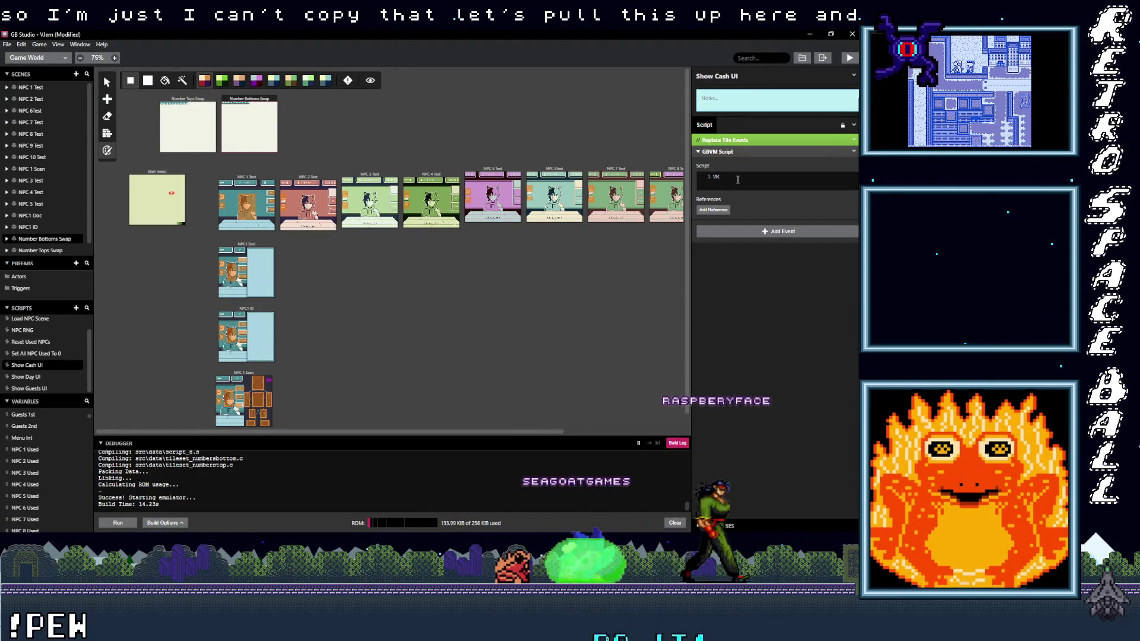
Complete the GBVM Script line so it reads VM_REPLACE_TILE_XY.
type("_")
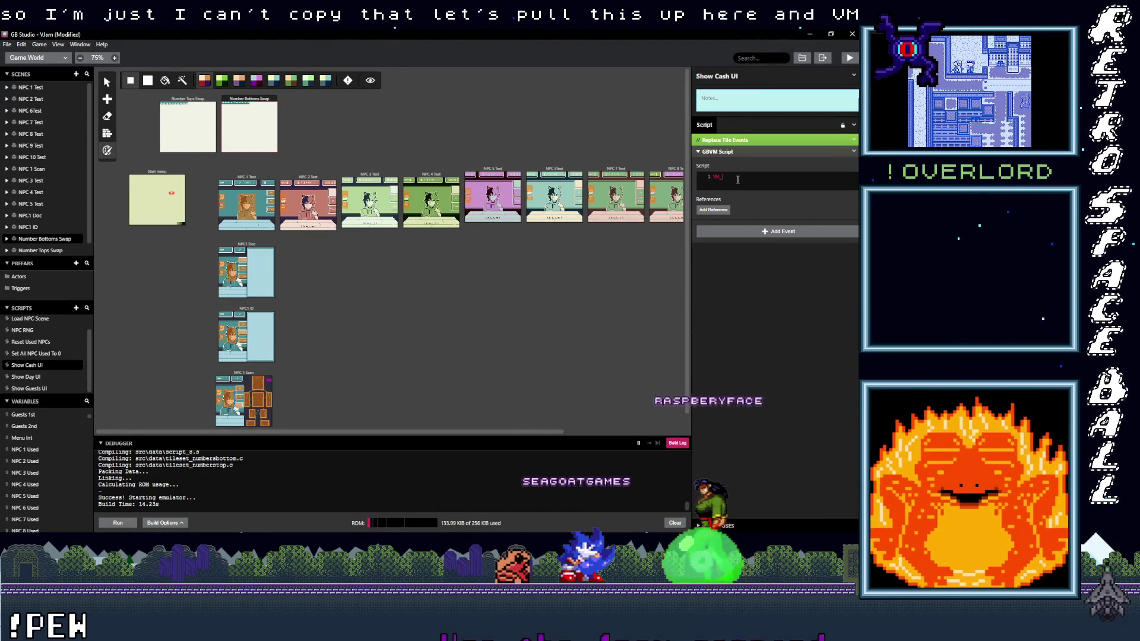
type("REPLACE")
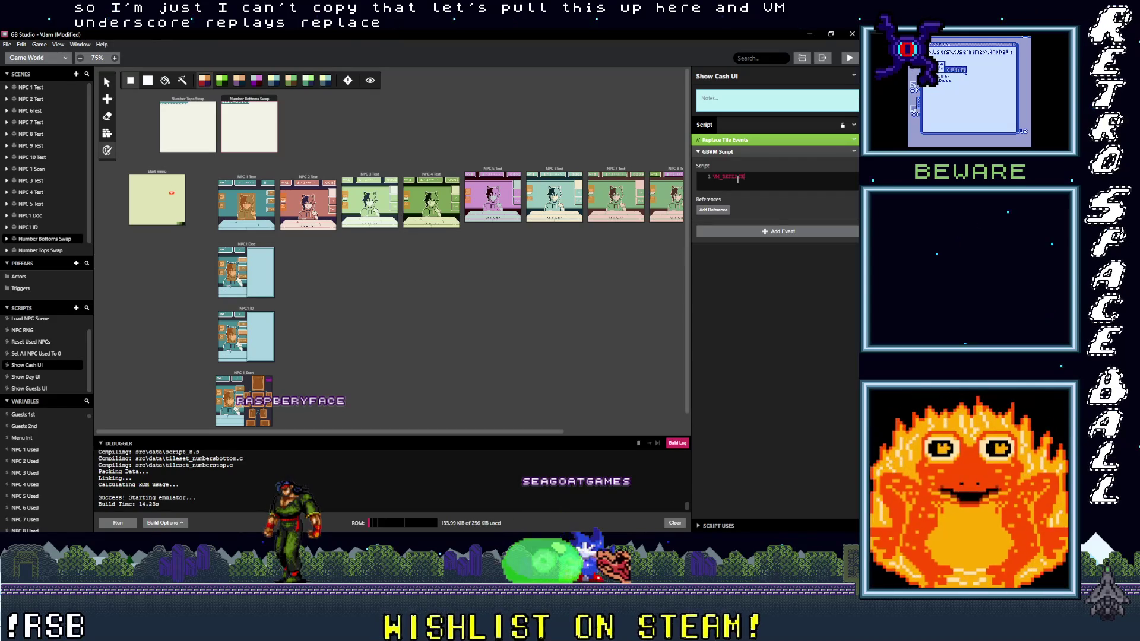
type("_TILE")
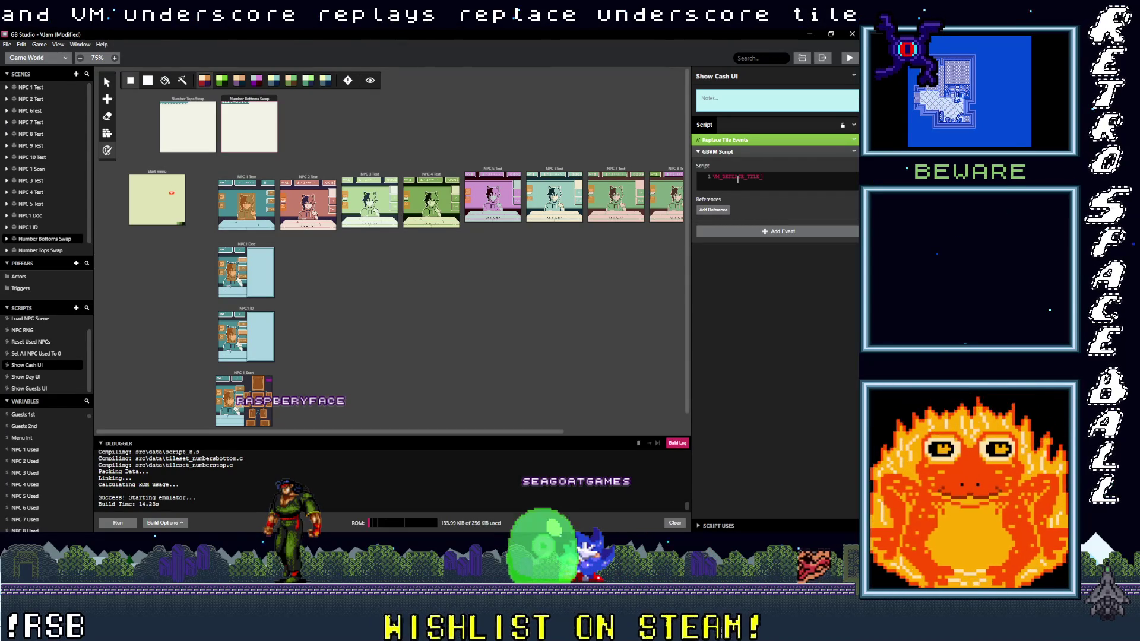
type("_XY")
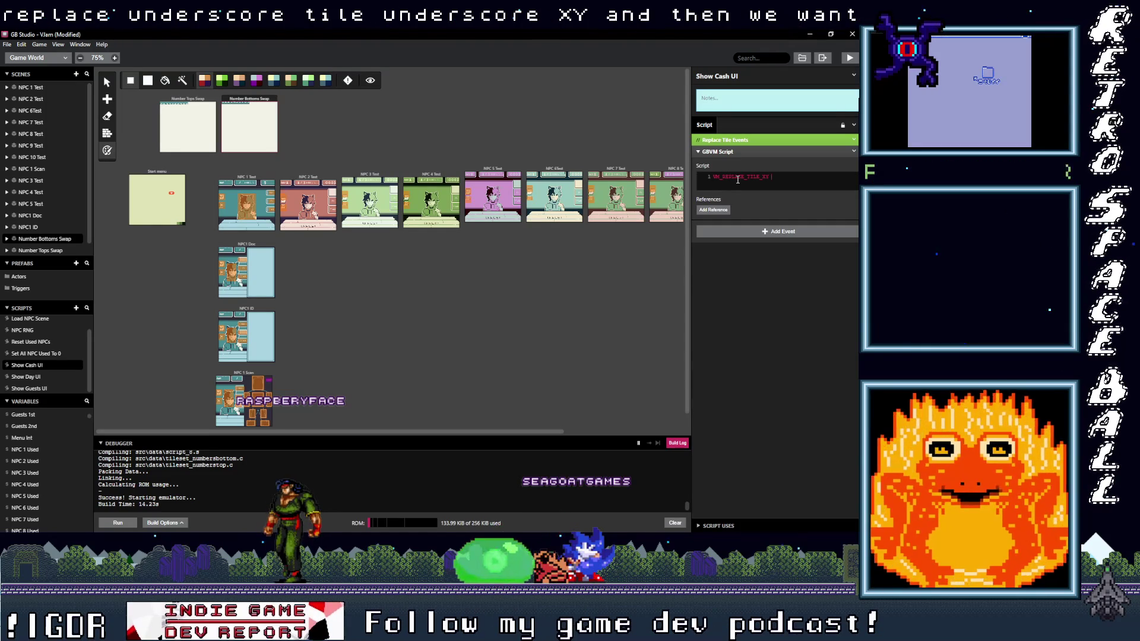
left_click(854, 141)
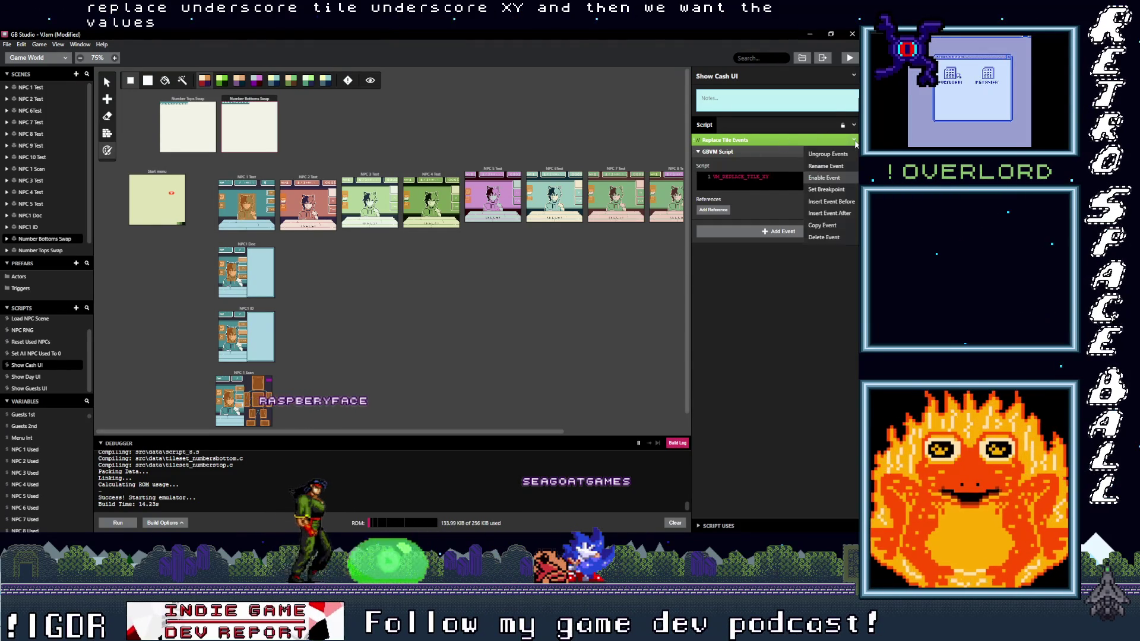
Re-enable the Replace Tile Events group and append coordinates '17, 0,' to VM_REPLACE_TILE_XY.
left_click(824, 177)
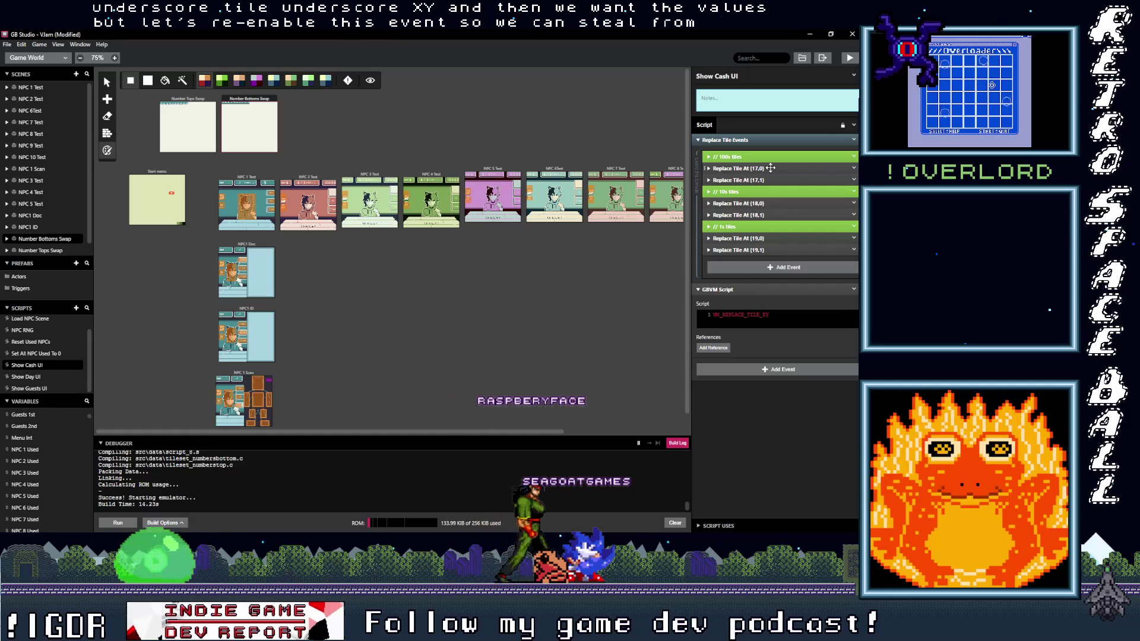
left_click(770, 168)
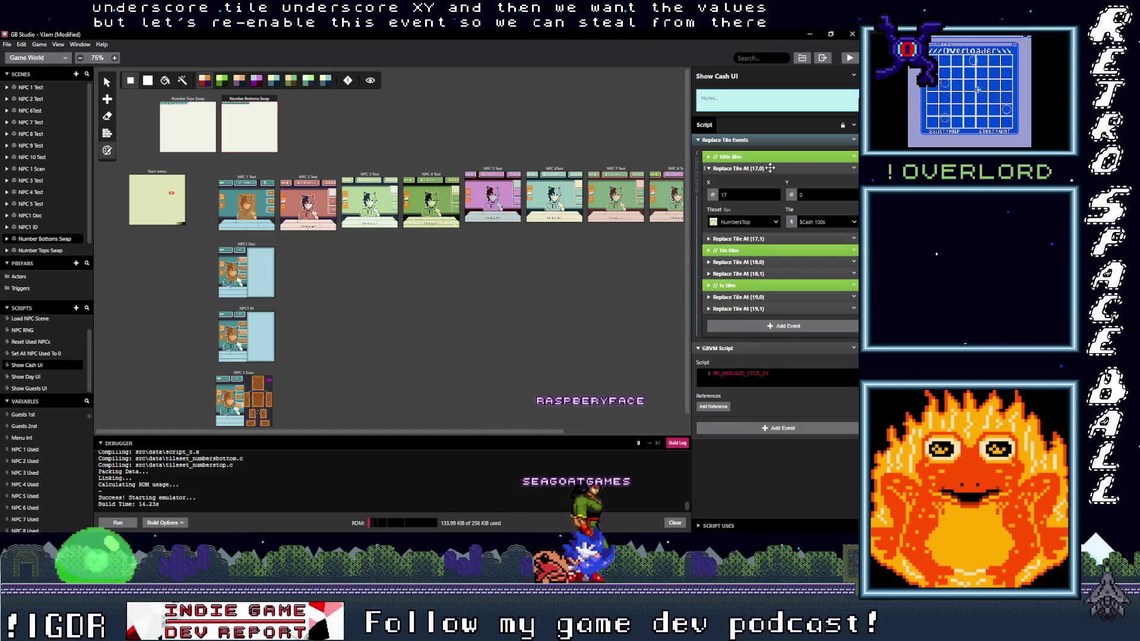
left_click(791, 374)
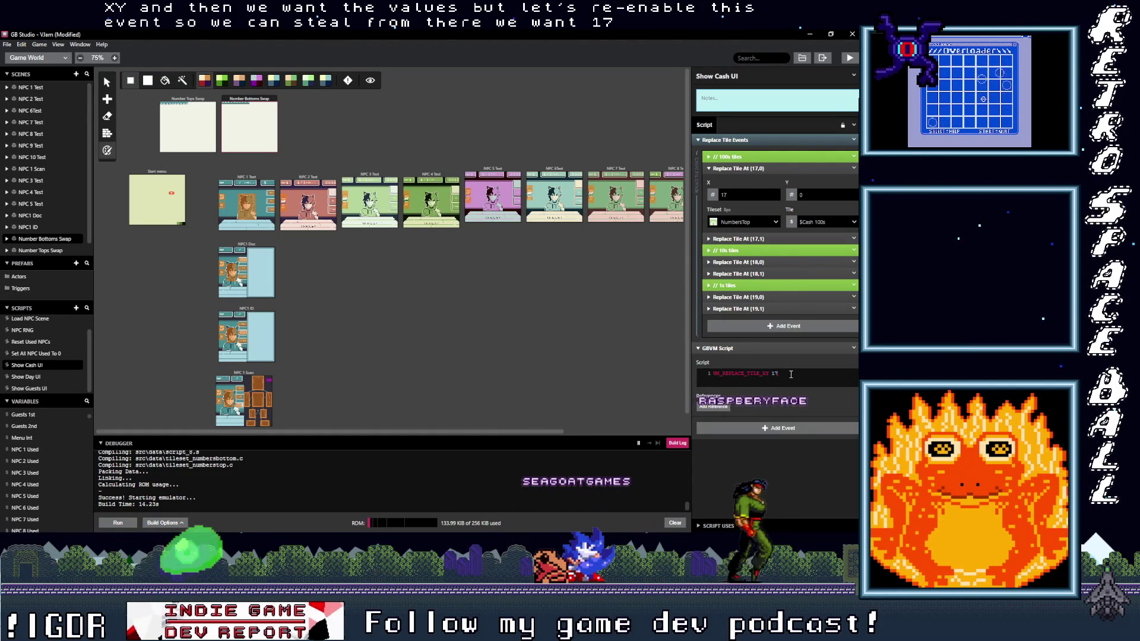
type("17,")
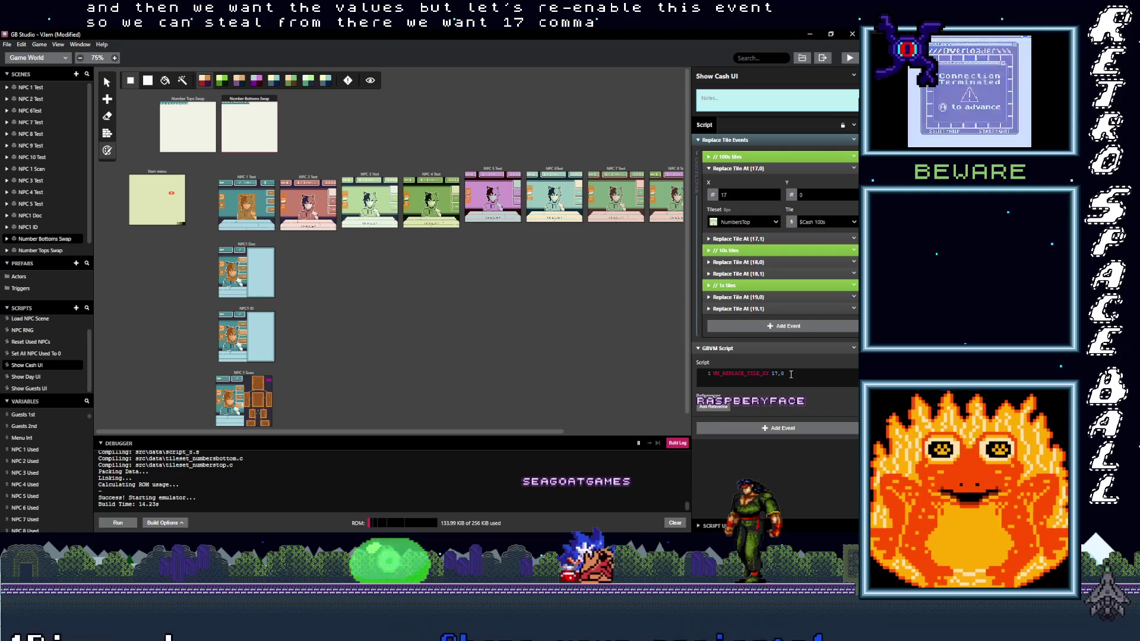
type("0")
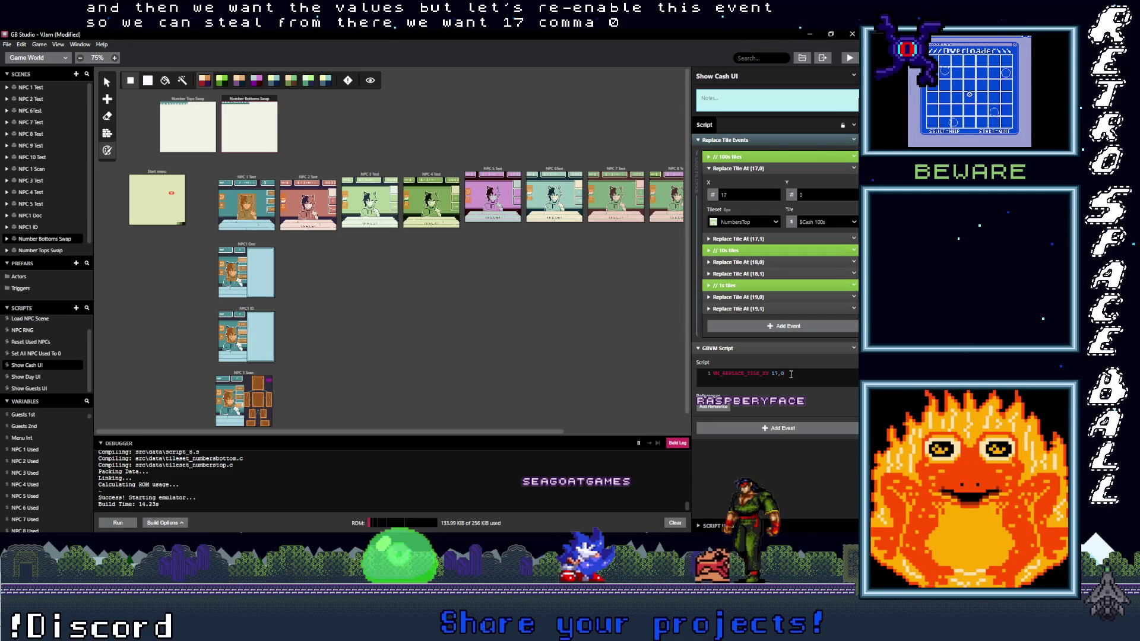
key("BackSpace")
type("0")
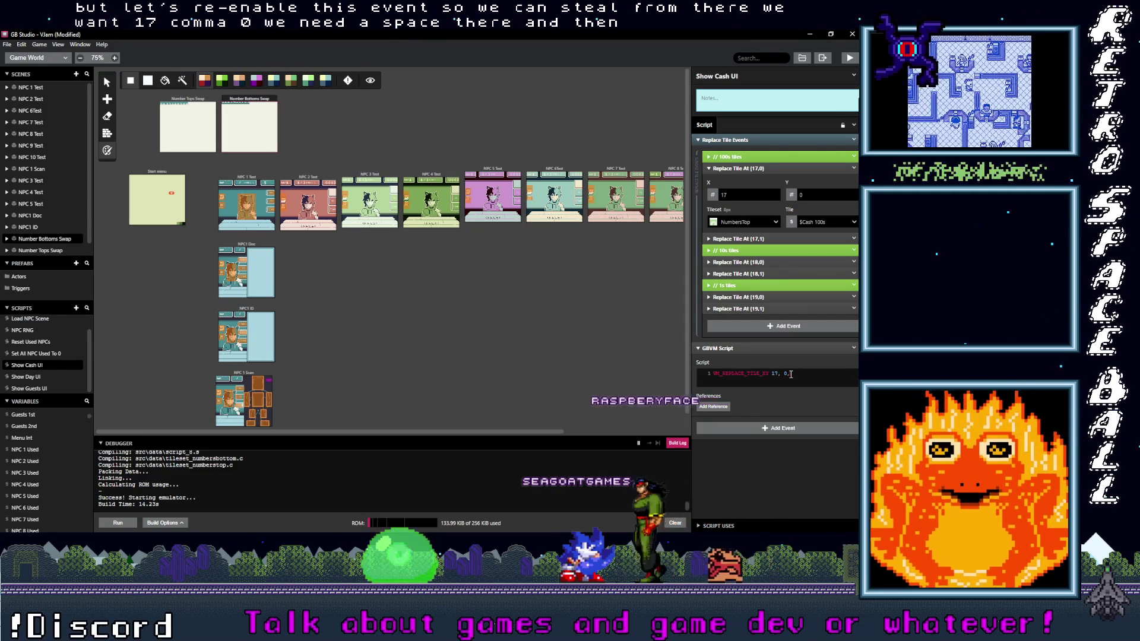
type(",")
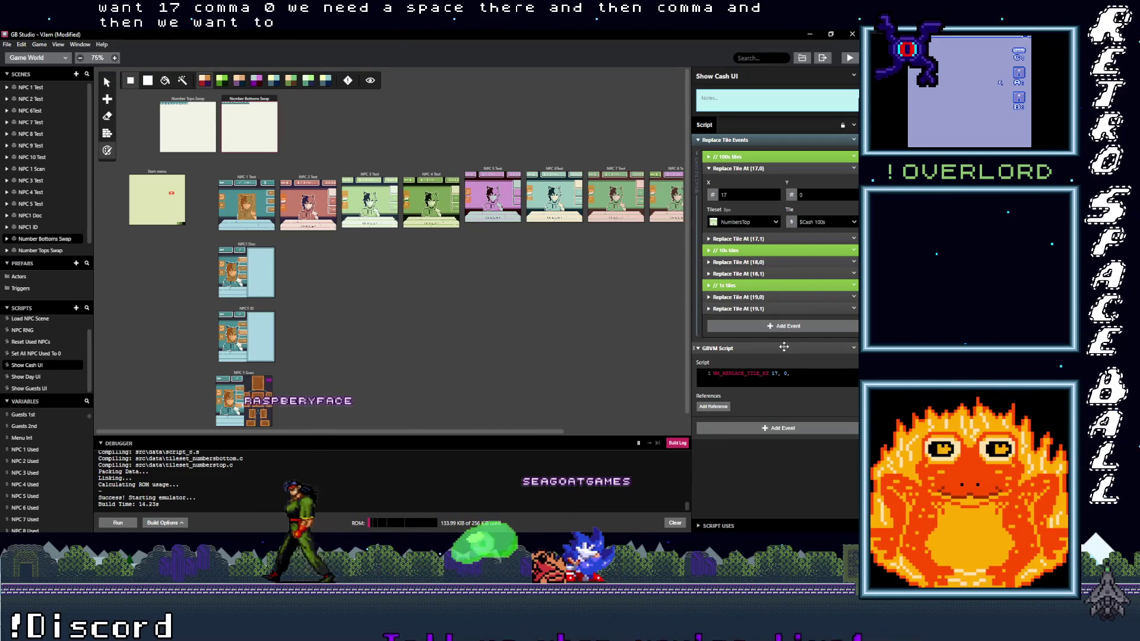
left_click(714, 406)
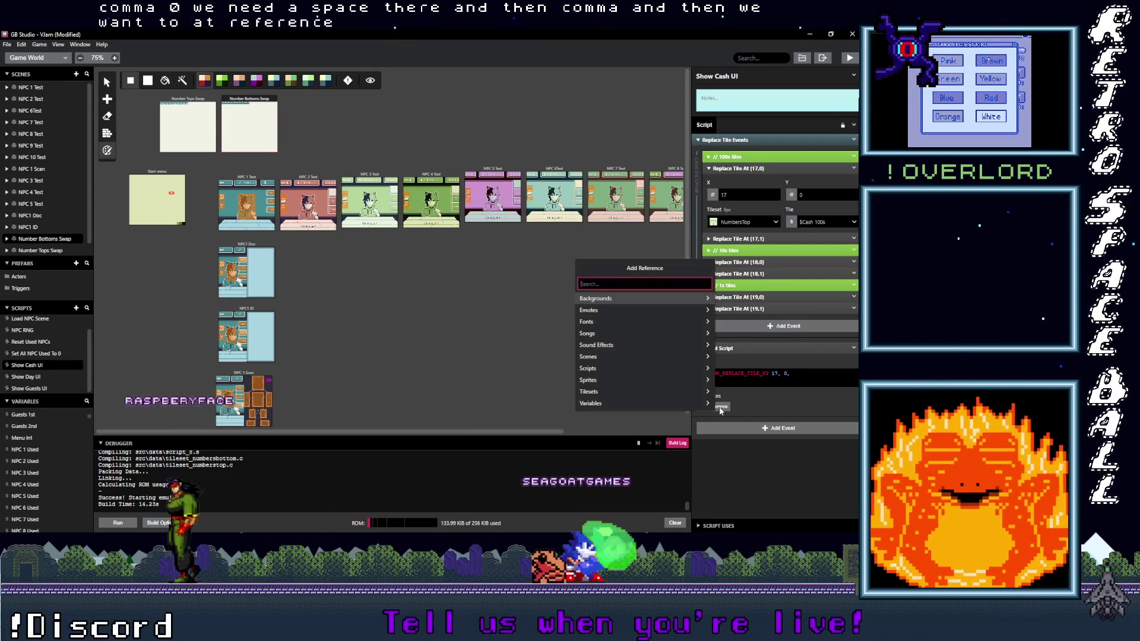
Reference the NumbersTop background and paste its tileset symbols into the GBVM line.
left_click(625, 300)
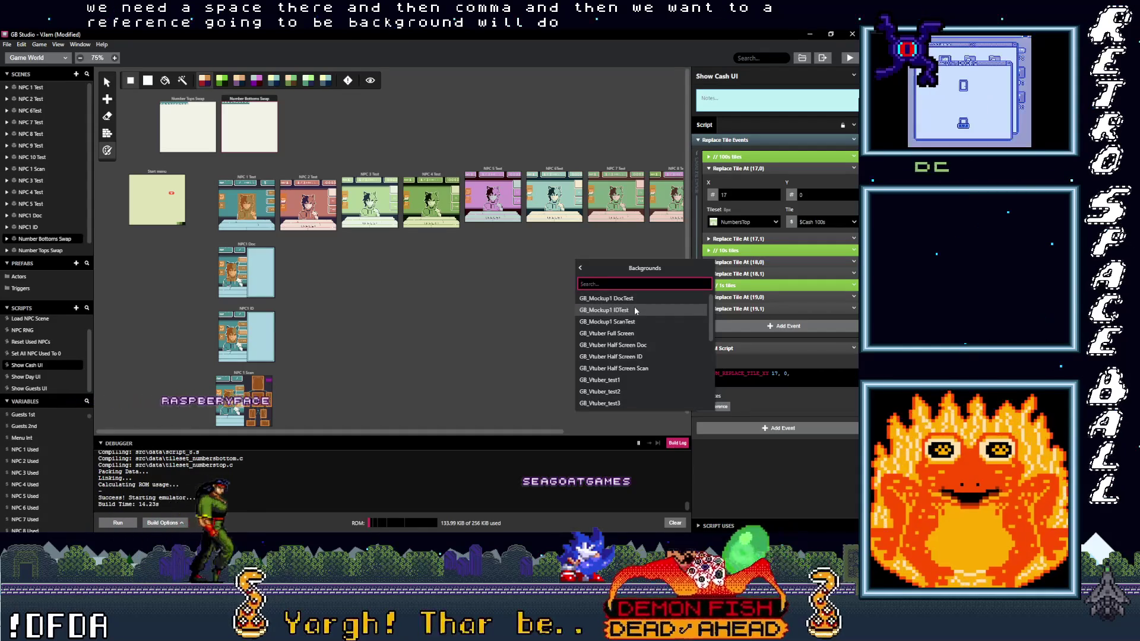
type("nu")
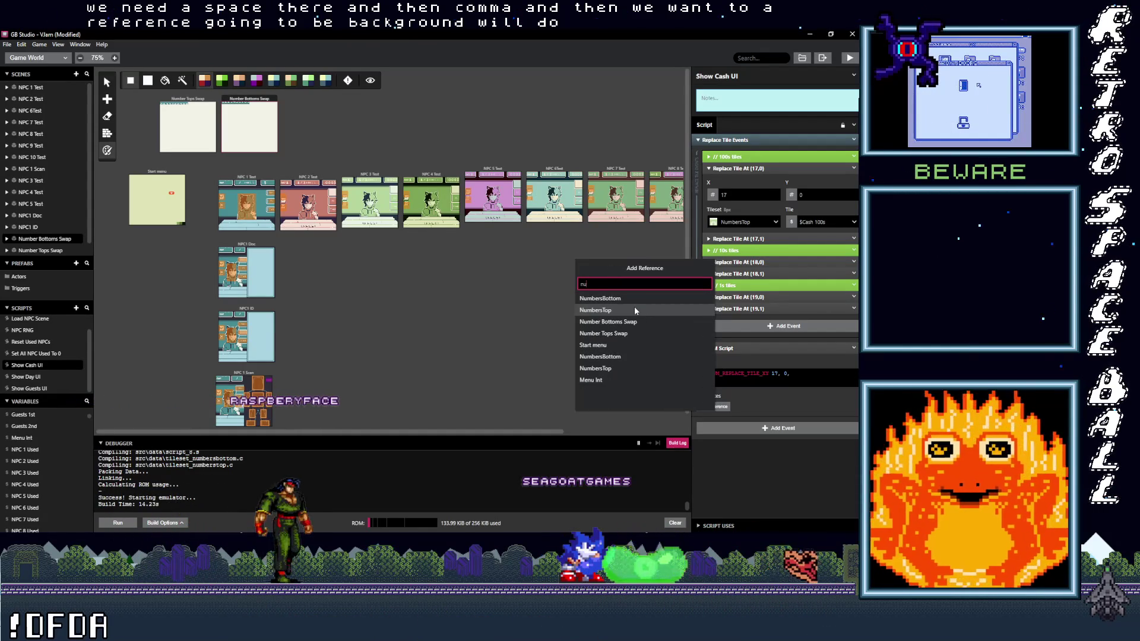
left_click(634, 308)
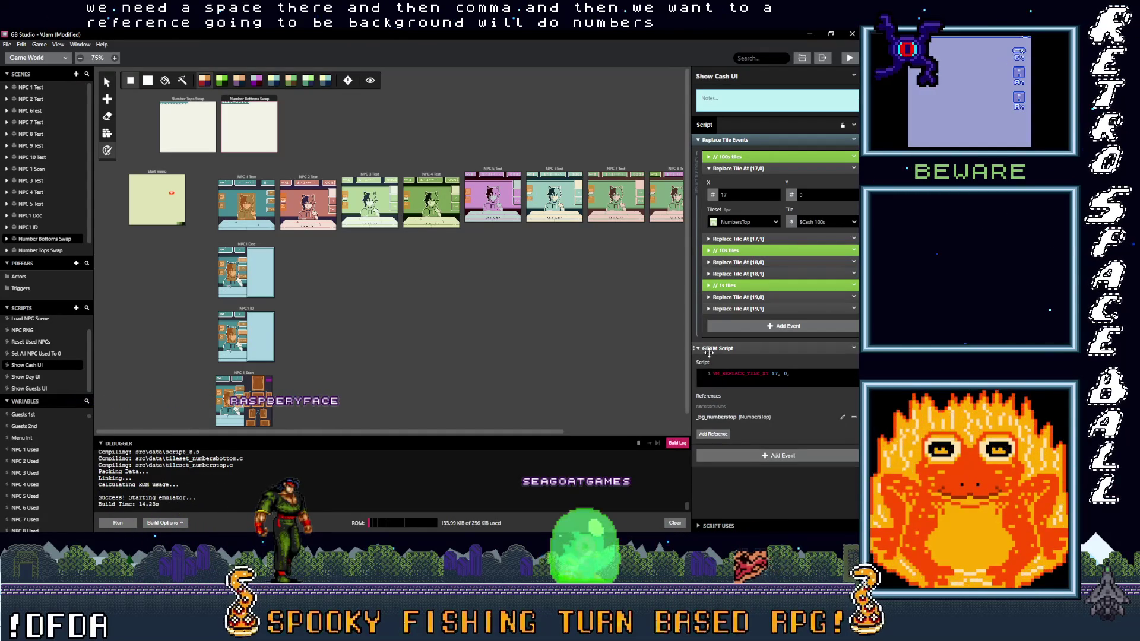
left_click(741, 418)
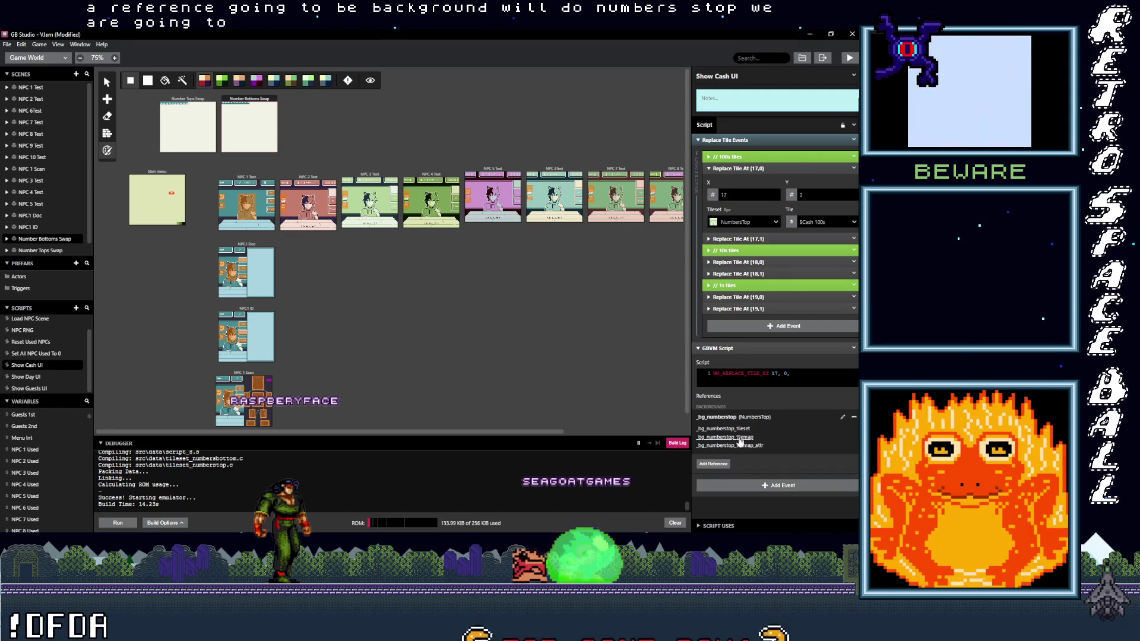
left_click(800, 375)
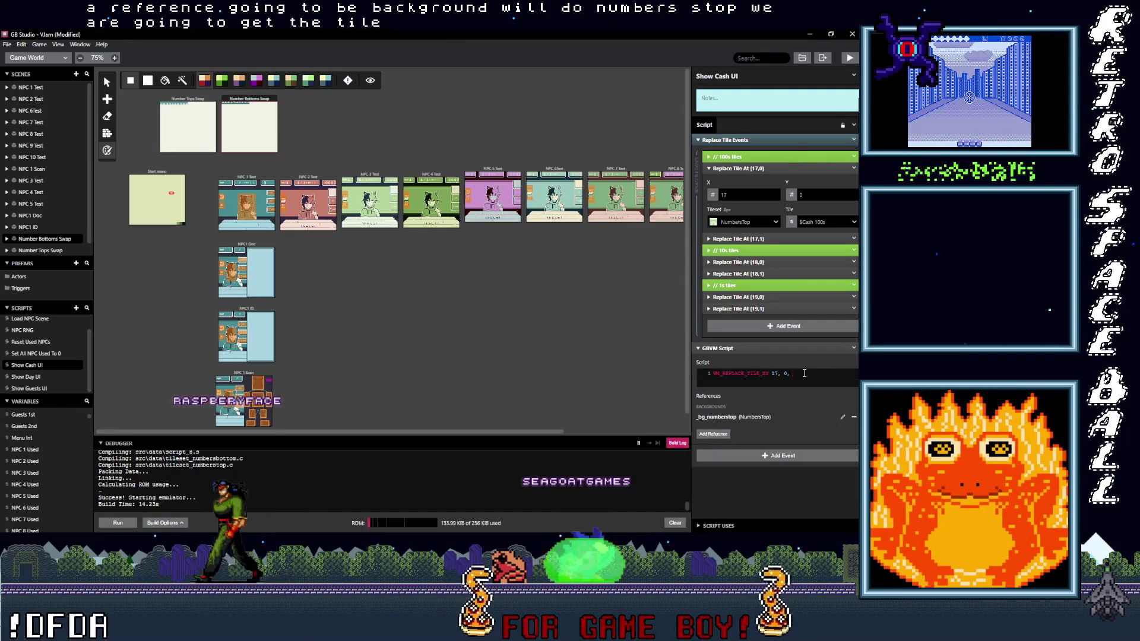
key("ctrl+v")
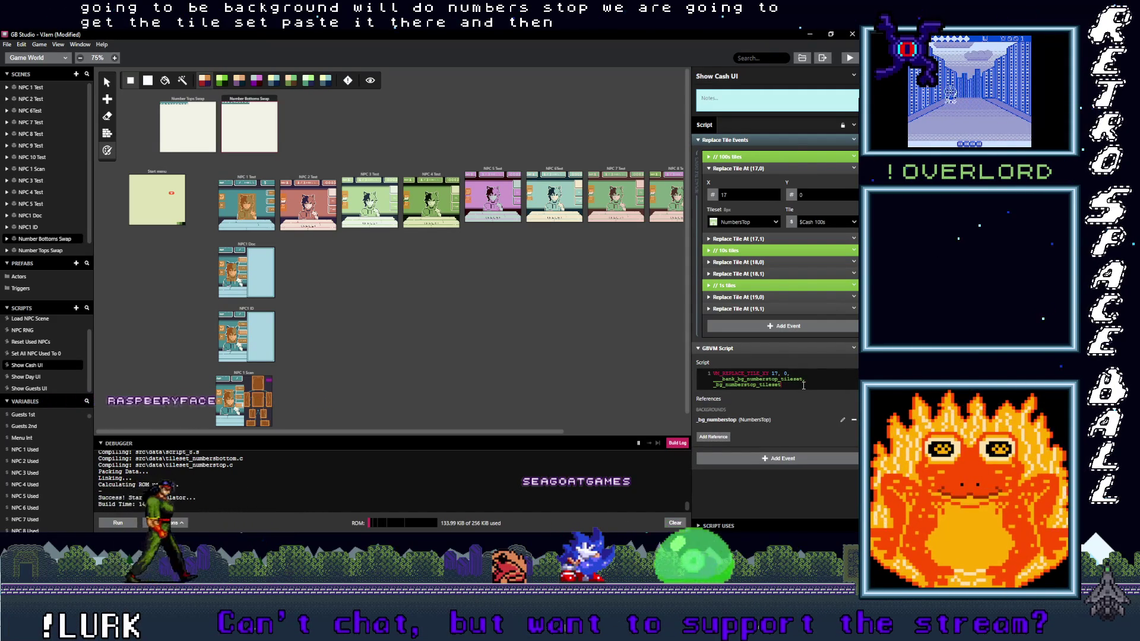
type(",")
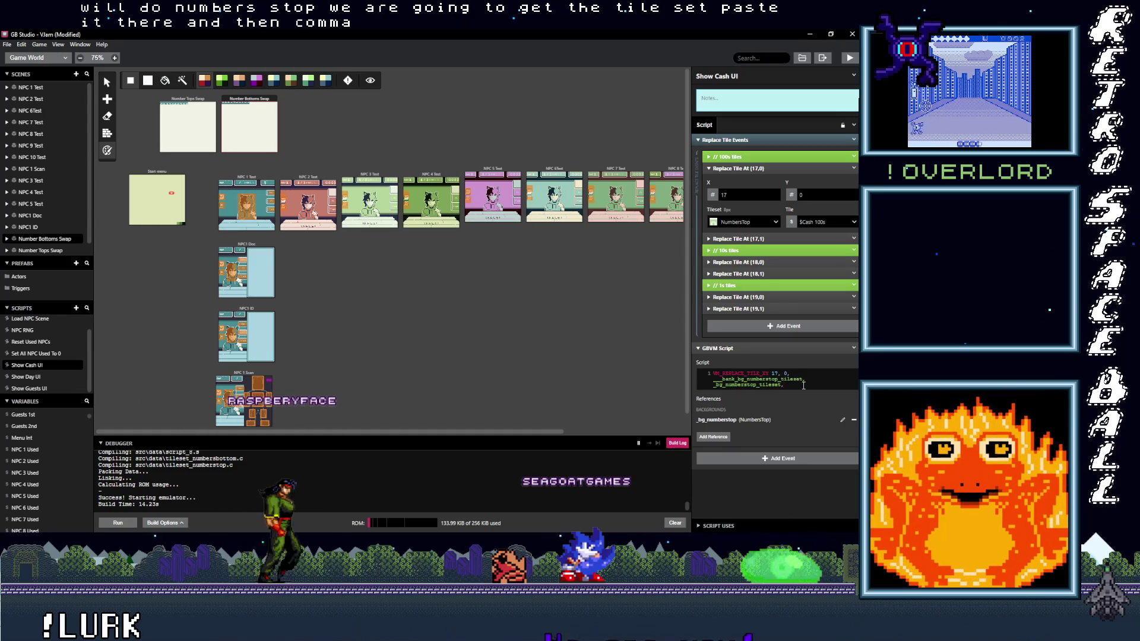
Reference the Cash 100s variable and paste VAR_CASH_100S into the GBVM line.
left_click(713, 437)
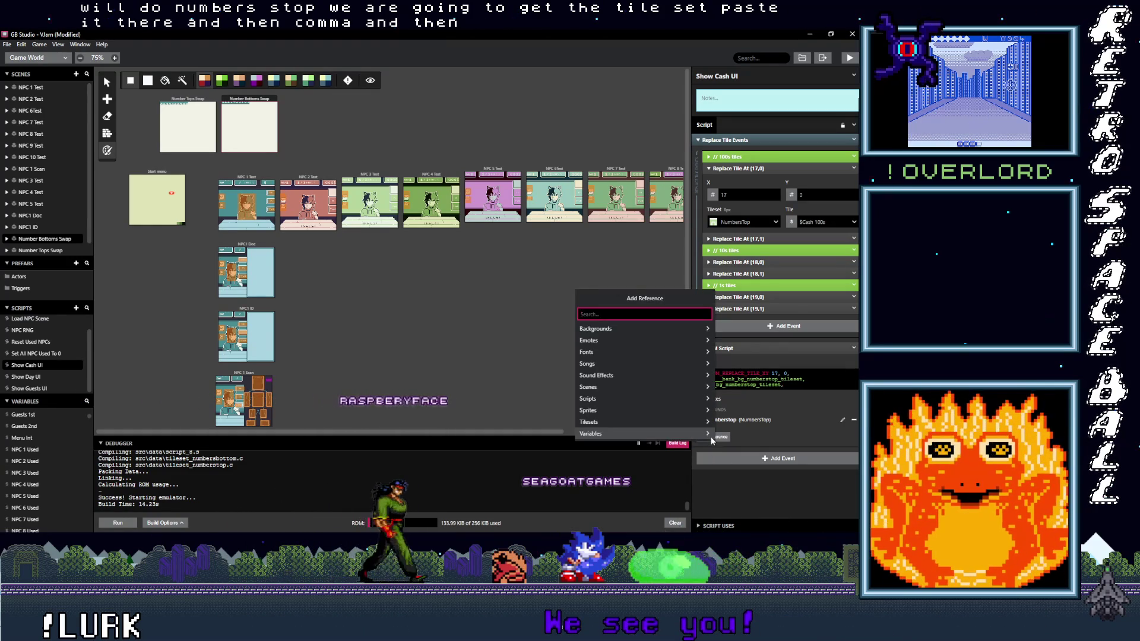
left_click(699, 434)
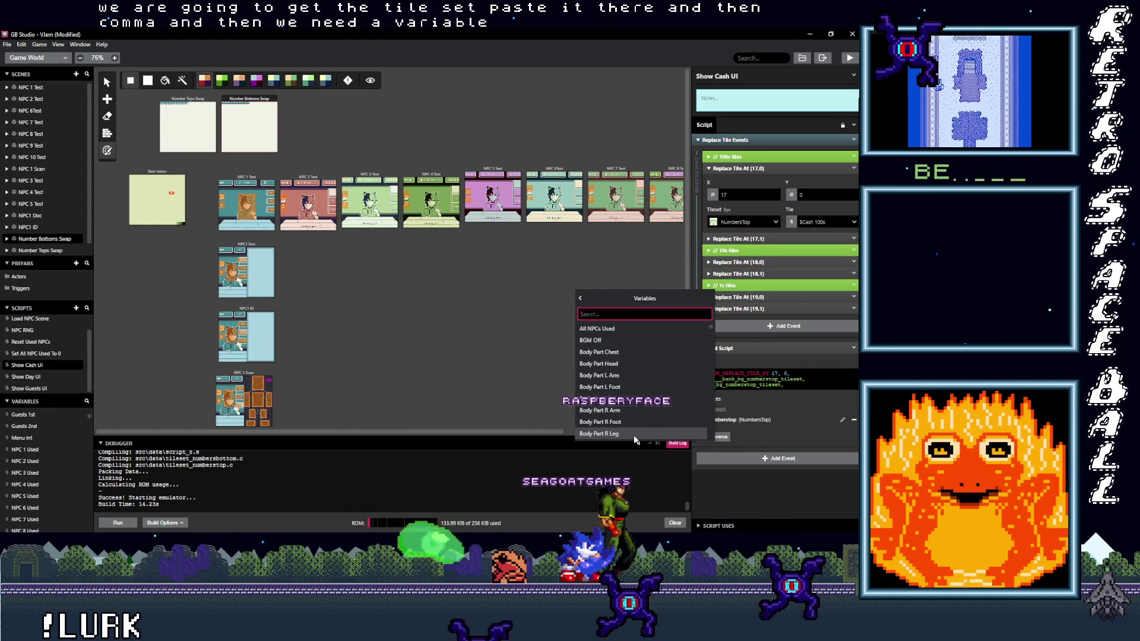
type("cas")
left_click(616, 365)
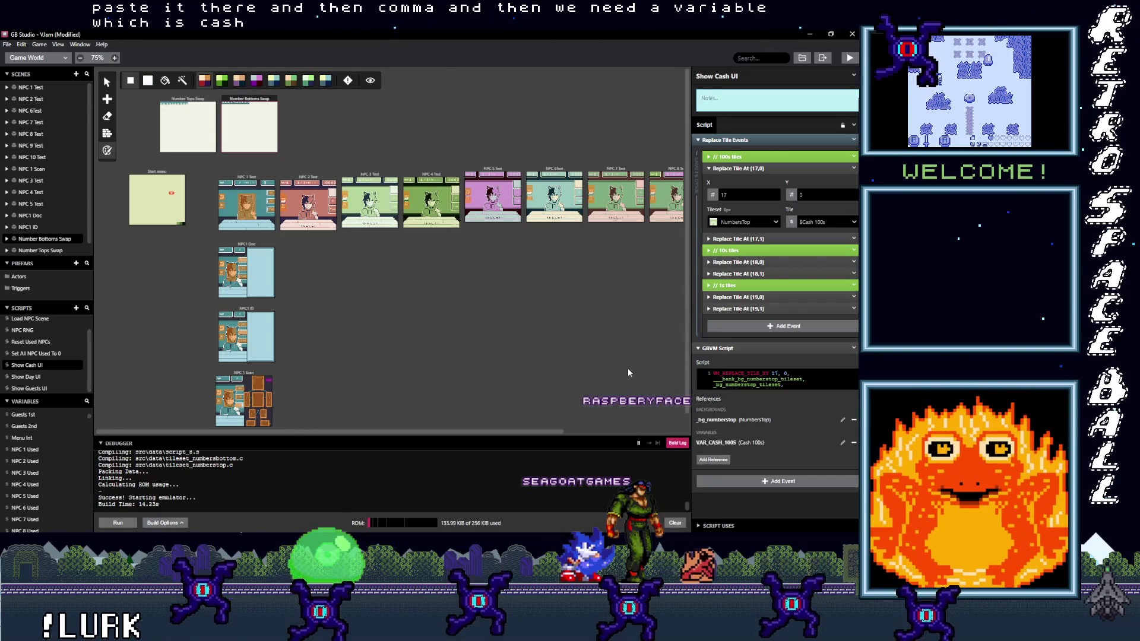
left_click(796, 385)
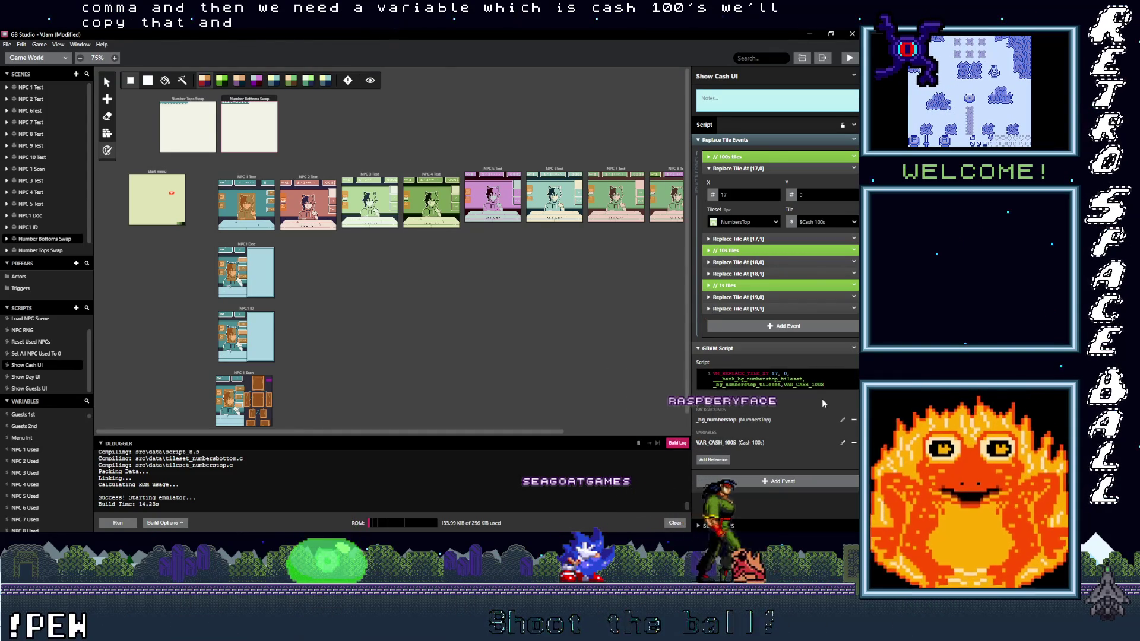
key("ctrl+v")
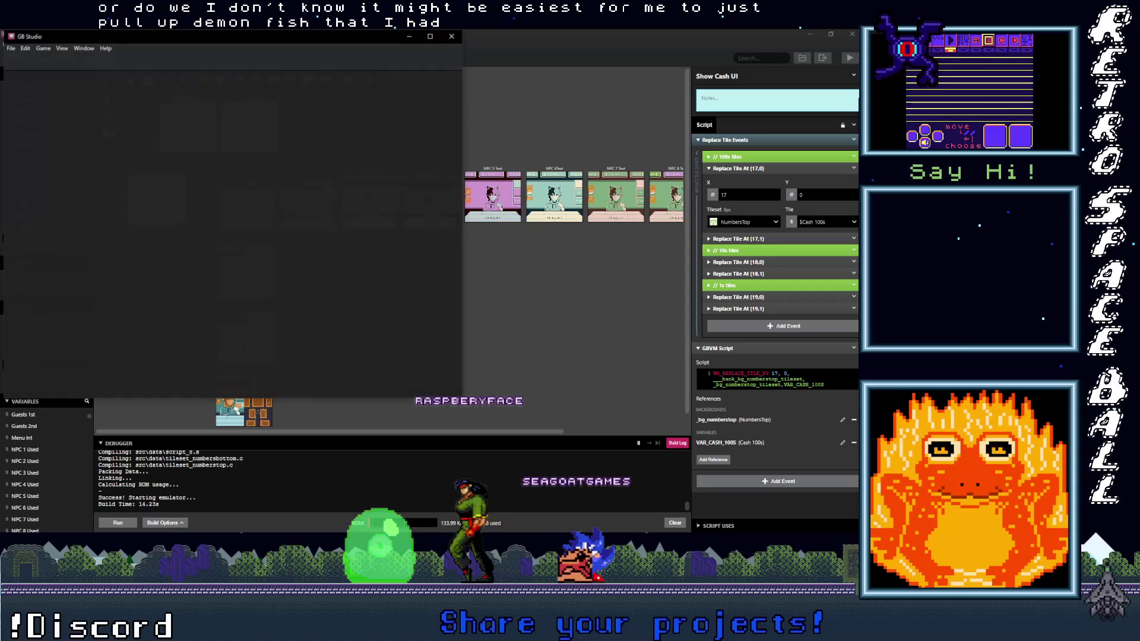
Maximize the second window and inspect Demon Fish Dead Ahead's Black Tile Row Swap GBVM script, then return to Vlam.
double_click(168, 39)
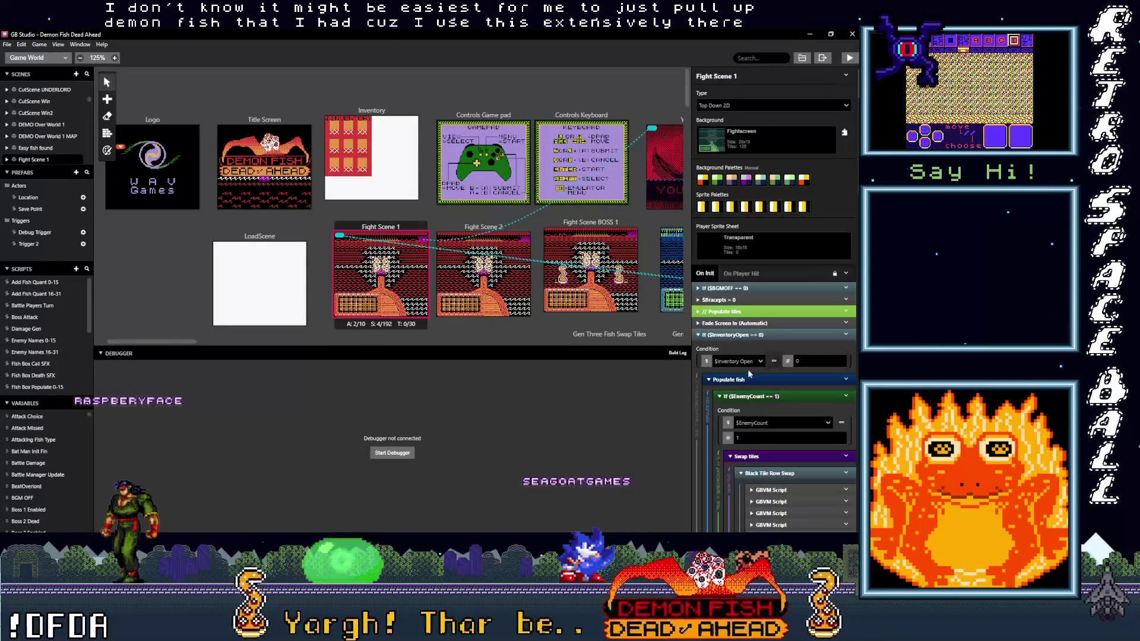
scroll(745, 371, "down", 3)
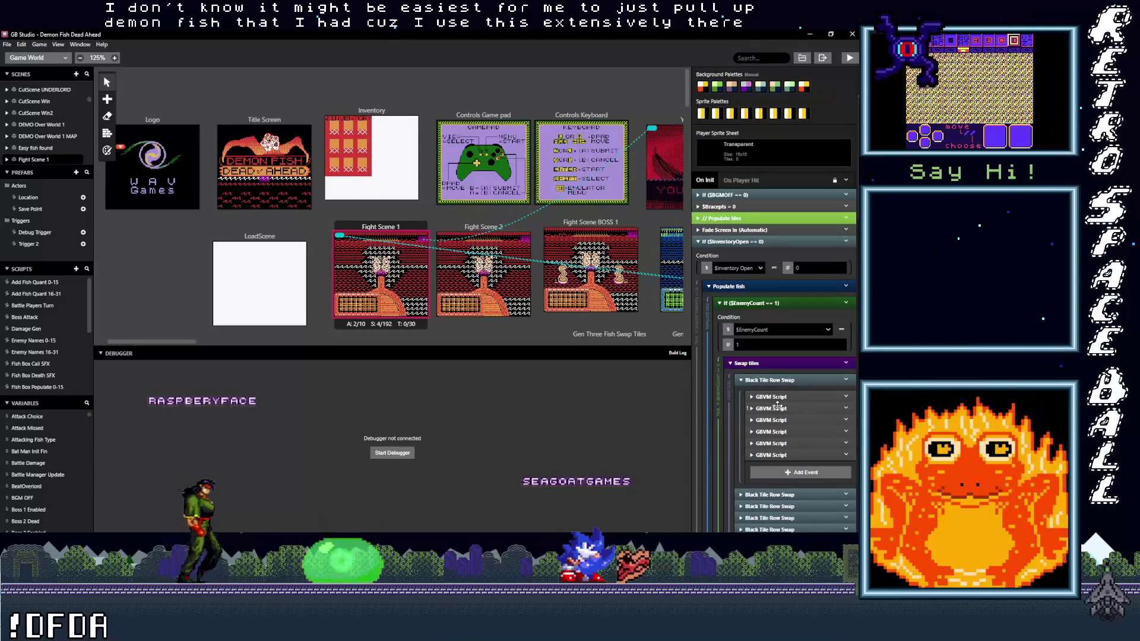
left_click(772, 397)
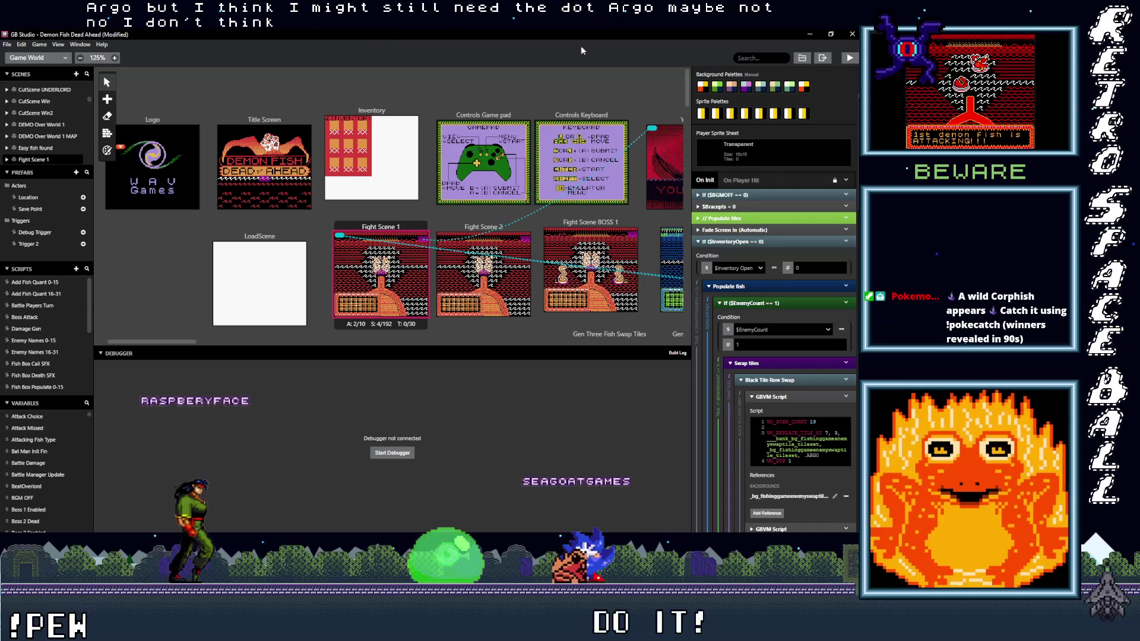
key("alt+Tab")
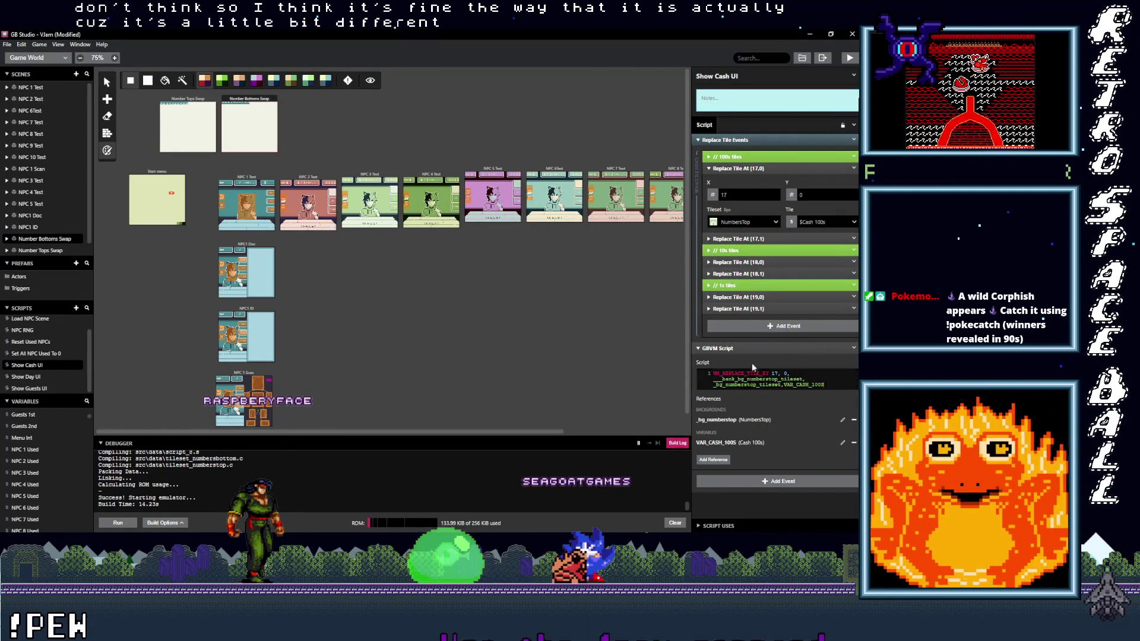
Collapse and disable the Replace Tile Events group, then build and run the game.
left_click(754, 140)
left_click(854, 140)
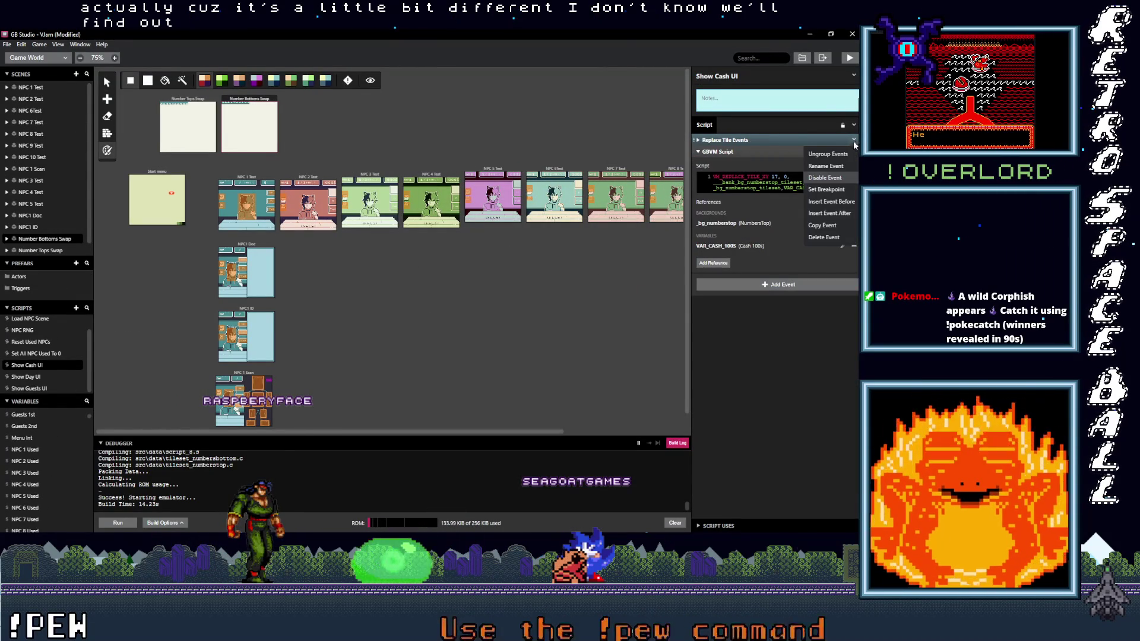
left_click(826, 178)
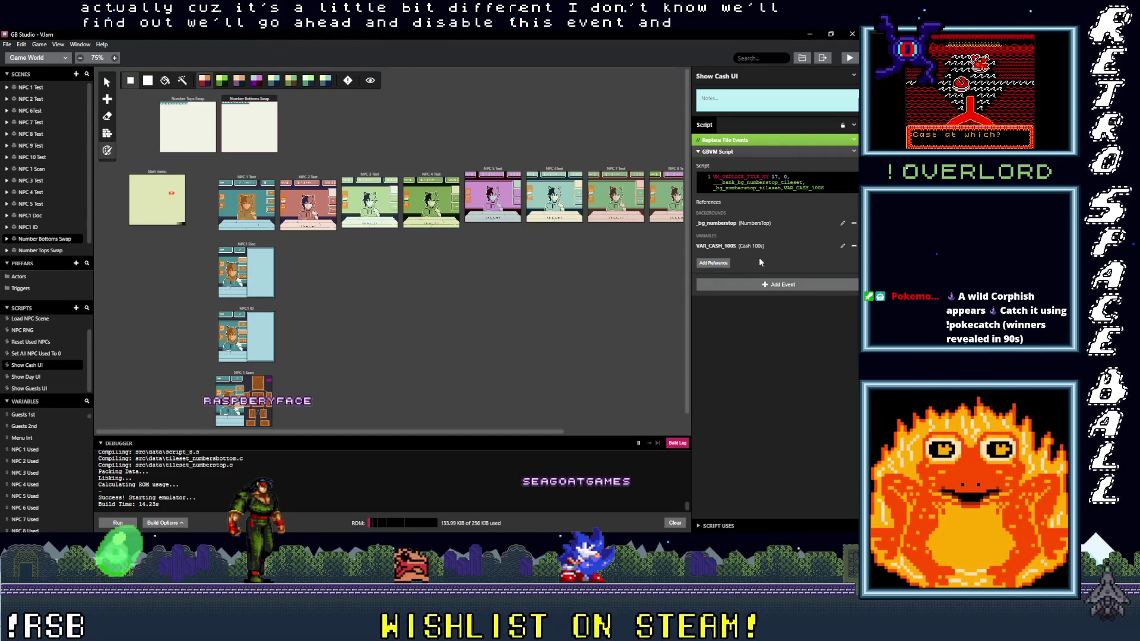
key("ctrl+b")
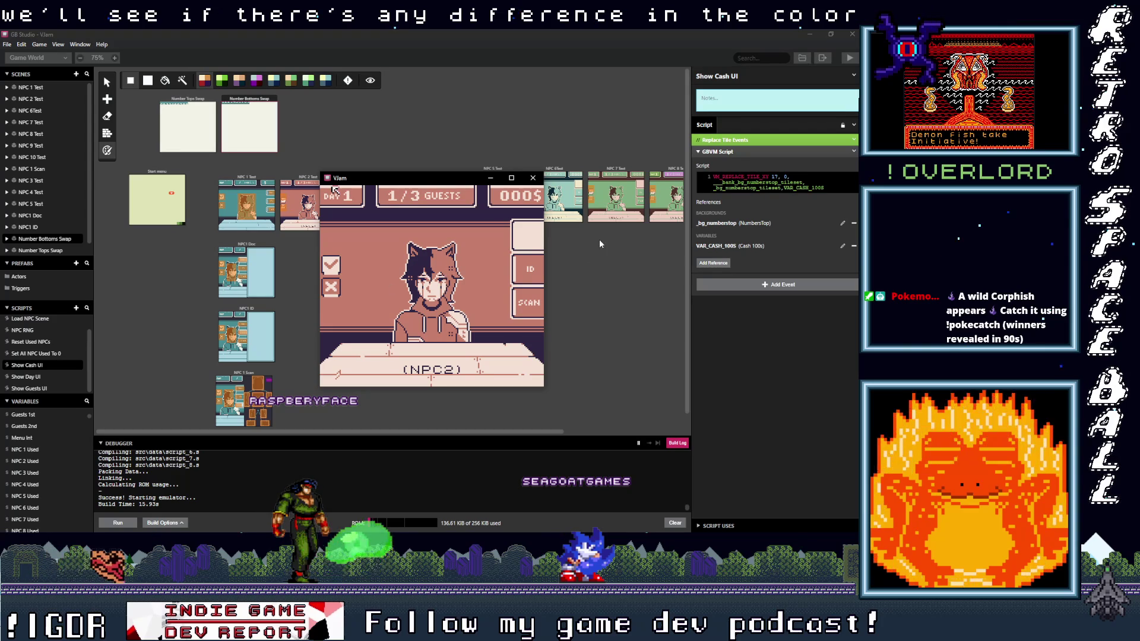
Advance the running game to the teal counter screen reading DAY 0, 0/0 GUESTS and $0.
key("Down")
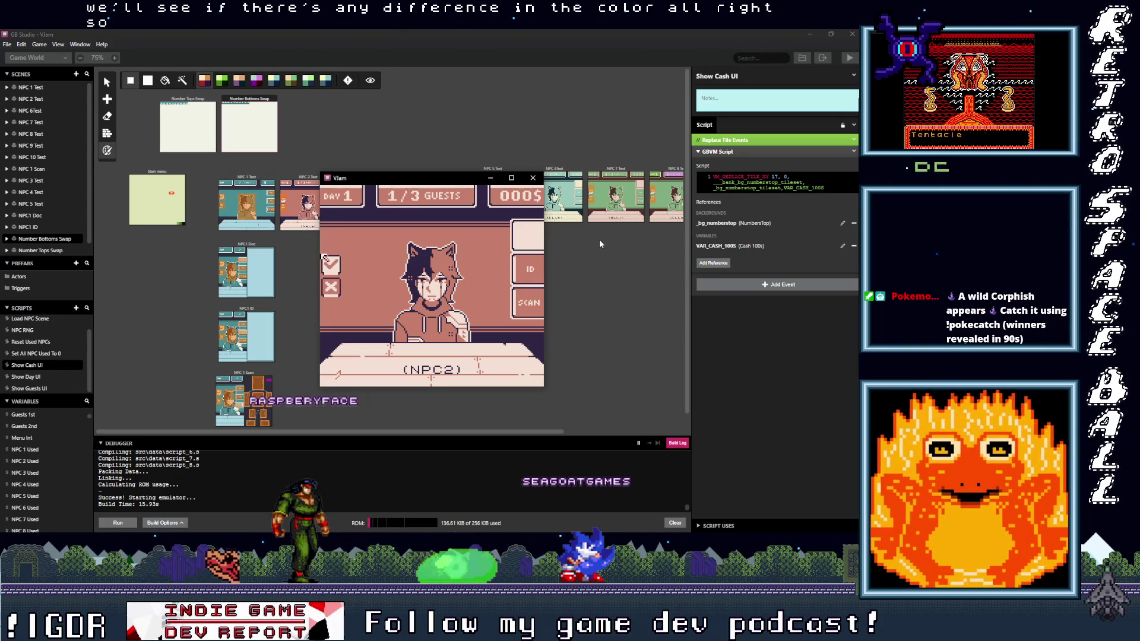
key("z")
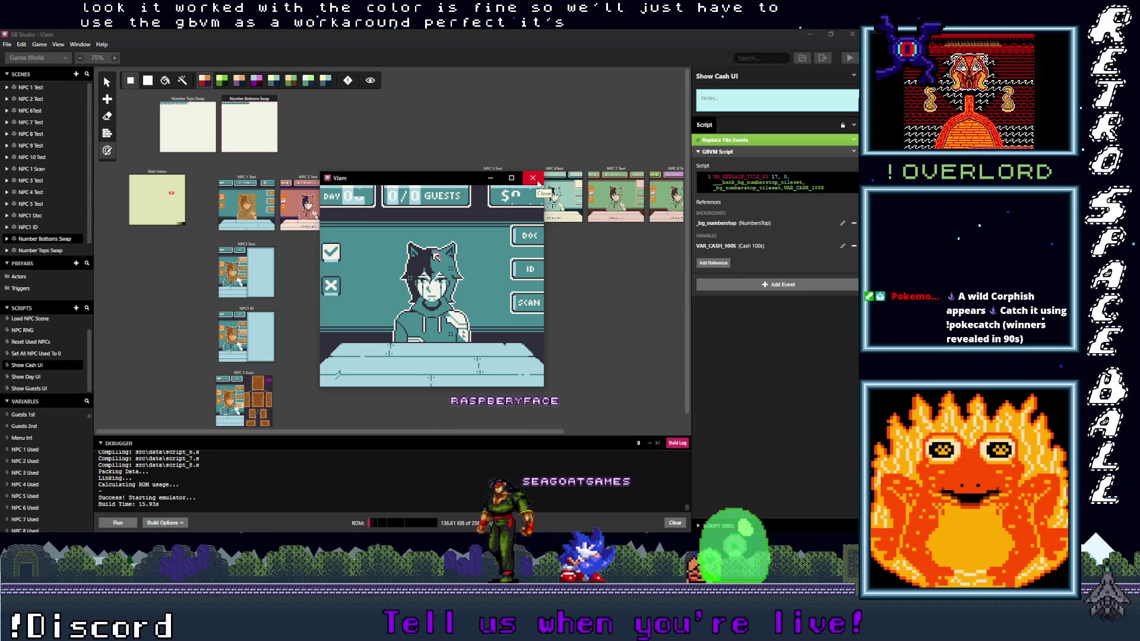
left_click_drag(825, 187, 796, 188)
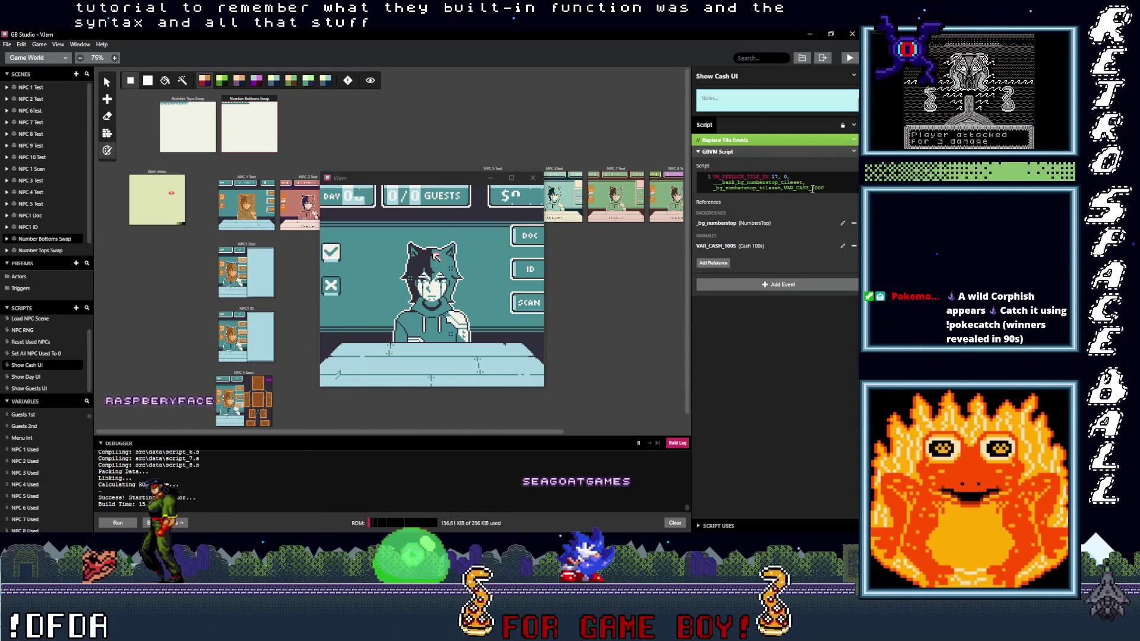
Highlight VAR_CASH_100S and the numberstop tileset references in the GBVM script, then collapse the event.
double_click(787, 187)
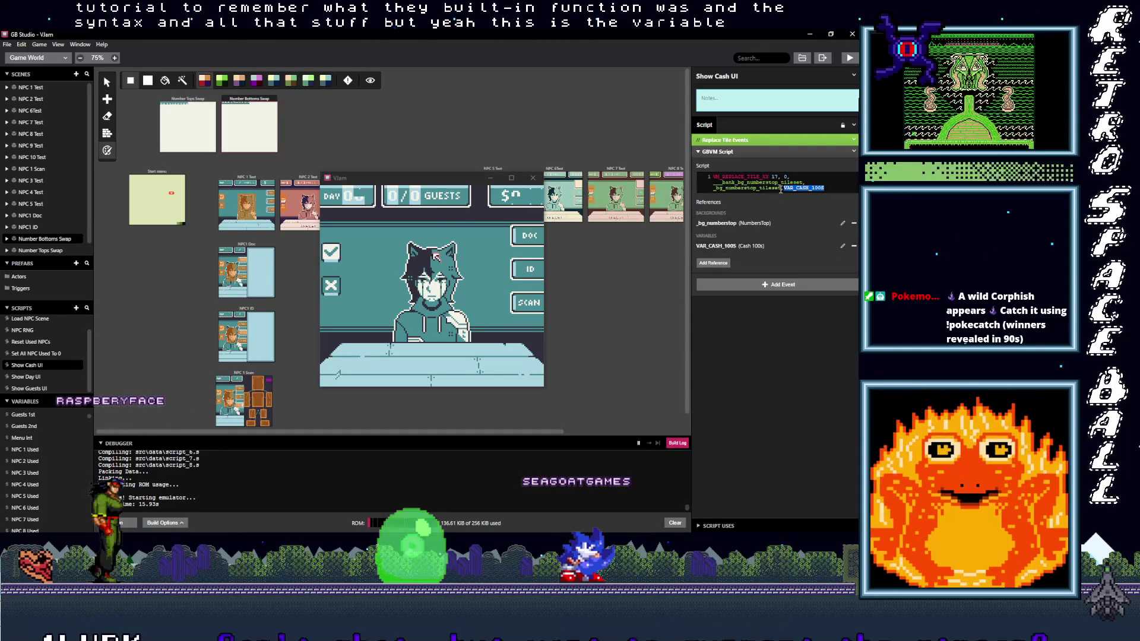
mouse_move(781, 187)
left_mouse_down()
mouse_move(714, 182)
mouse_move(724, 176)
left_mouse_up()
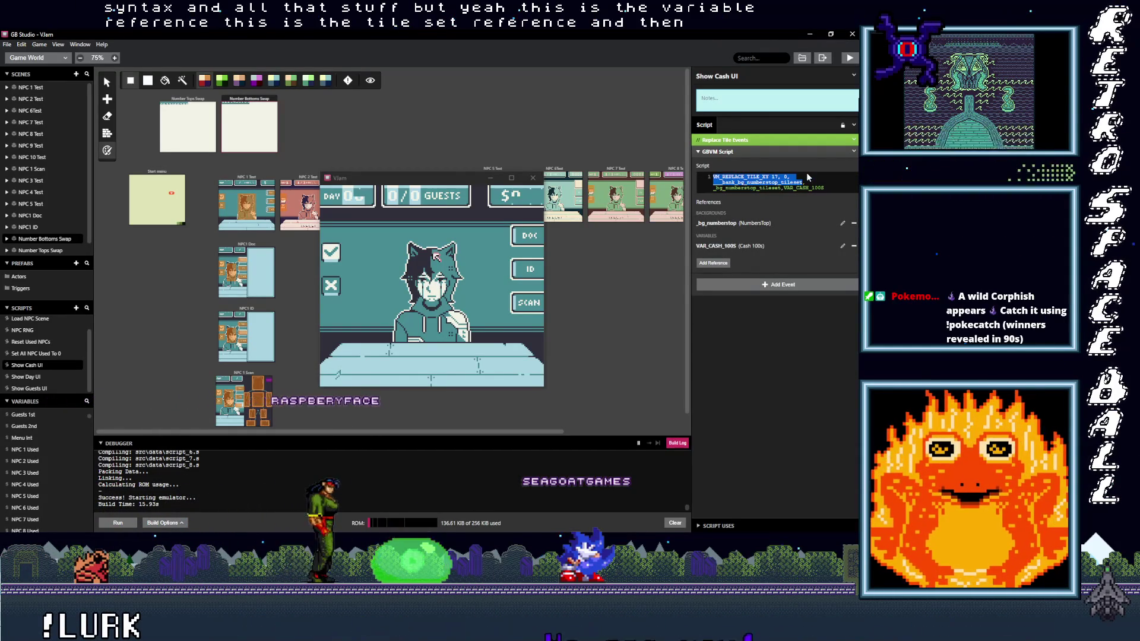
left_click(779, 177)
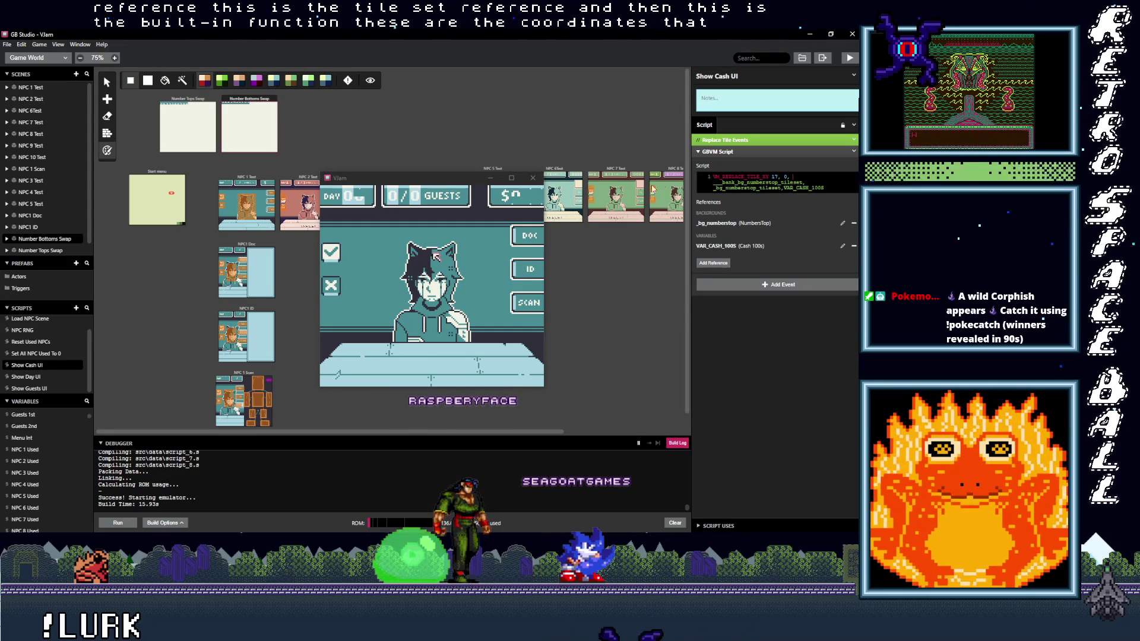
left_click(749, 152)
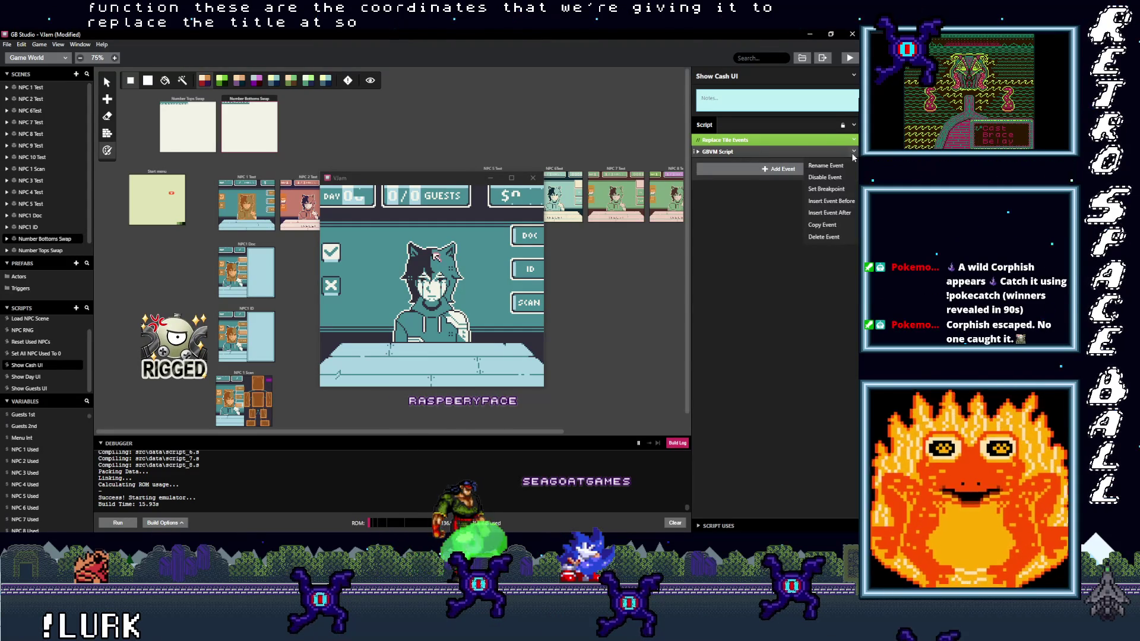
Duplicate the GBVM Script event and change its tile coordinates from 17, 0 to 17, 1.
left_click(822, 225)
key("ctrl+v")
left_click(750, 162)
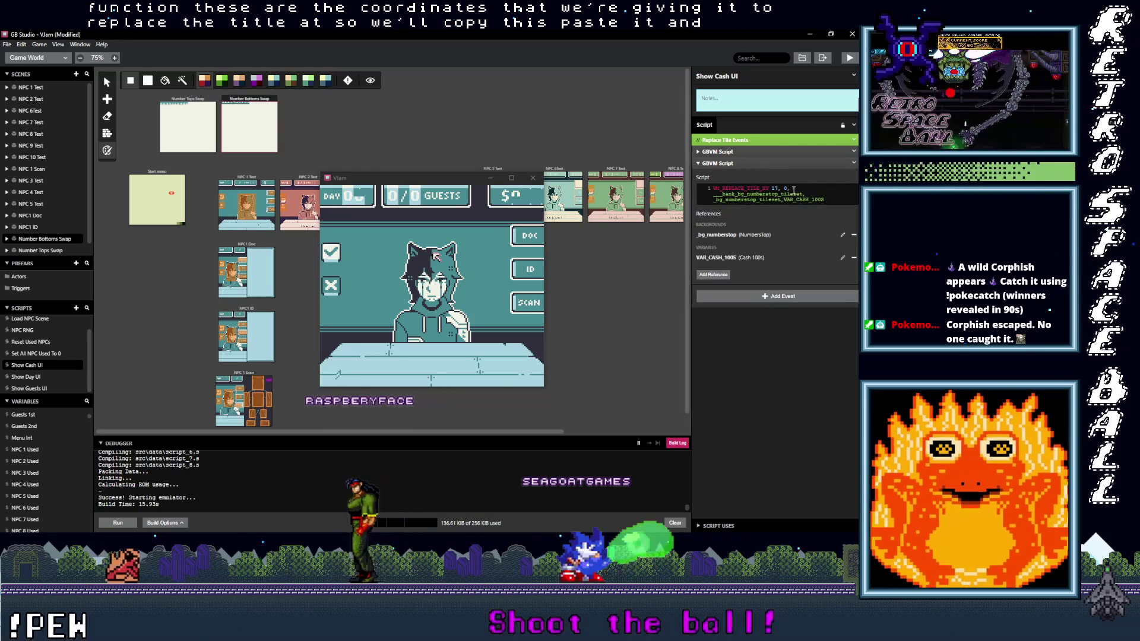
left_click(794, 189)
key("BackSpace")
key("BackSpace")
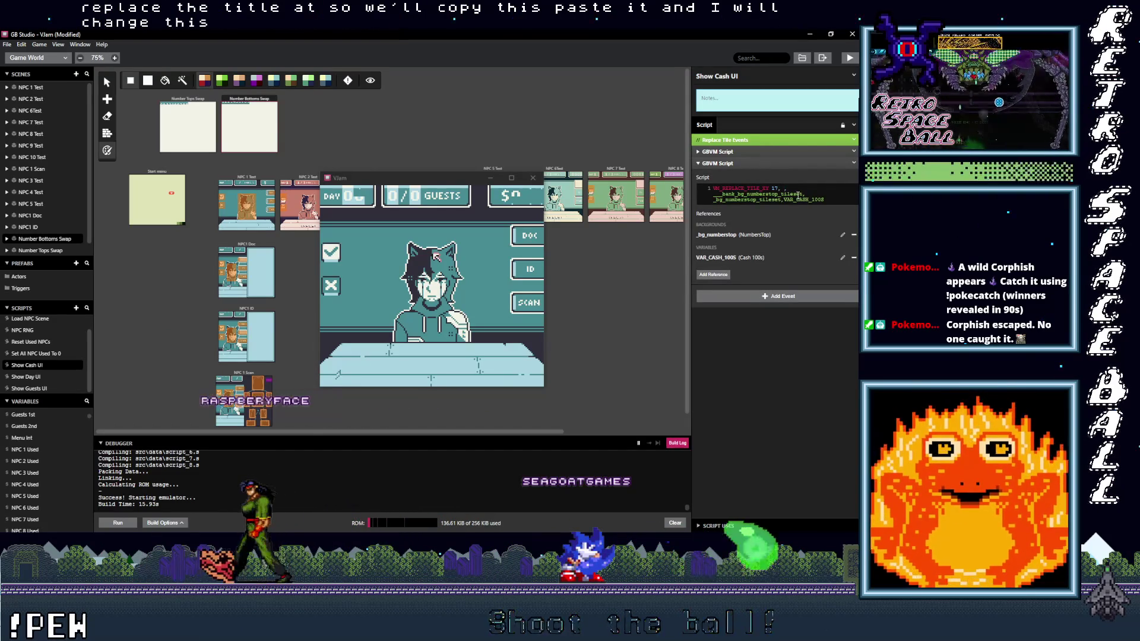
type("1,")
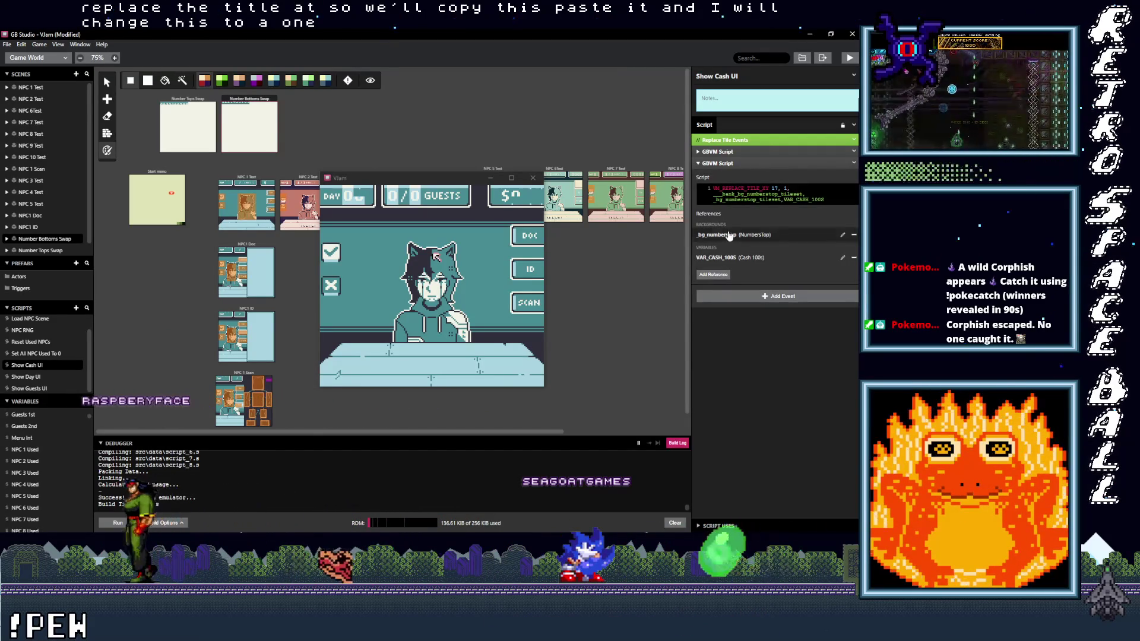
Swap the NumbersTop background reference for NumbersBottom and paste its tileset symbols into the script.
mouse_move(732, 250)
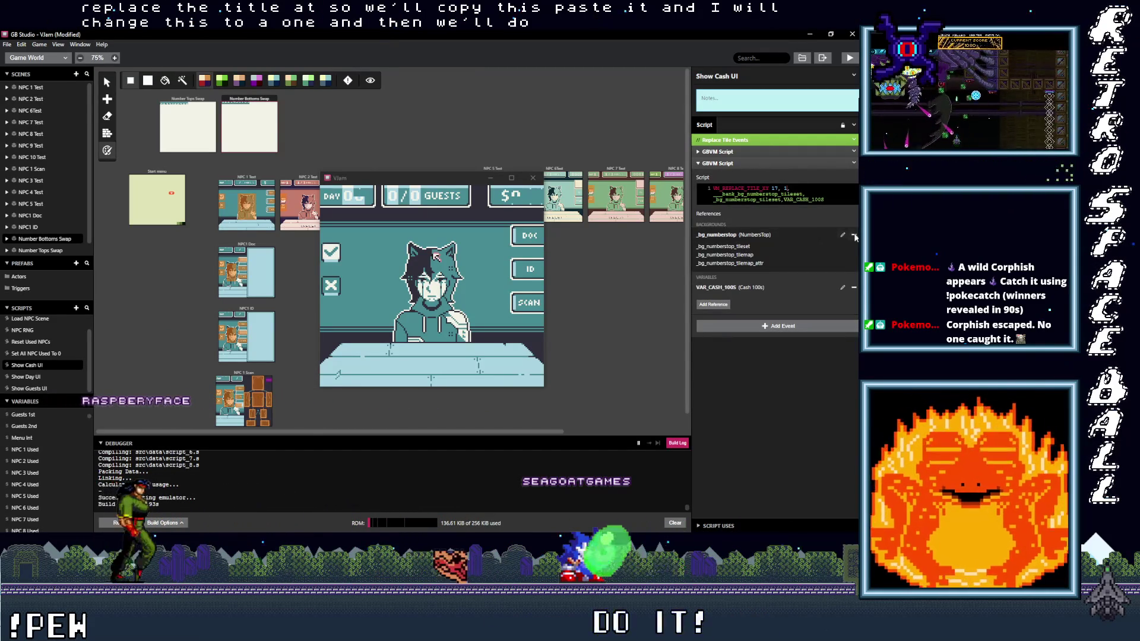
left_click(854, 235)
left_click(714, 252)
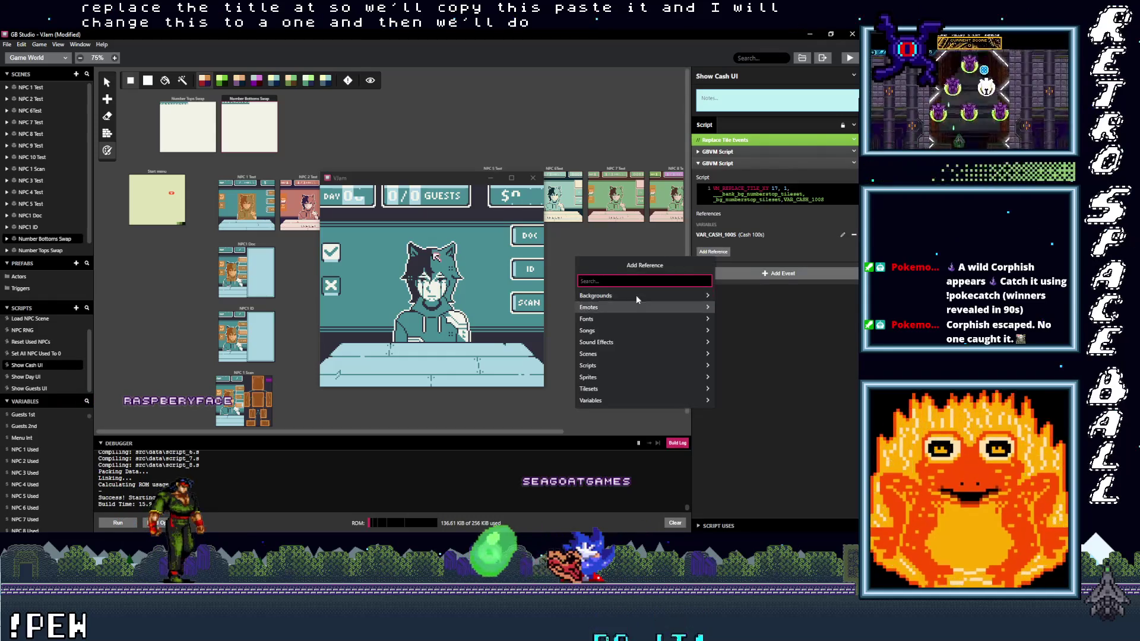
left_click(652, 298)
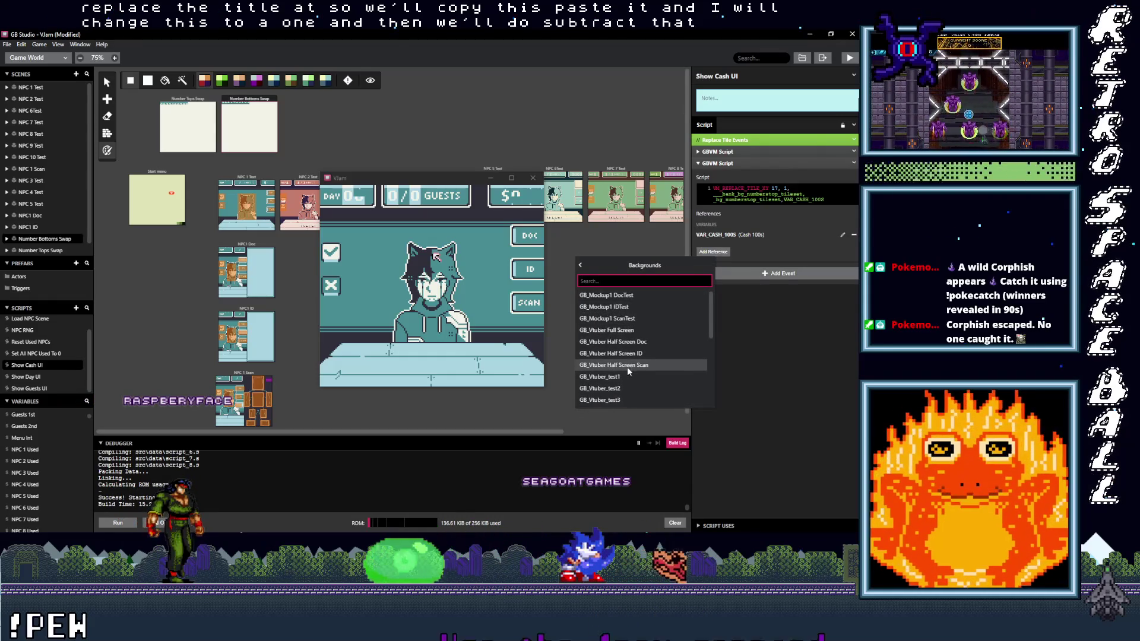
scroll(624, 370, "down", 5)
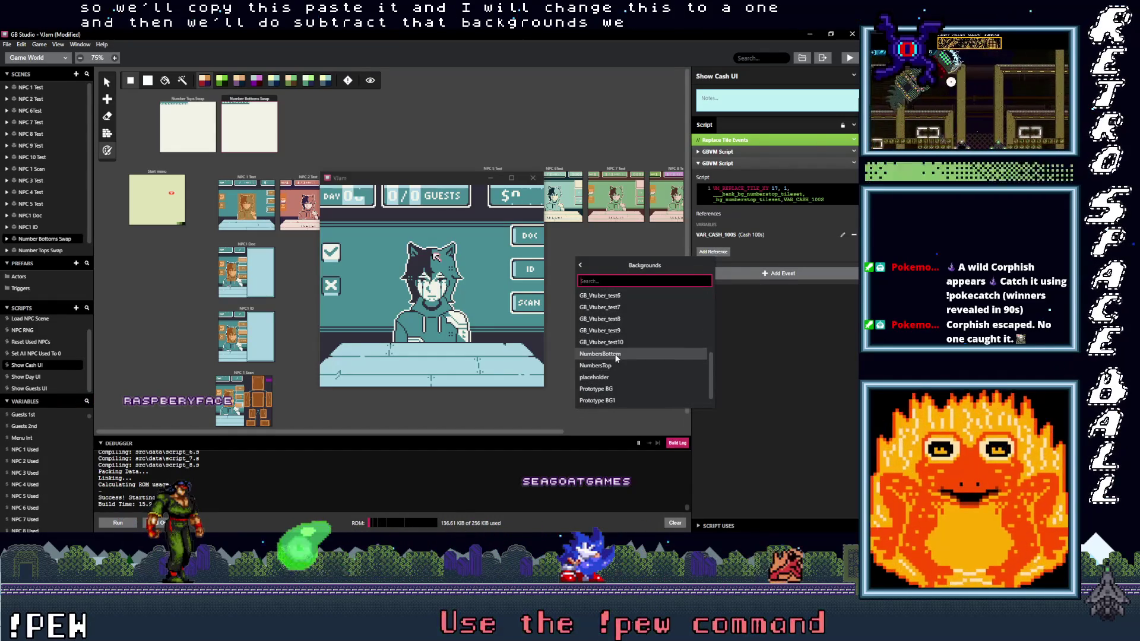
left_click(618, 355)
left_click(736, 237)
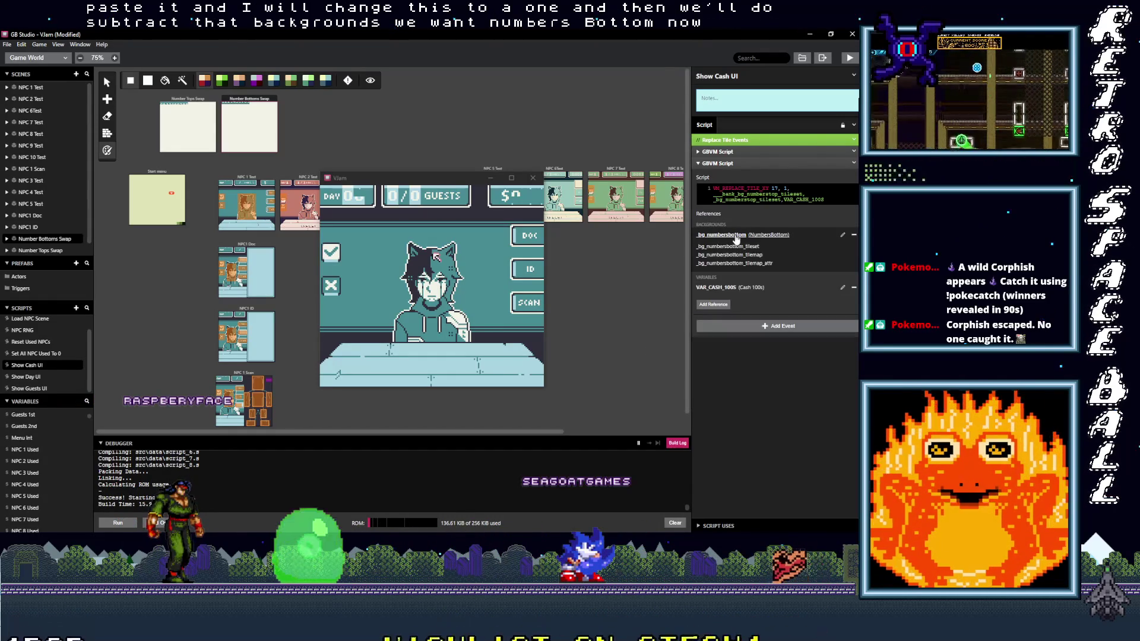
left_click(713, 196)
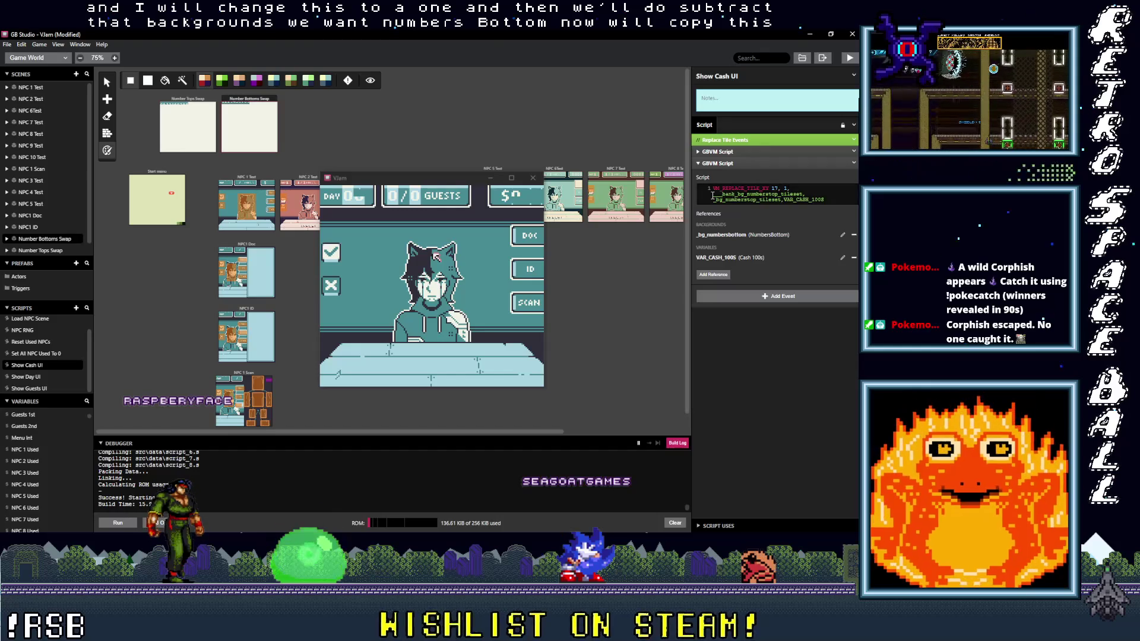
left_click_drag(743, 207, 778, 202)
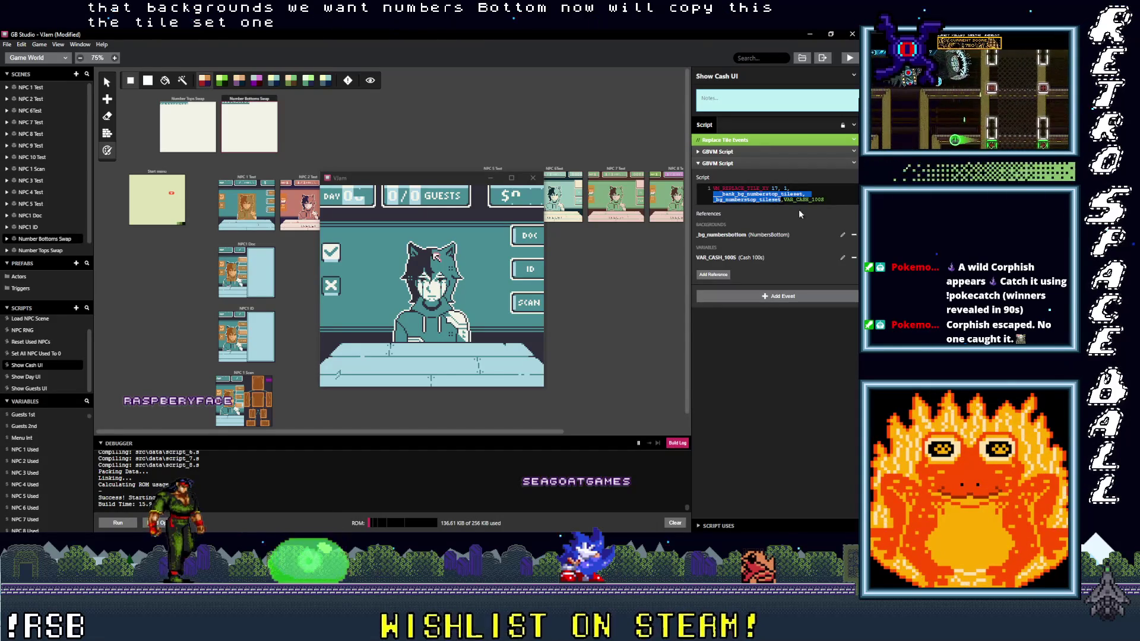
key("ctrl+v")
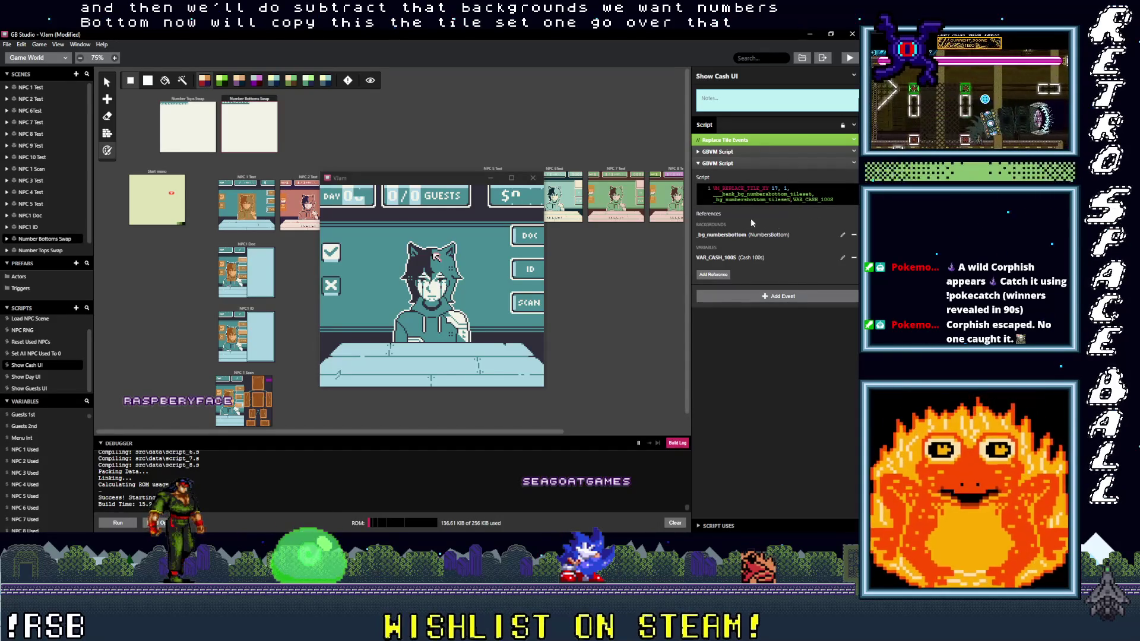
left_click(734, 164)
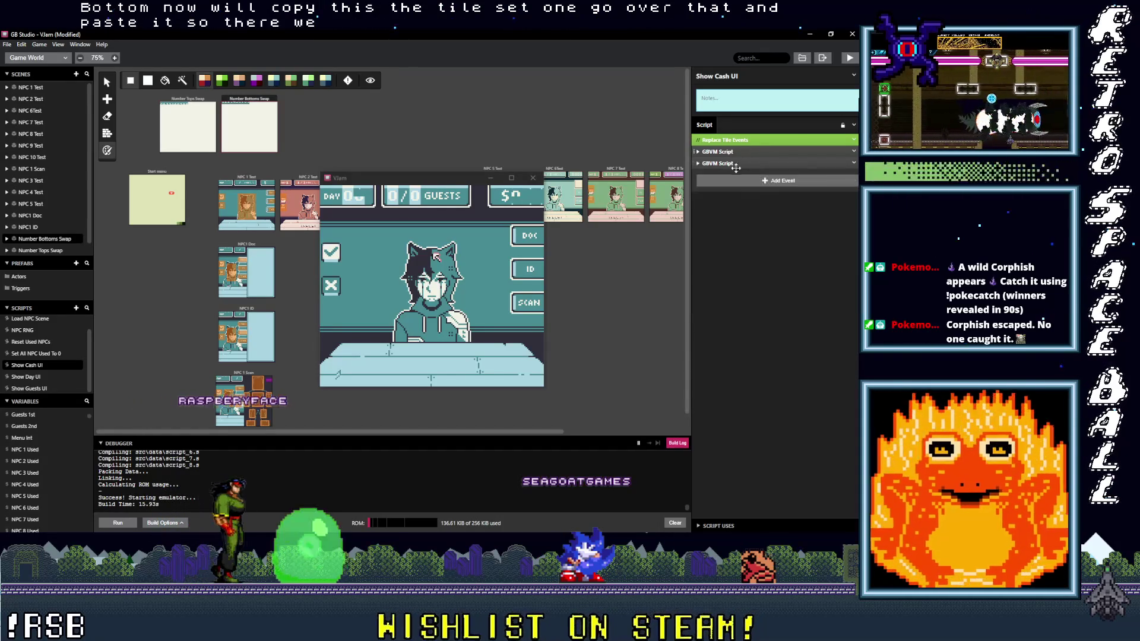
left_click(752, 180)
Add a comment reading '100s place' above the two GBVM Script events.
type("com")
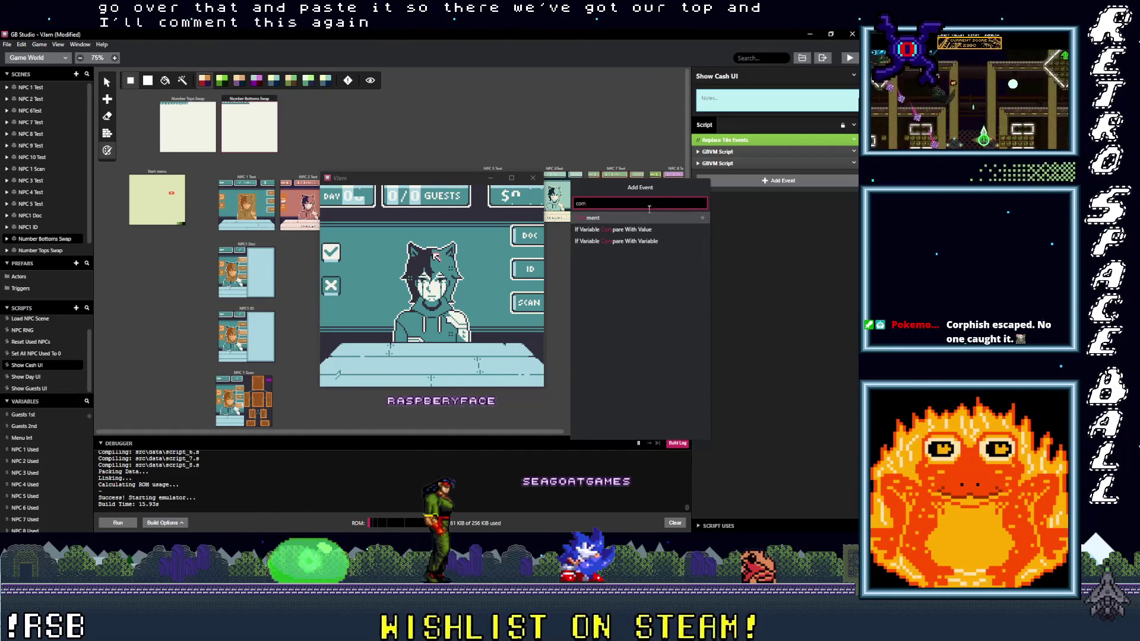
left_click(622, 220)
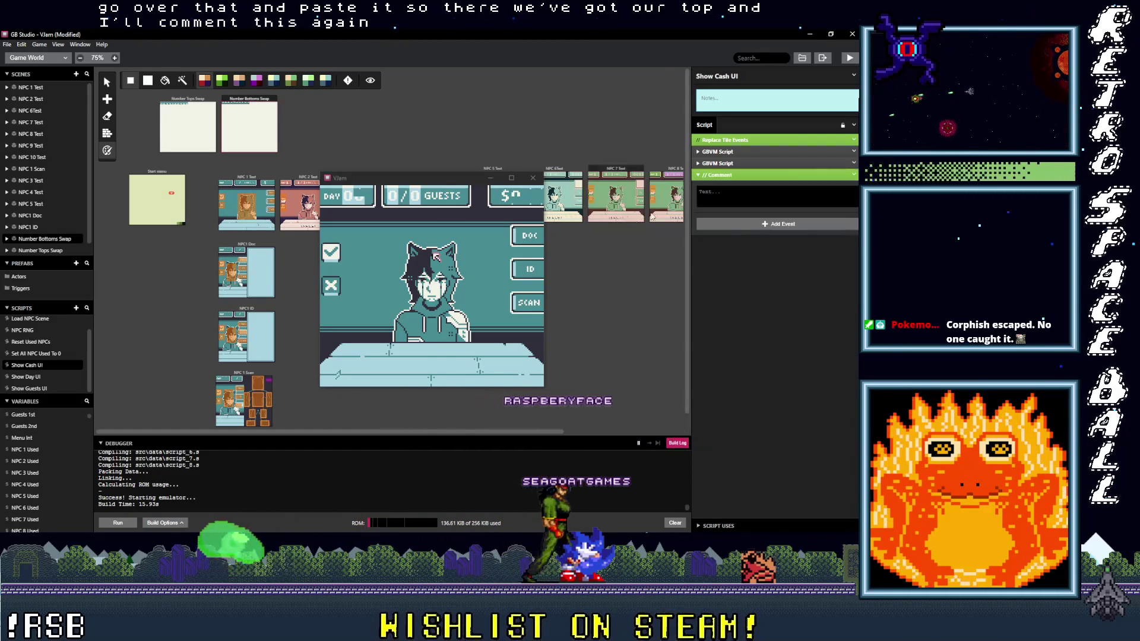
left_click_drag(731, 171, 731, 170)
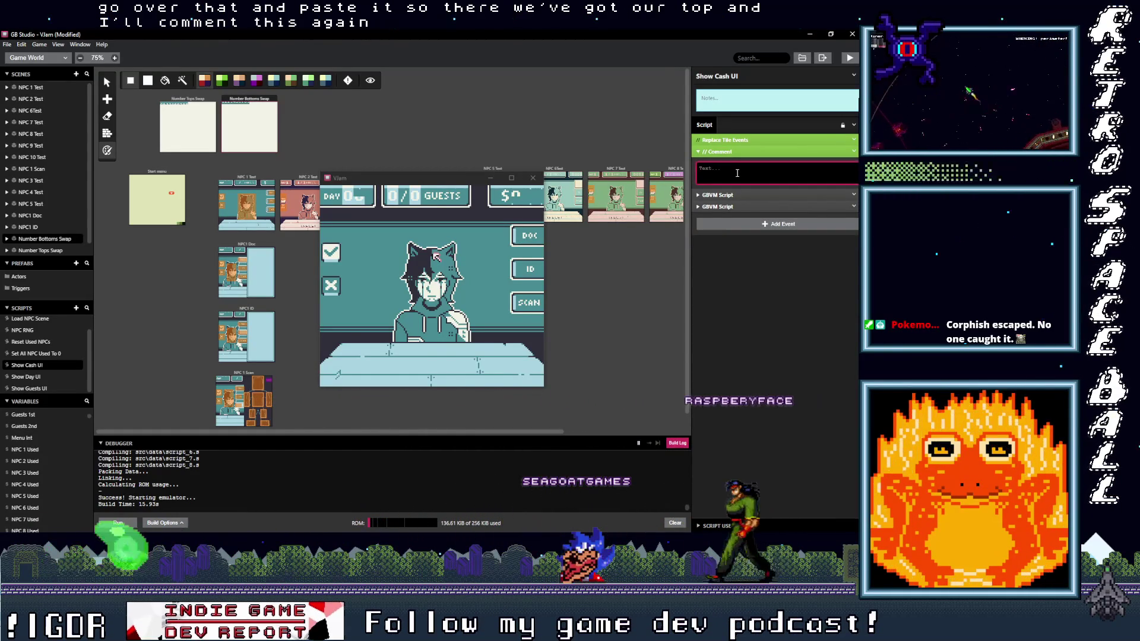
left_click(737, 173)
type("100s")
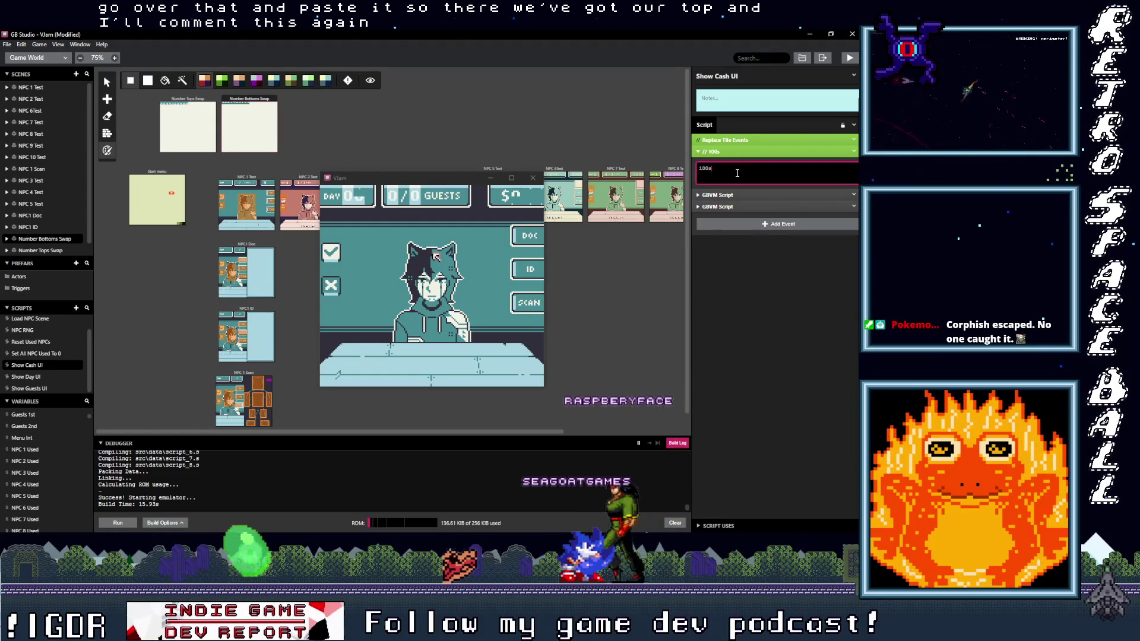
type(" pace")
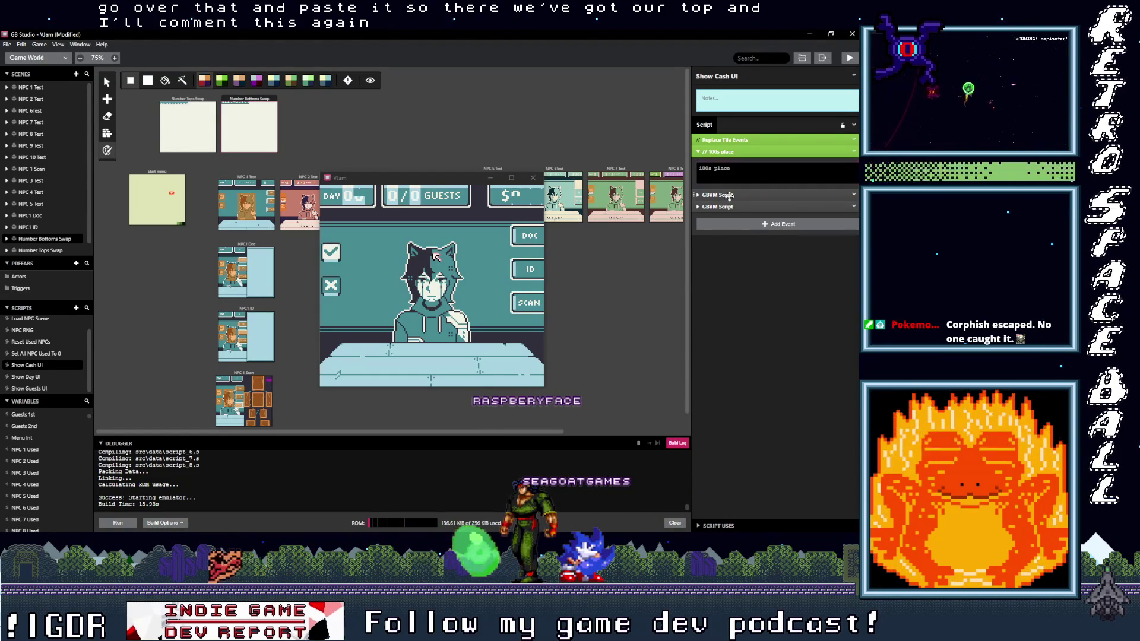
Select the 100s place comment together with both GBVM Script events.
left_click(730, 196)
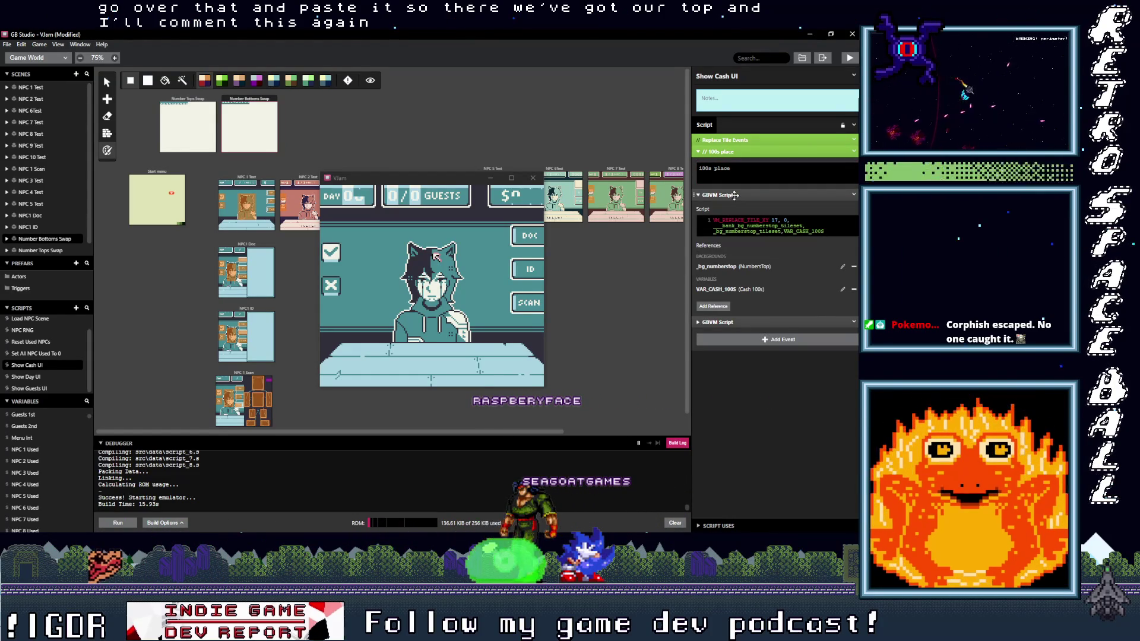
left_click(734, 194)
left_click(731, 207)
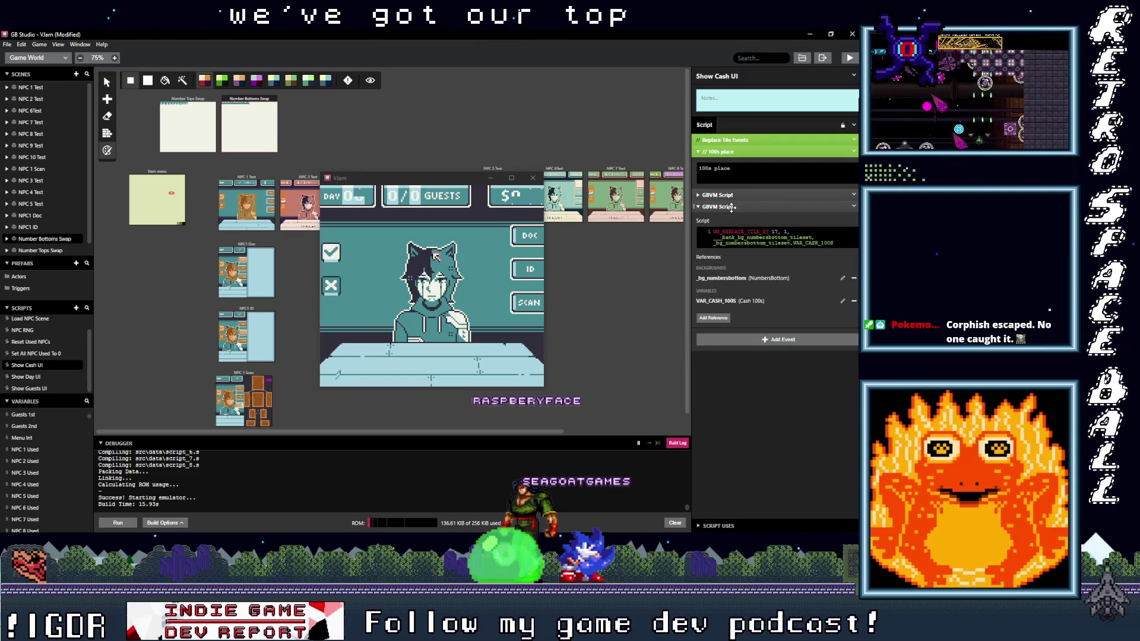
left_click(731, 206)
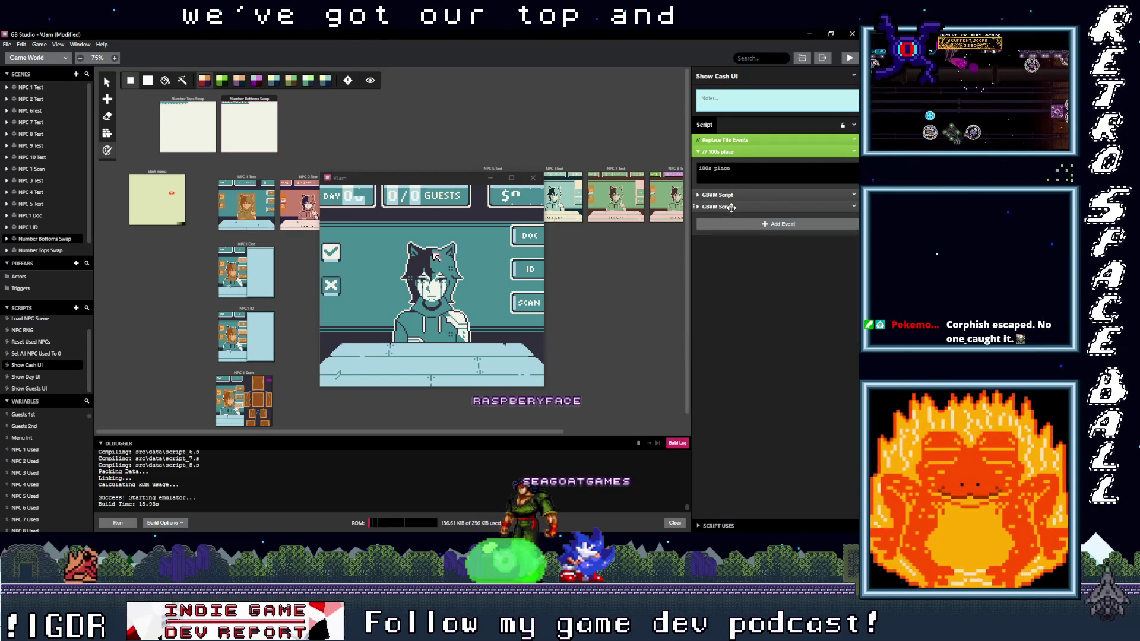
left_click(737, 152)
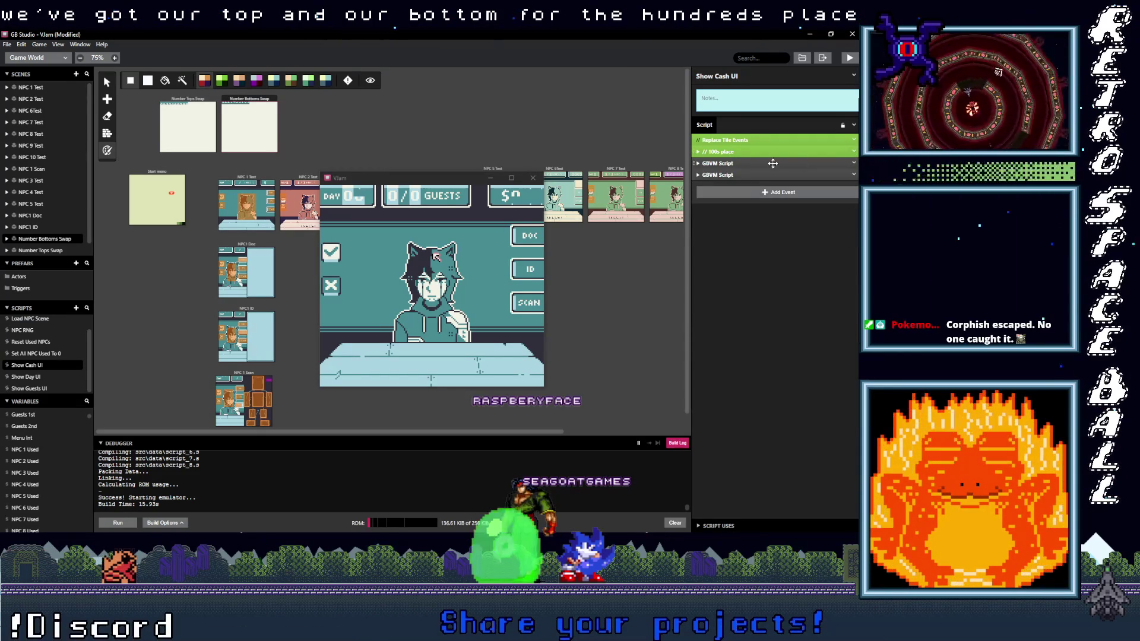
left_click(759, 177, "shift")
left_click(772, 152, "shift")
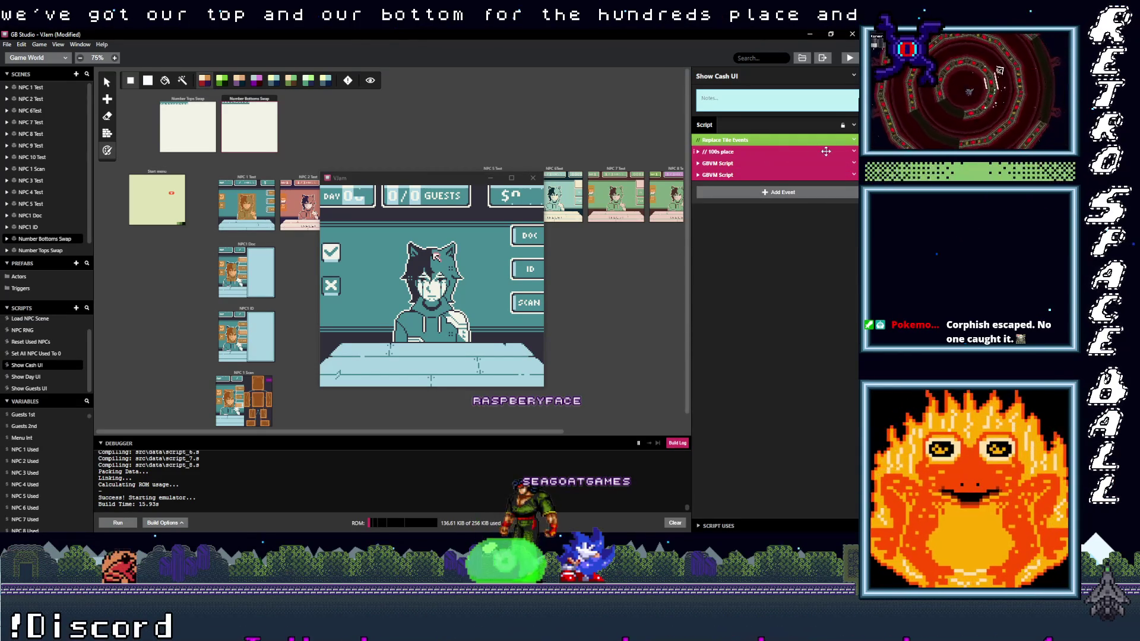
left_click(853, 152)
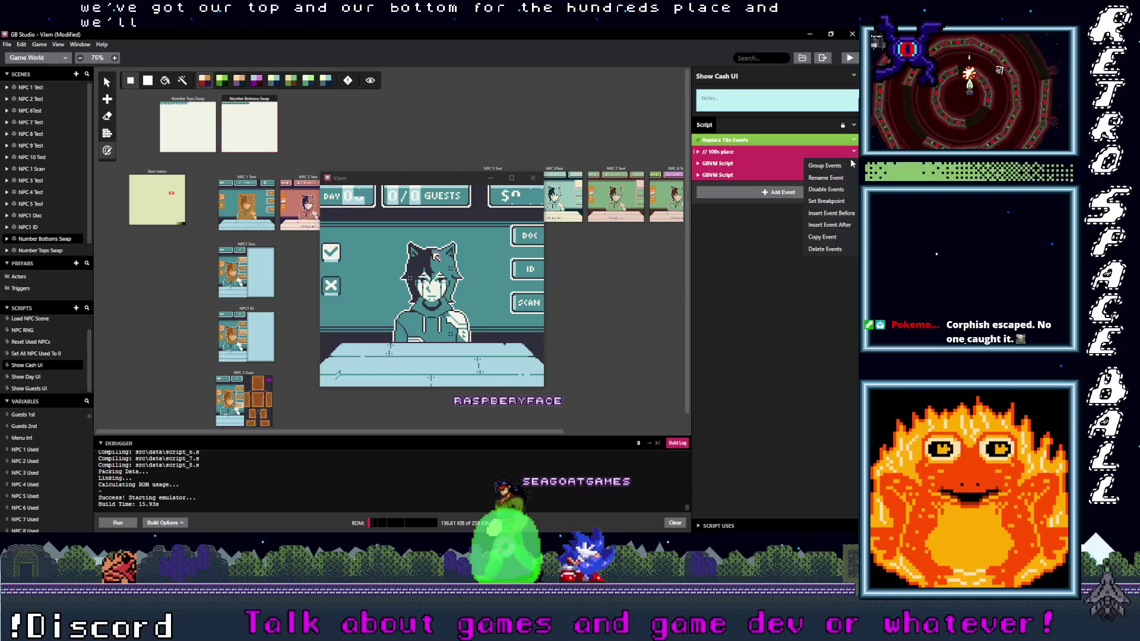
Paste a copy of the 100s block and change the first script's tile x from 17 to 18.
left_click(751, 193)
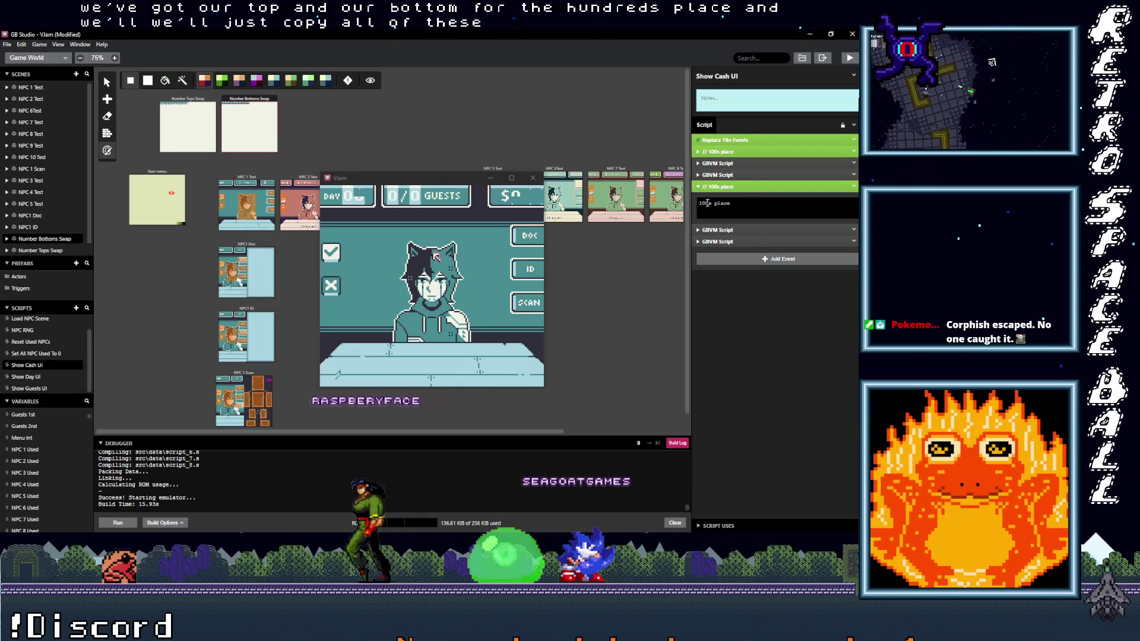
left_click(726, 230)
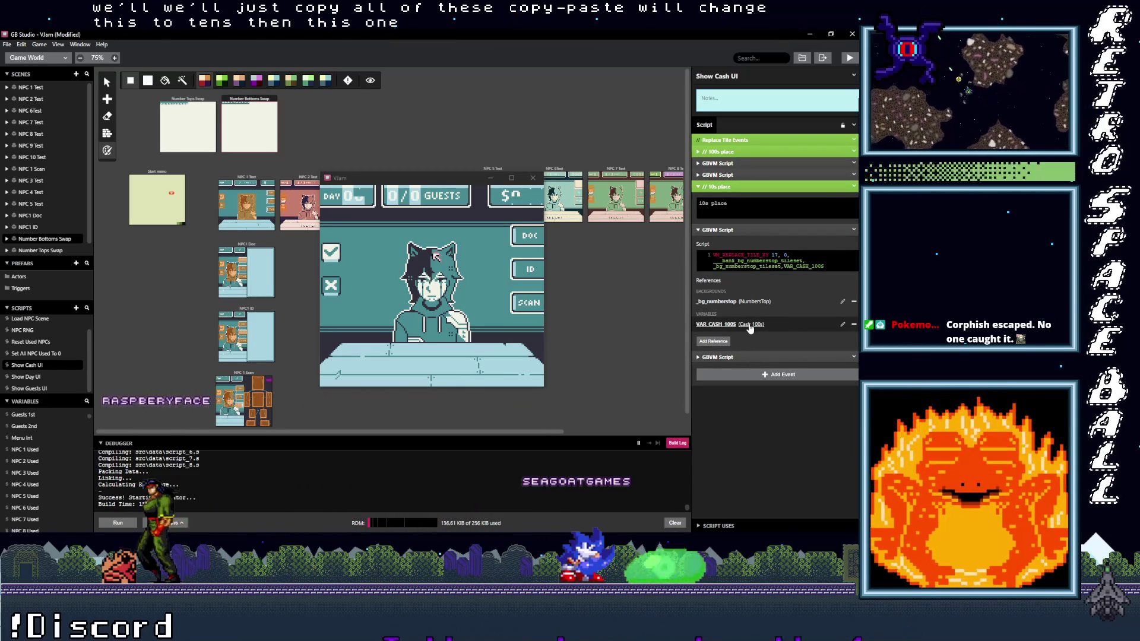
left_click(776, 255)
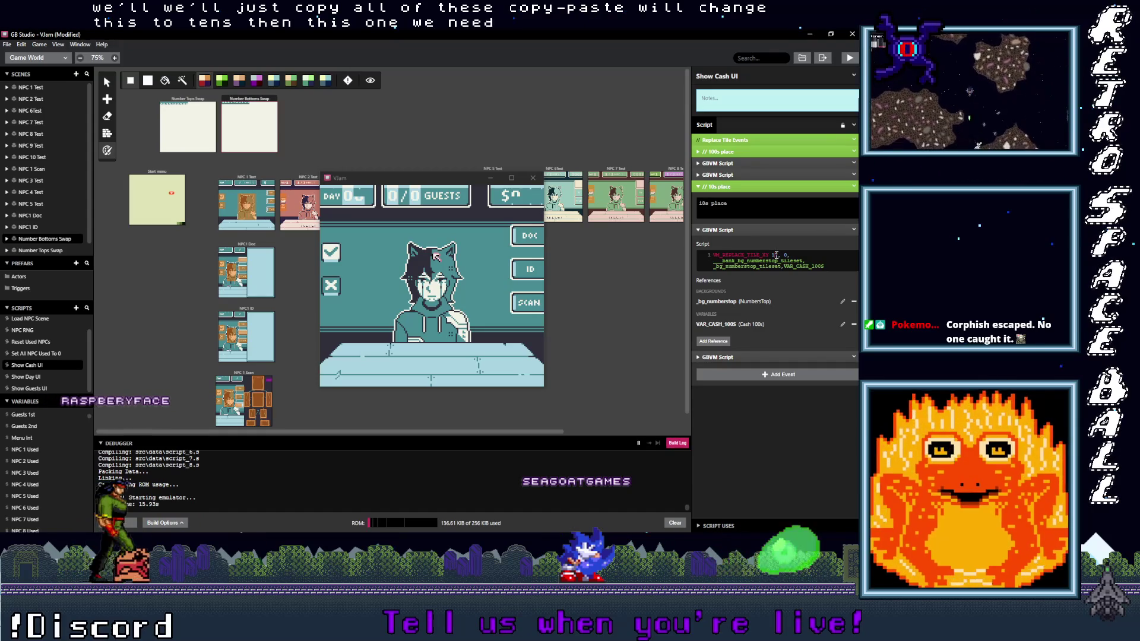
key("BackSpace")
type("8")
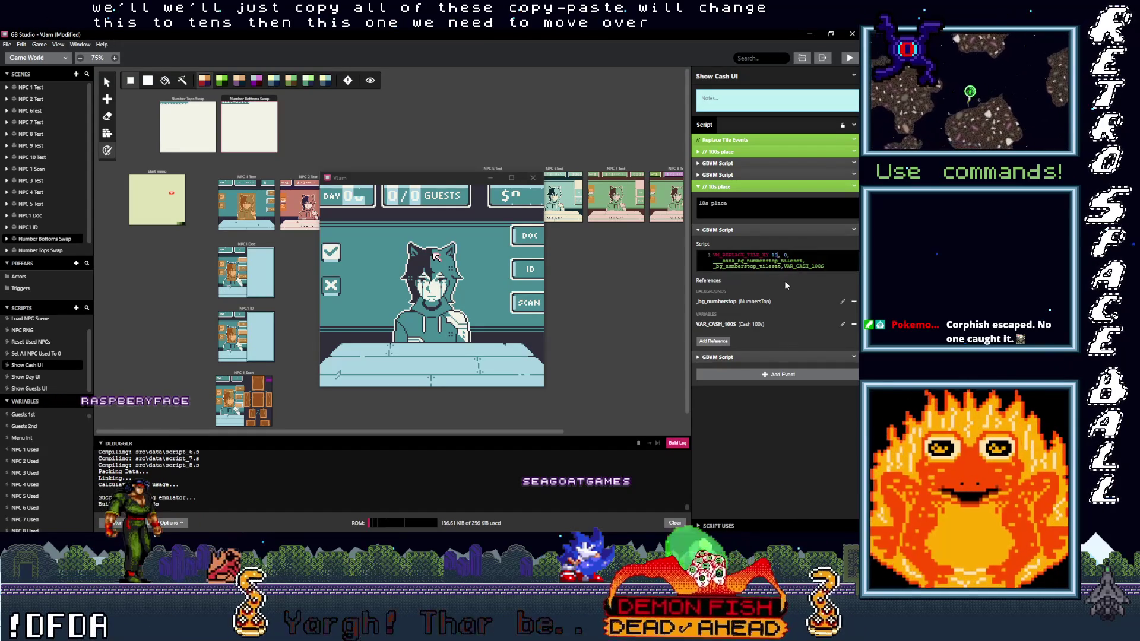
Set the second script's x to 18 and change both variables to VAR_CASH_10S.
left_click(721, 357)
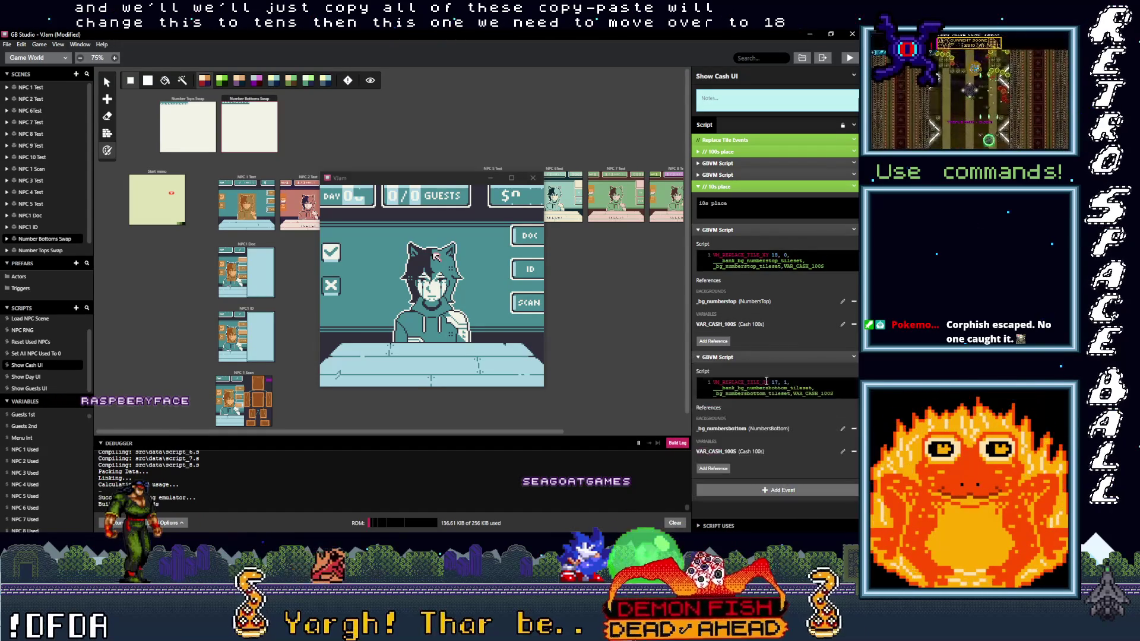
left_click(775, 383)
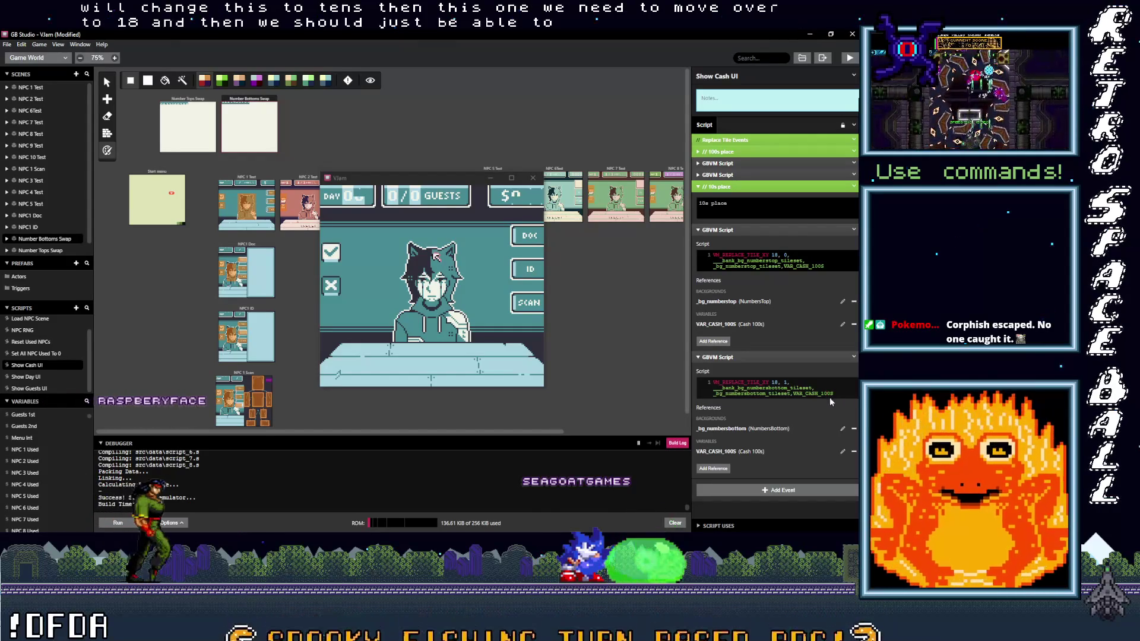
left_click(838, 400)
key("Left")
key("BackSpace")
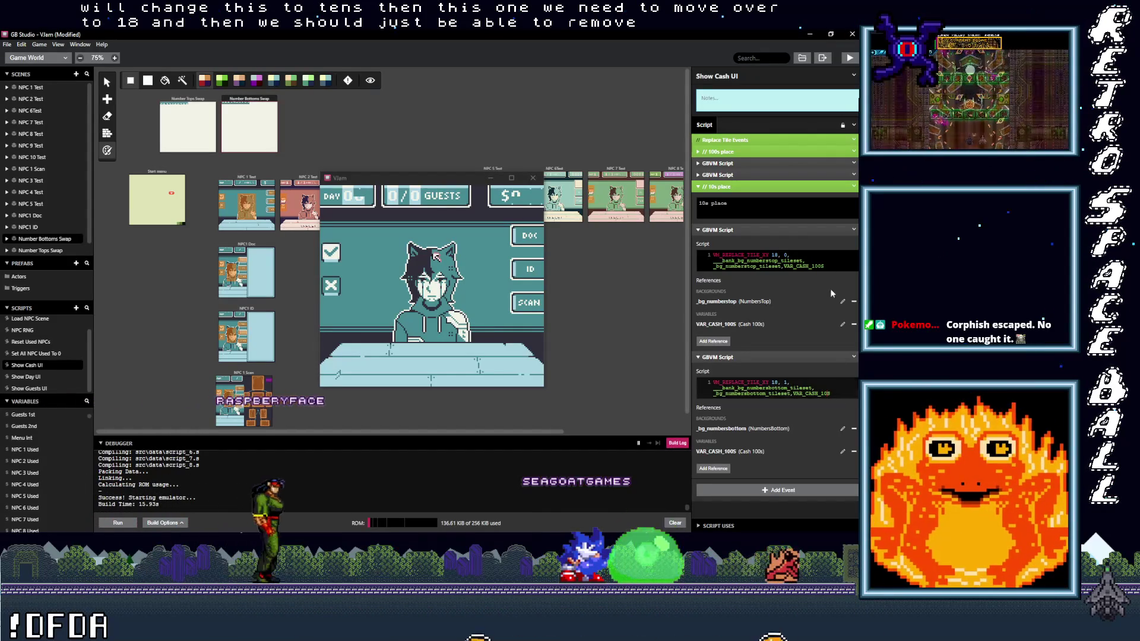
left_click(823, 266)
key("Left")
key("BackSpace")
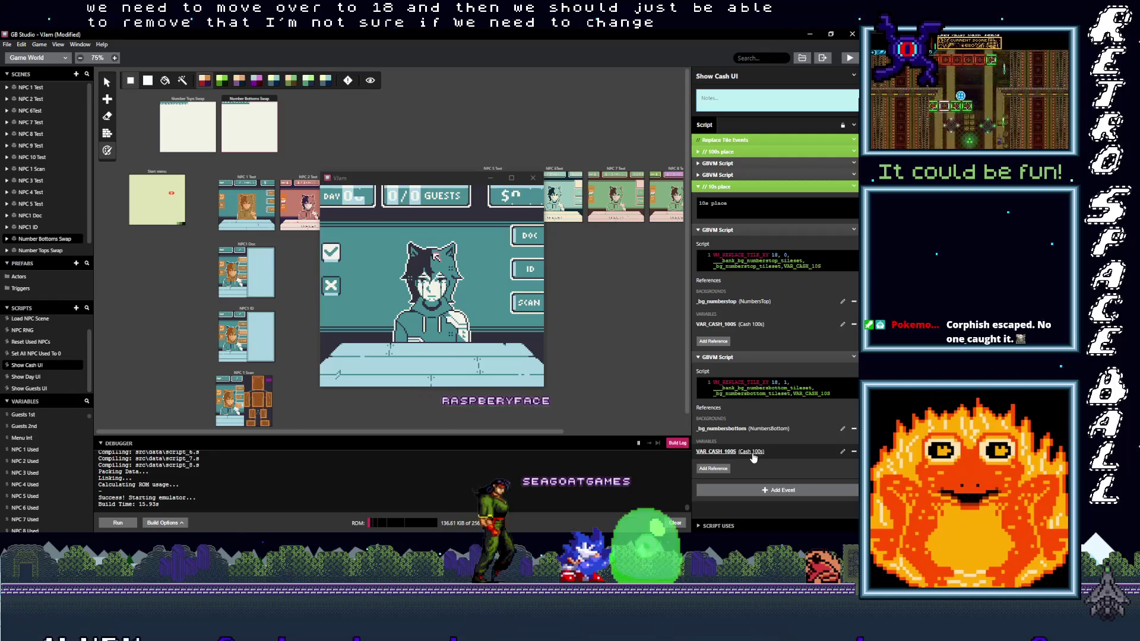
Collapse and select the 10s place comment with both of its GBVM scripts.
left_click(761, 357)
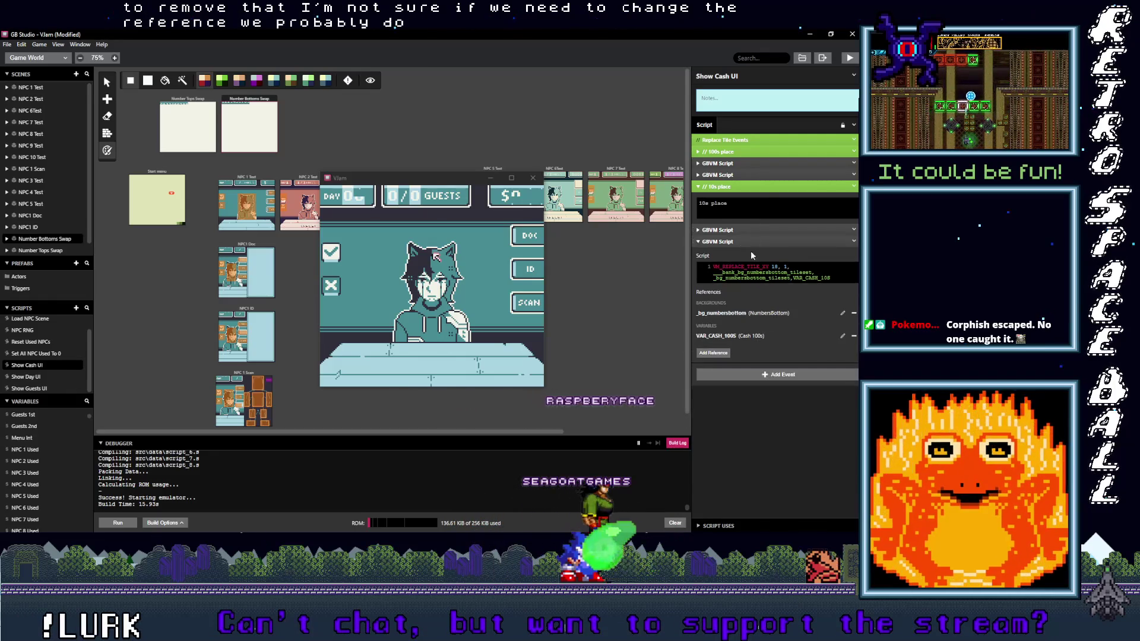
left_click(761, 229)
left_click(804, 187)
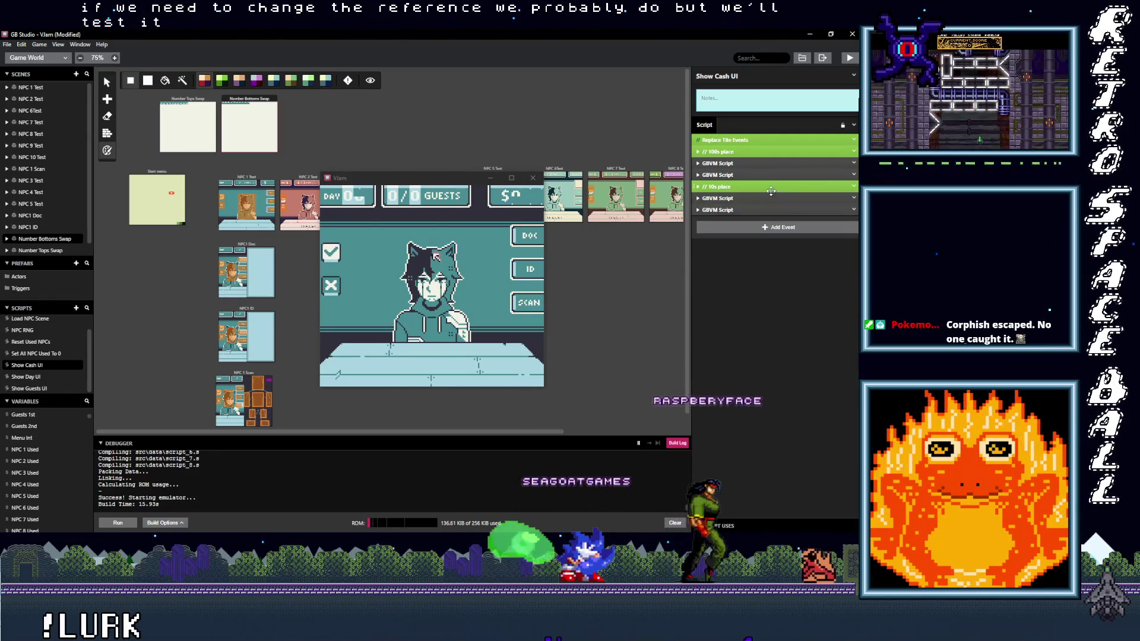
left_click(760, 187, "shift")
left_click(758, 198, "shift")
left_click(758, 211, "shift")
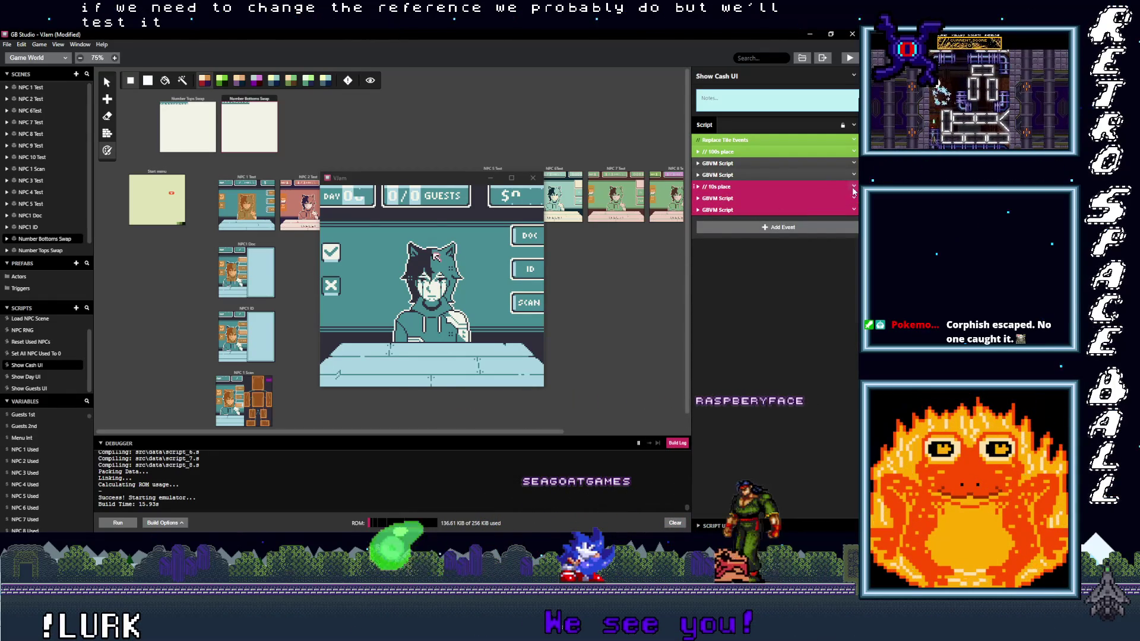
right_click(805, 196)
Paste a copy of the 10s block below, rename its comment to '1s place', and edit the first script's variable.
left_click(824, 273)
key("ctrl+v")
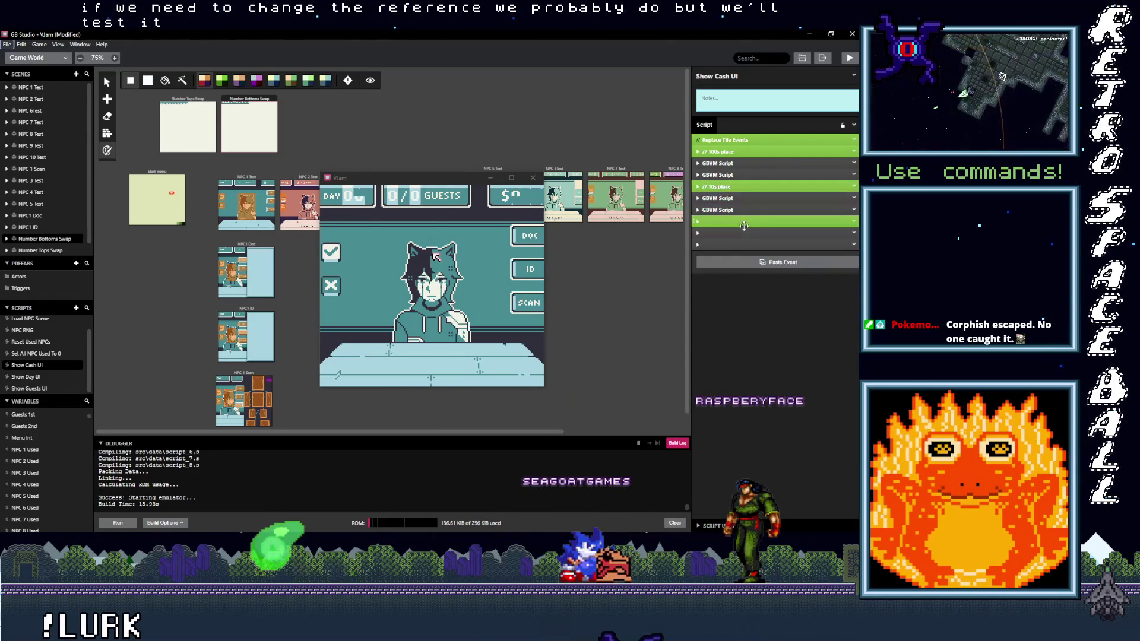
left_click(736, 222)
left_click(706, 239)
key("BackSpace")
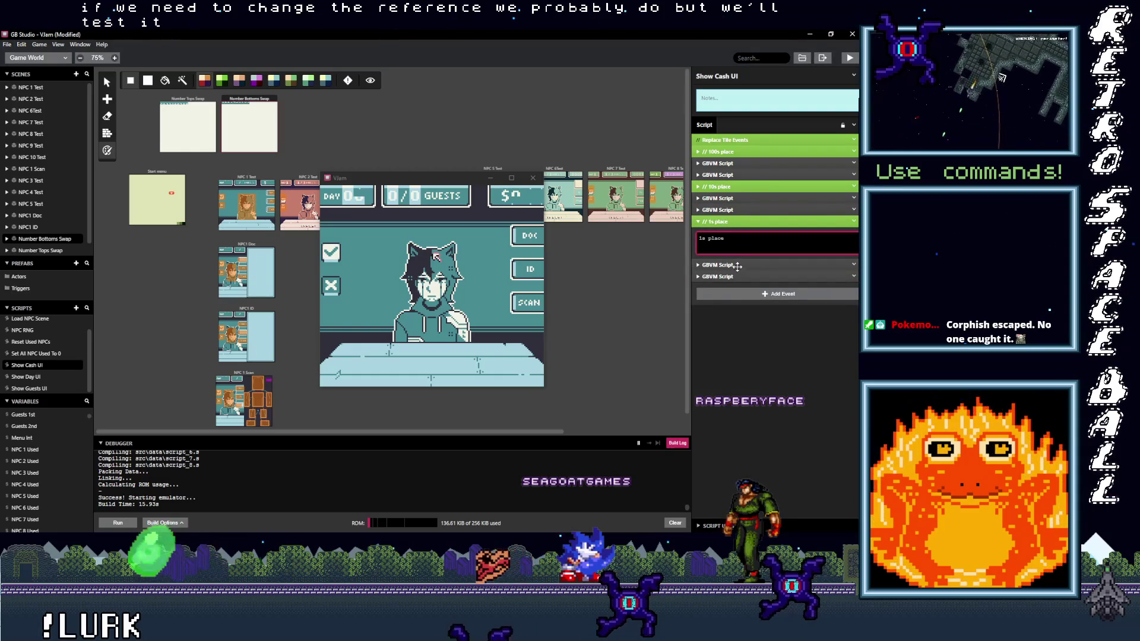
left_click(766, 264)
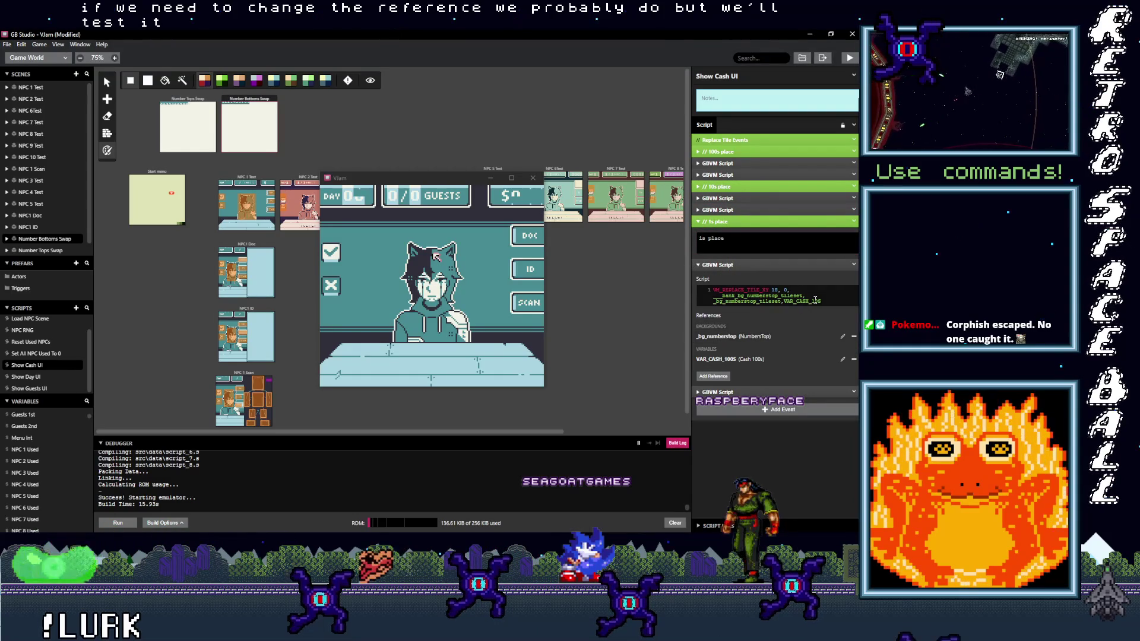
key("BackSpace")
left_click(720, 336)
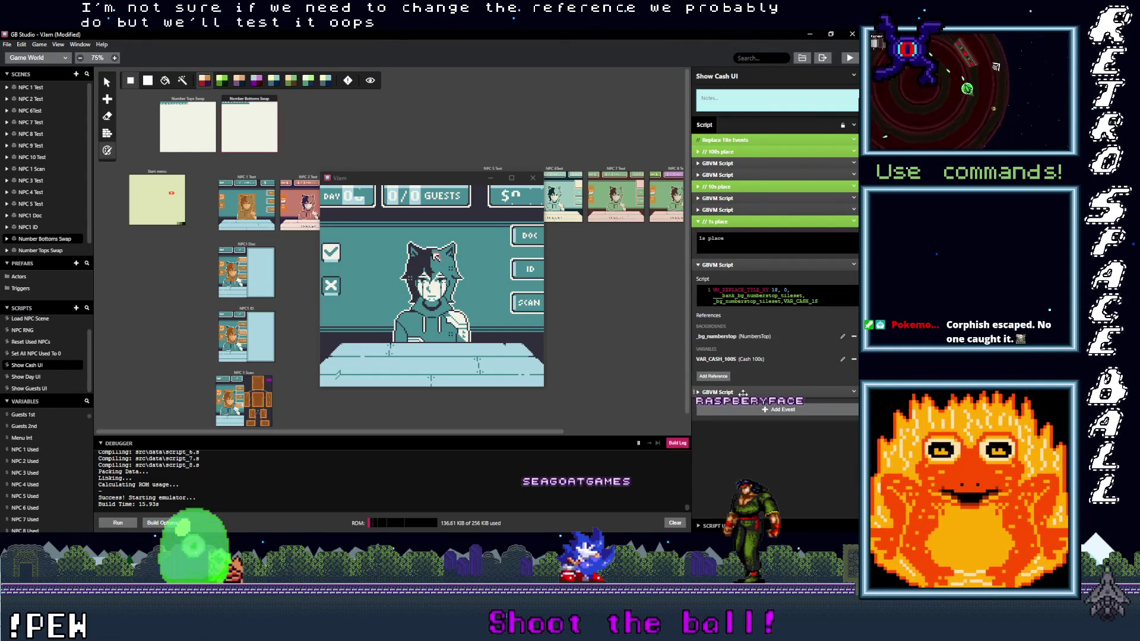
left_click(803, 392)
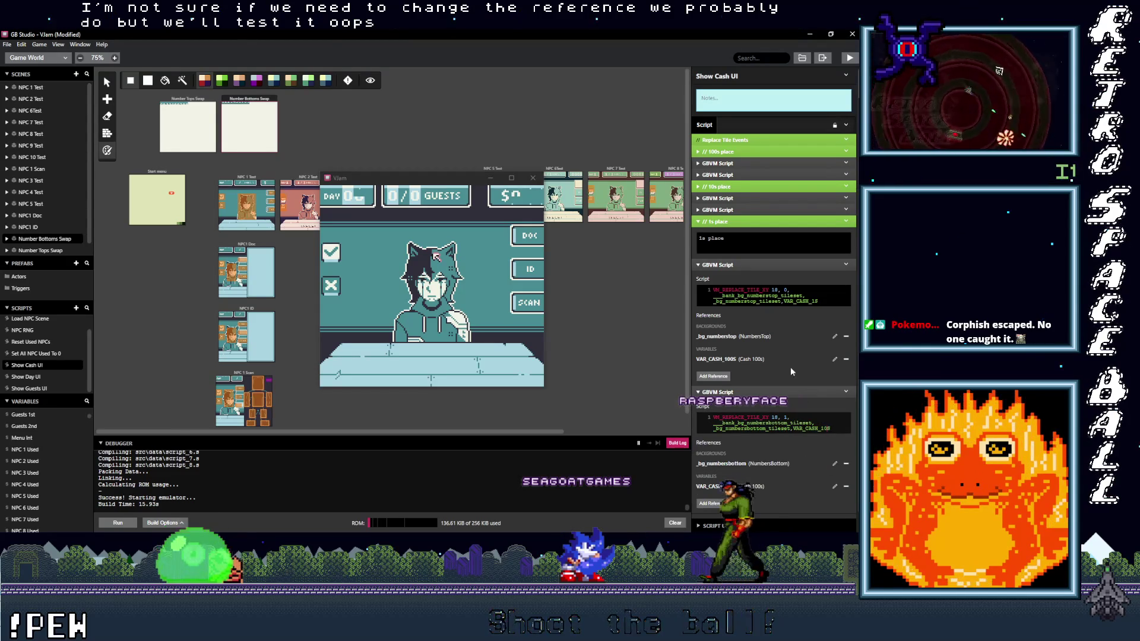
Change both 1s-place scripts' tile x to 19, save, and test-build the game.
double_click(777, 290)
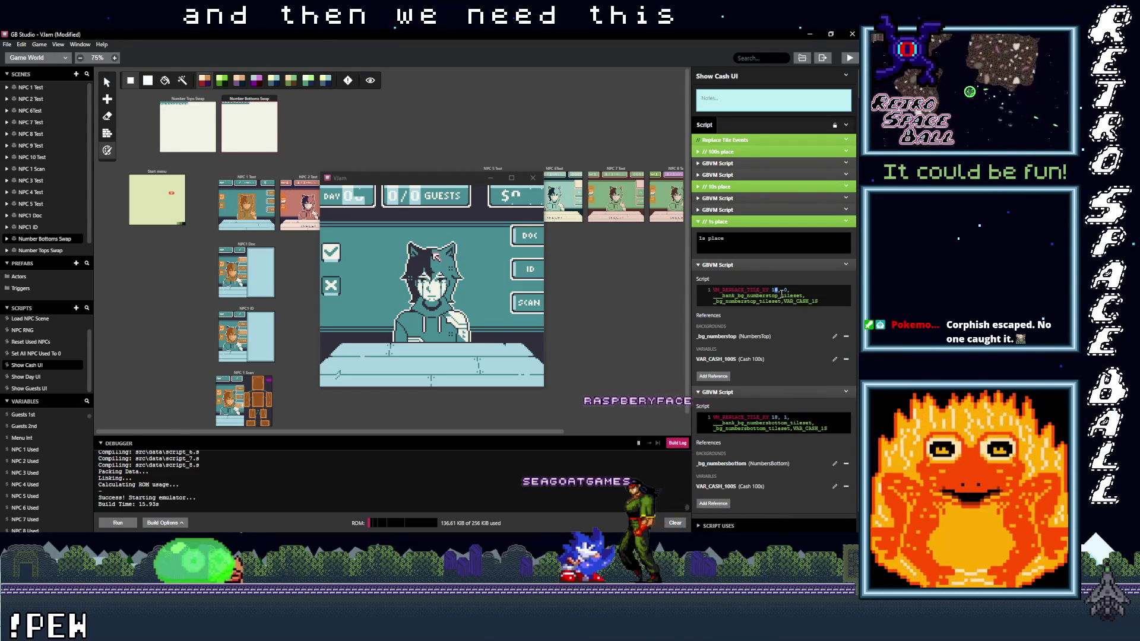
double_click(776, 417)
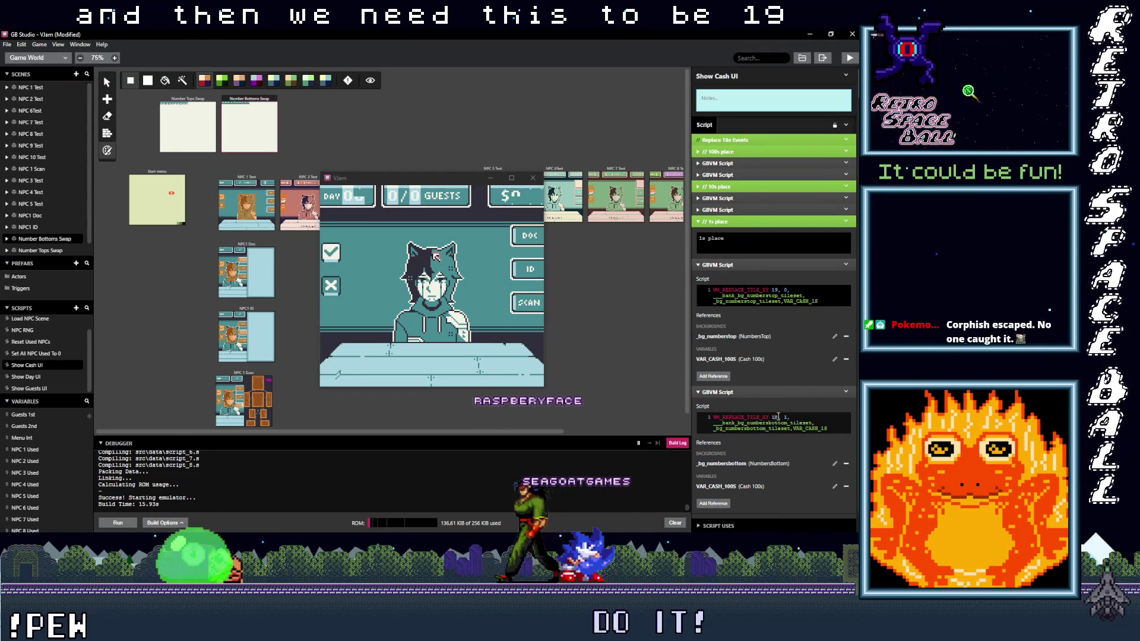
type("19")
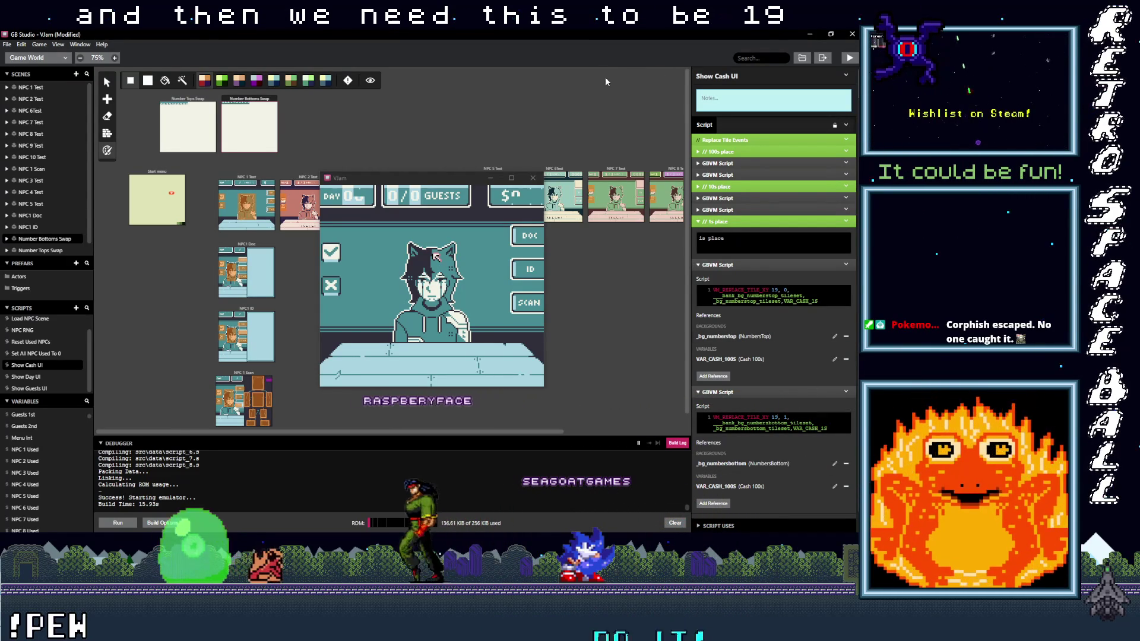
key("ctrl+s")
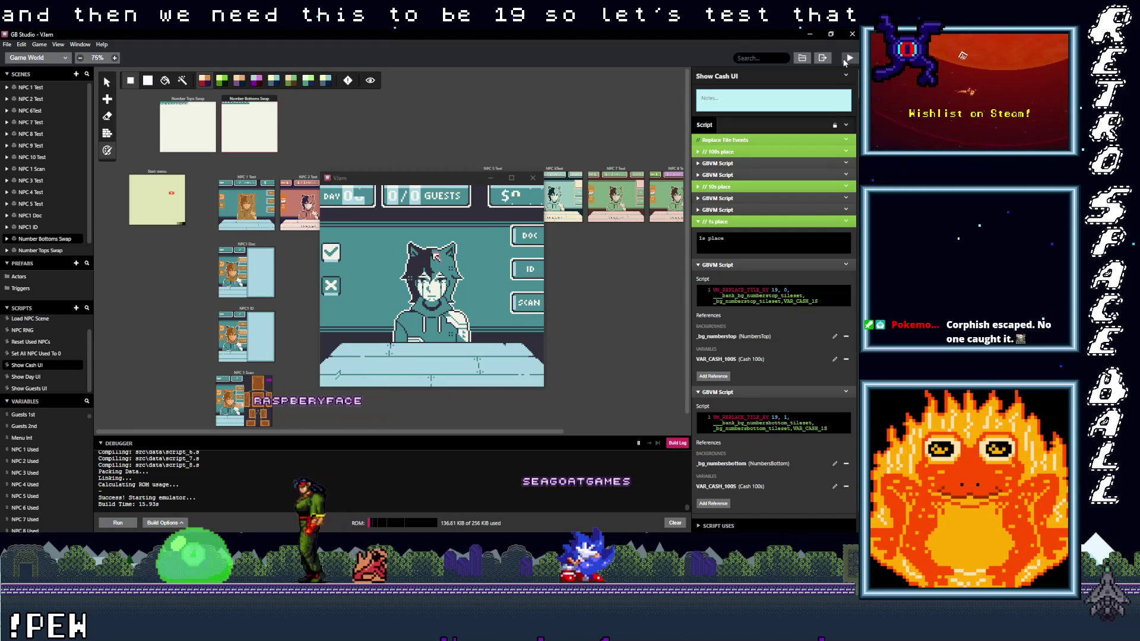
left_click(848, 58)
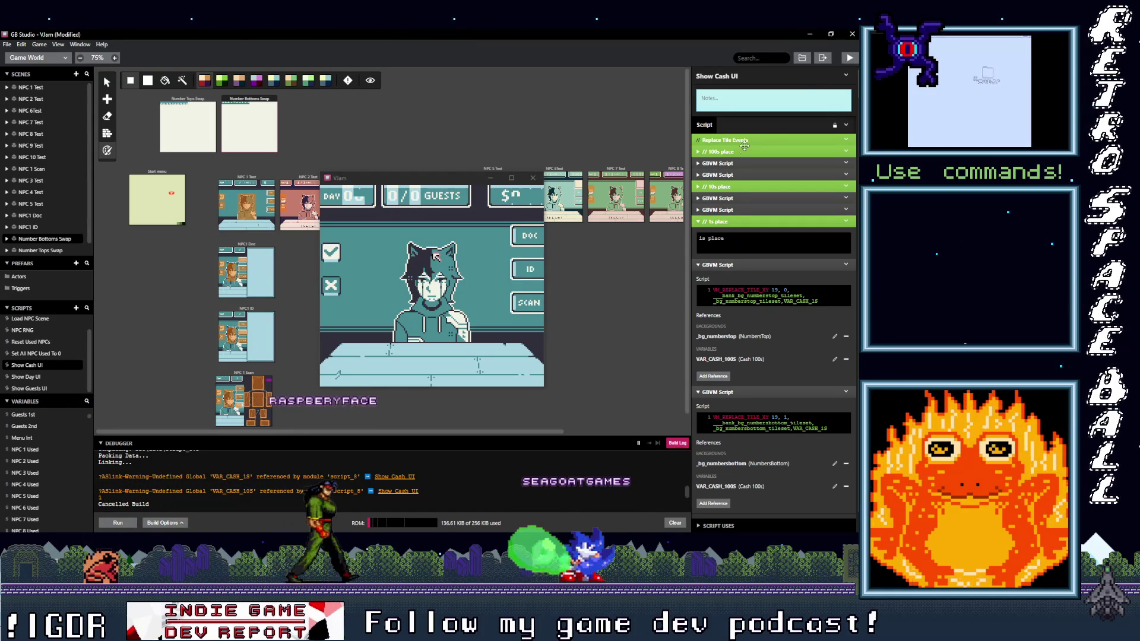
left_click(456, 268)
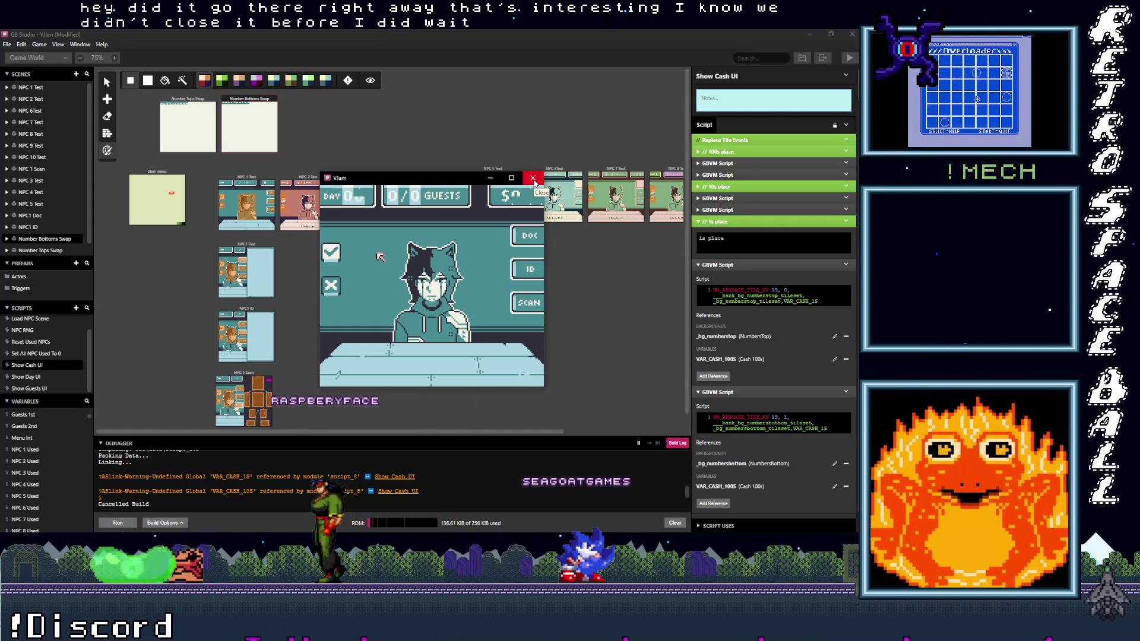
Replace the second 1s-place script's VAR_CASH_100S reference with the Cash 1s variable.
left_click(533, 179)
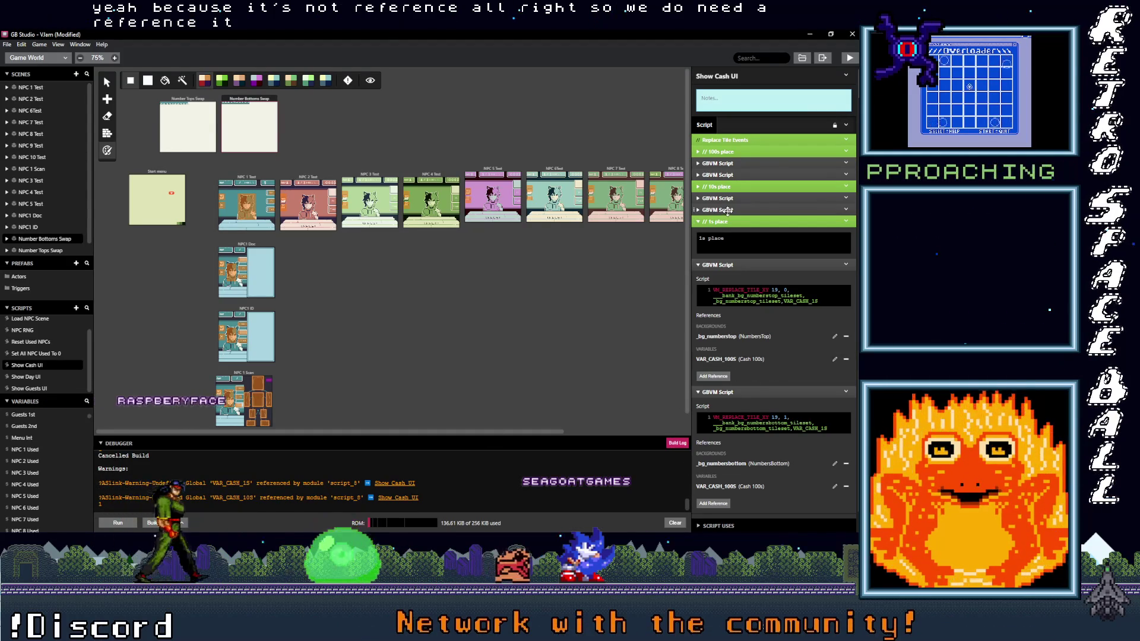
scroll(753, 409, "down", 1)
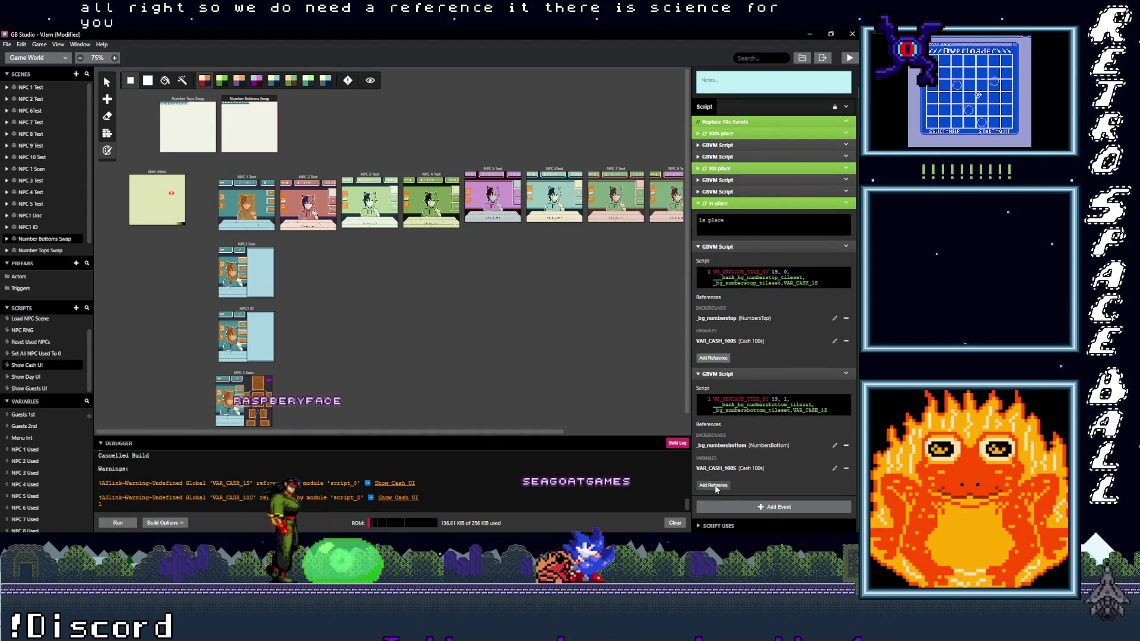
left_click(714, 485)
key("Escape")
left_click(846, 468)
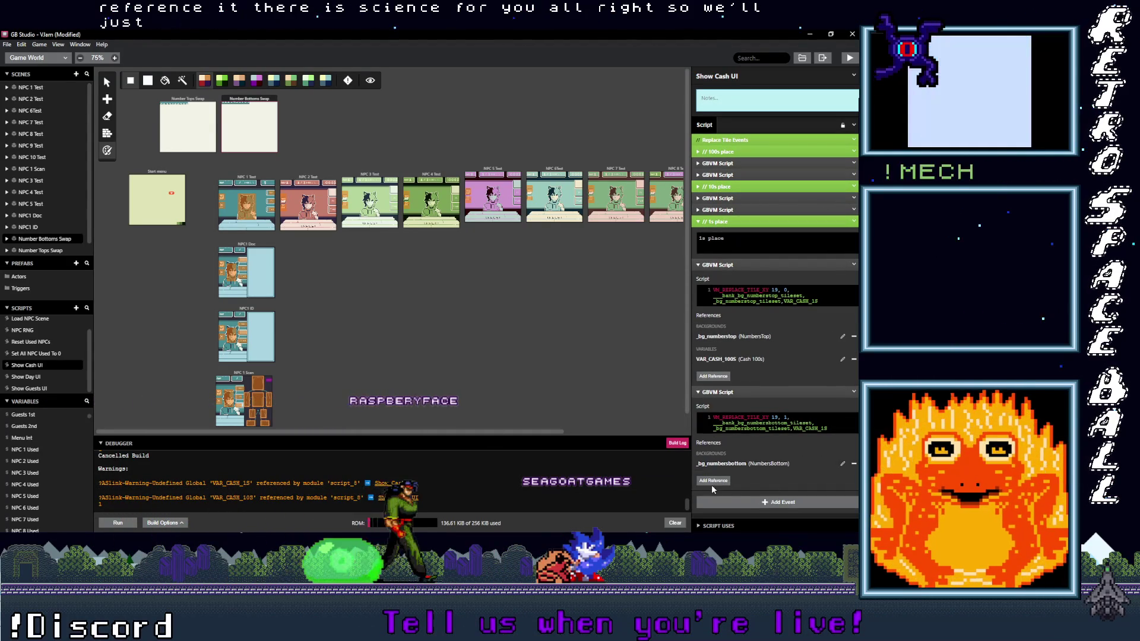
left_click(712, 483)
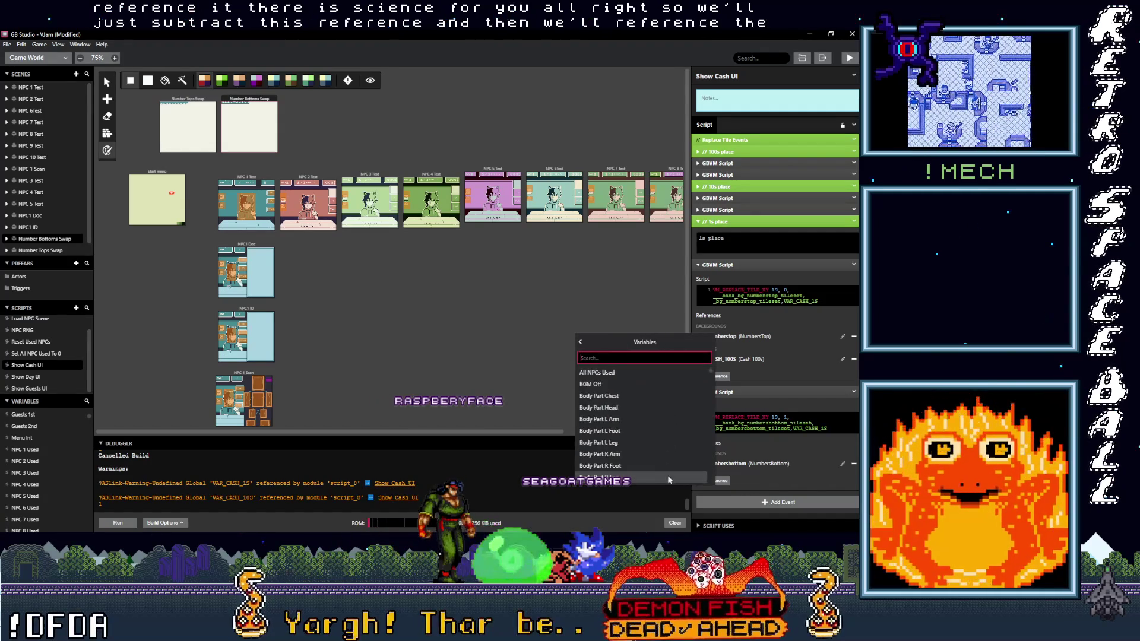
left_click(669, 476)
type("cash")
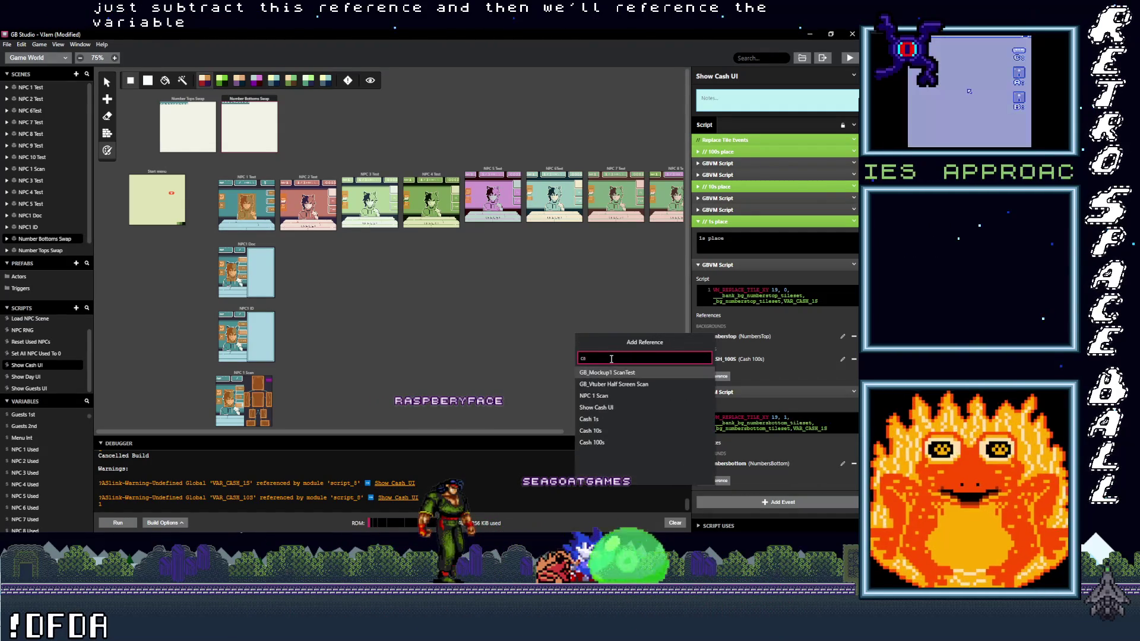
left_click(608, 395)
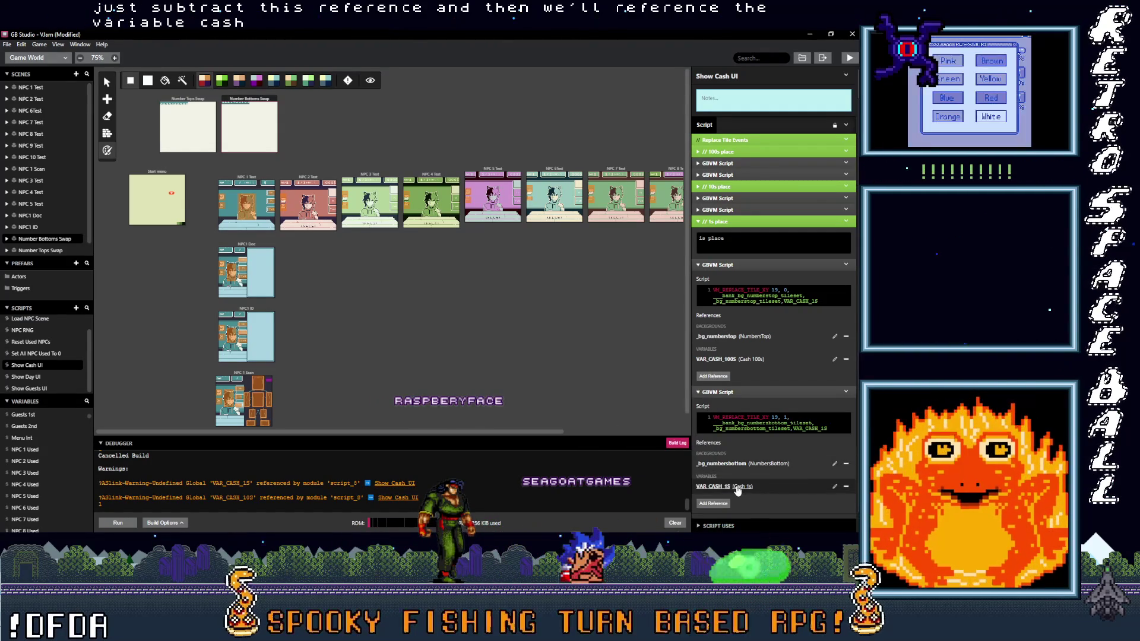
left_click(818, 425)
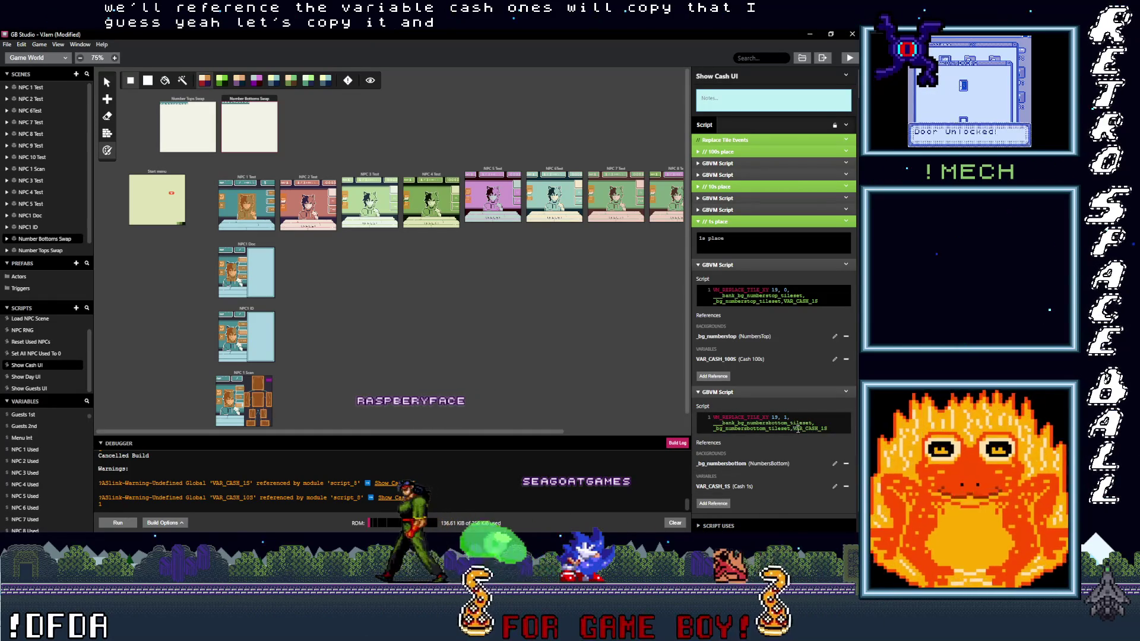
key("ctrl+v")
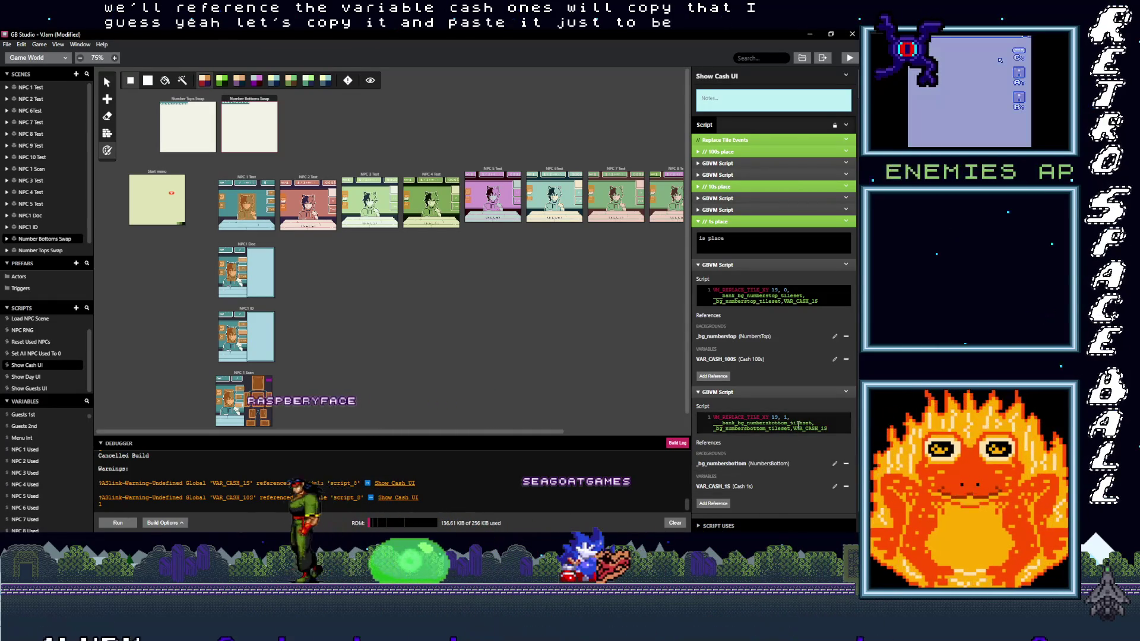
Replace the first 1s-place script's VAR_CASH_100S reference with Cash 1s.
left_click(847, 359)
left_click(717, 355)
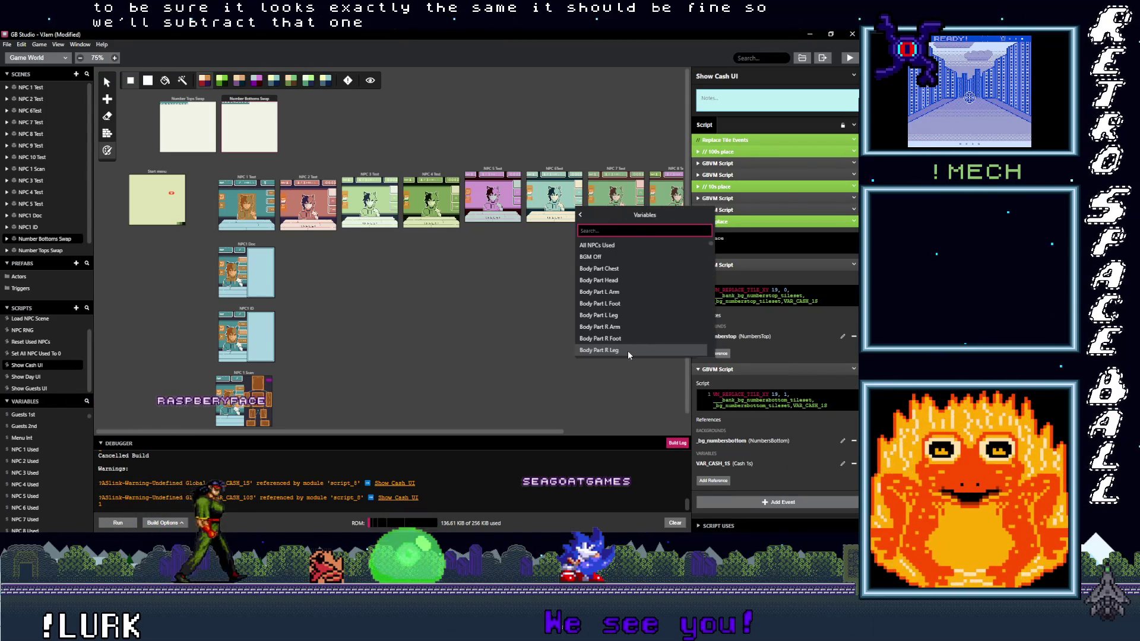
type("cas")
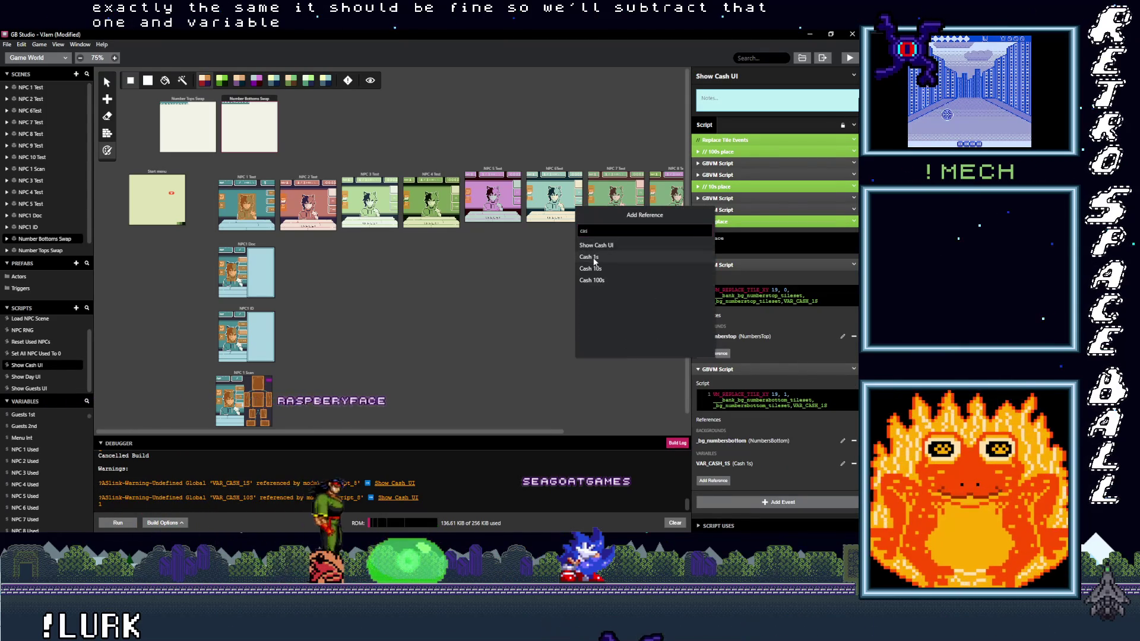
left_click(590, 257)
Swap the first 10s-place script's Cash 100s reference for Cash 10s.
left_click(735, 210)
left_click(735, 199)
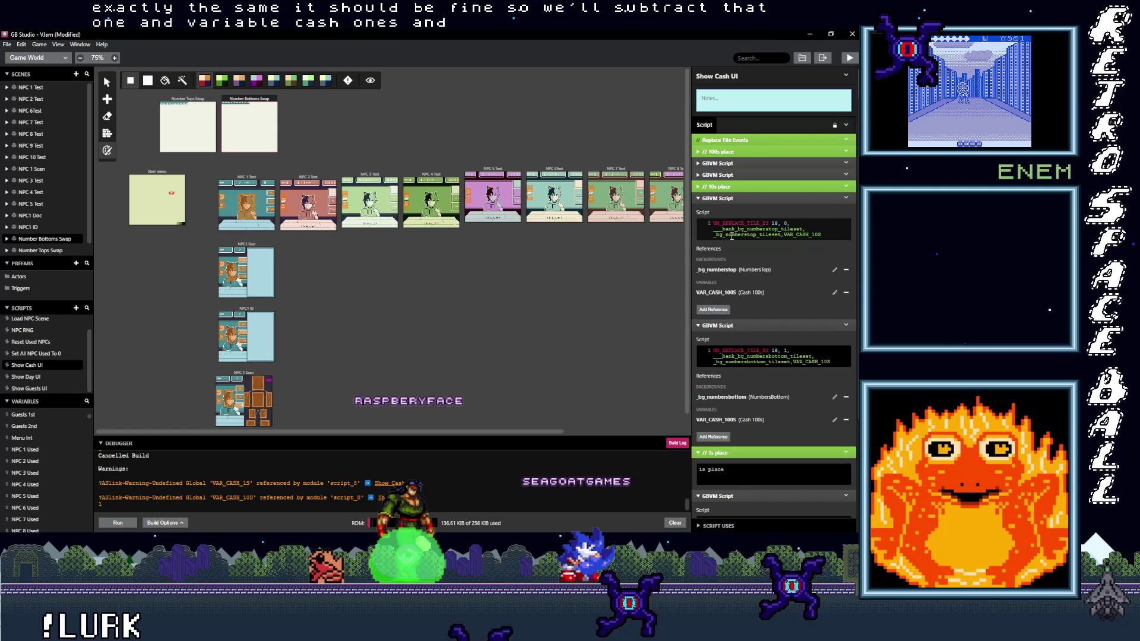
left_click(846, 293)
left_click(716, 288)
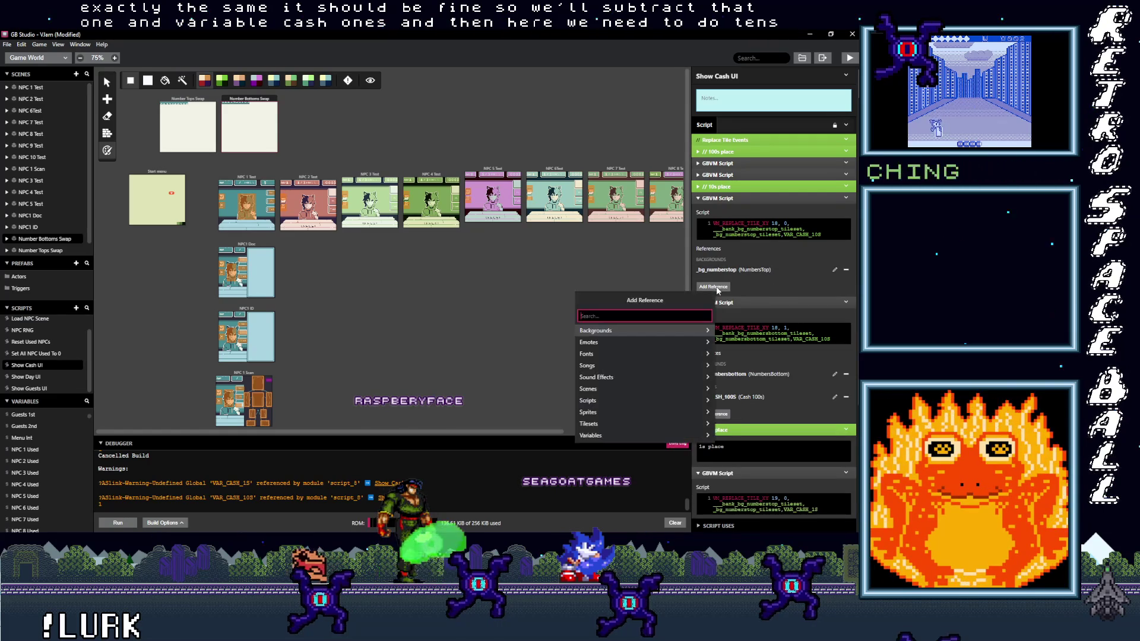
type("cash")
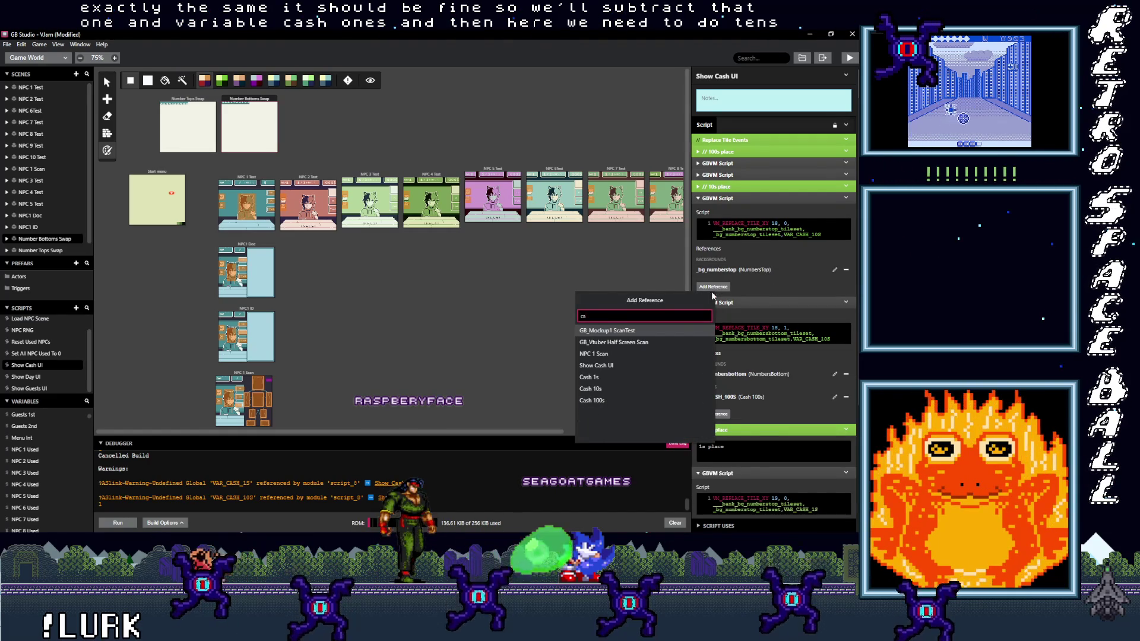
left_click(607, 389)
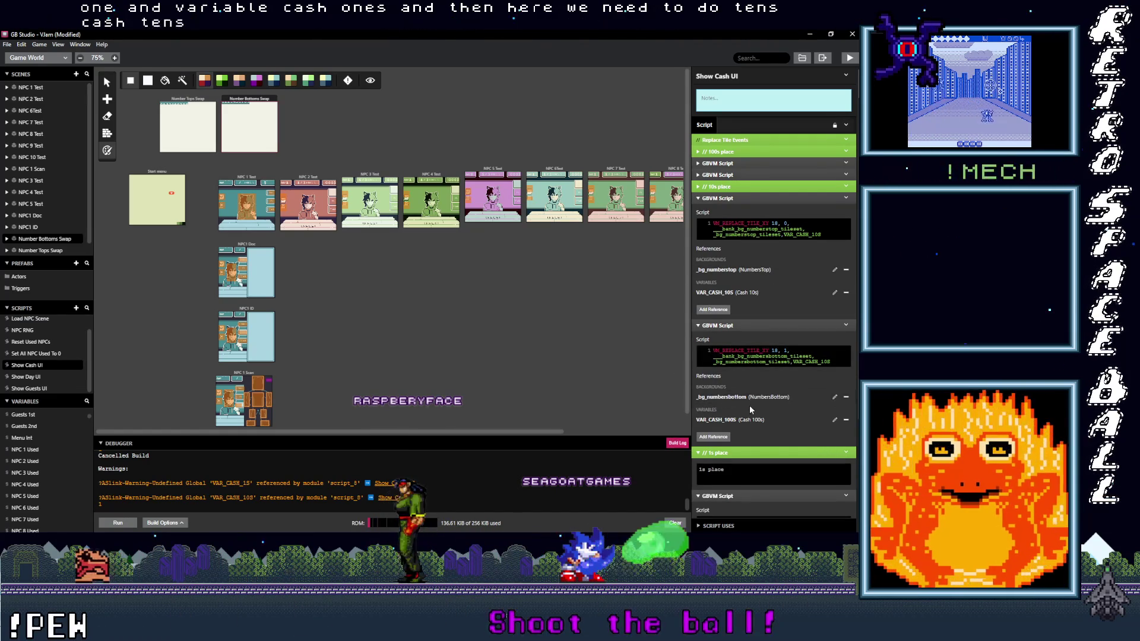
Swap the second 10s-place script's reference for Cash 10s, then save and rebuild the game.
scroll(725, 432, "down", 1)
scroll(725, 432, "down", 1)
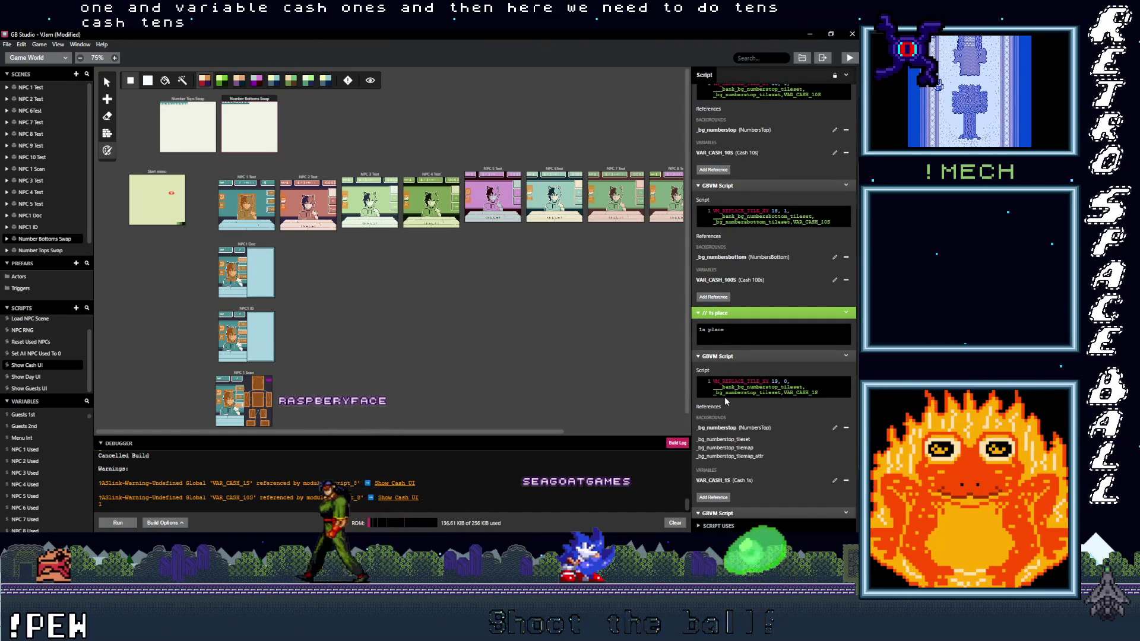
left_click(846, 280)
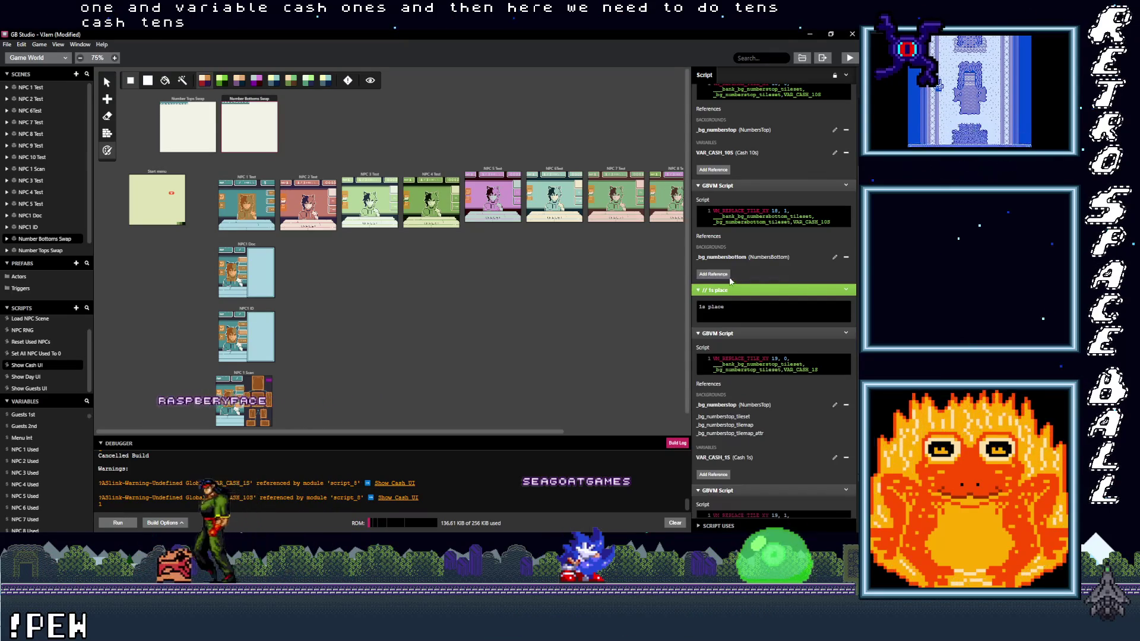
left_click(713, 273)
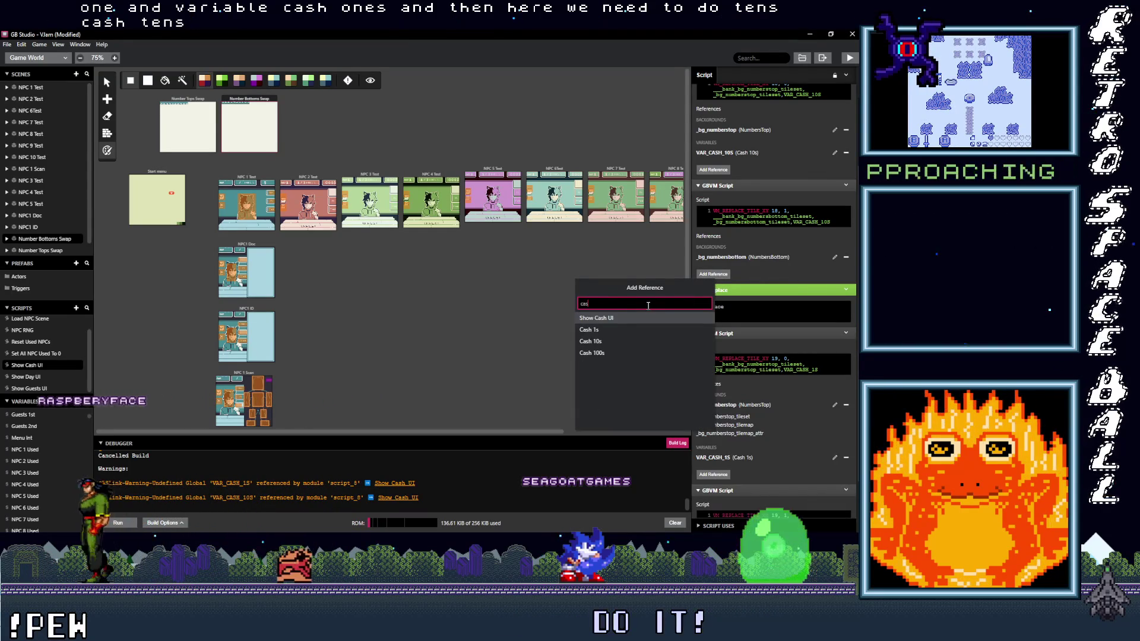
type("cas")
left_click(603, 343)
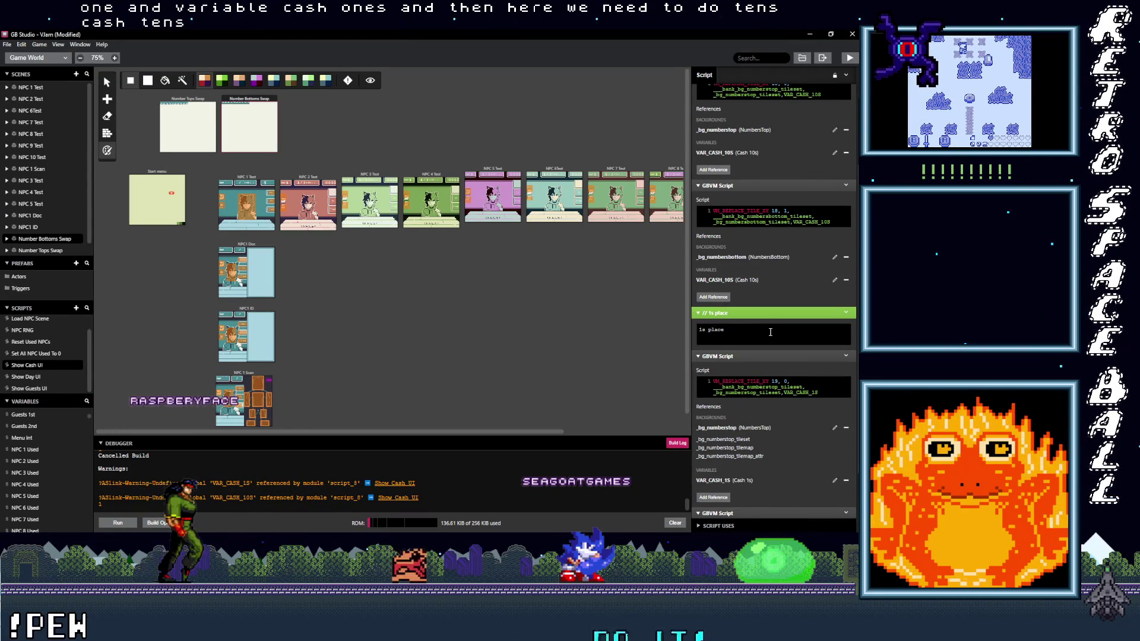
scroll(772, 341, "up", 1)
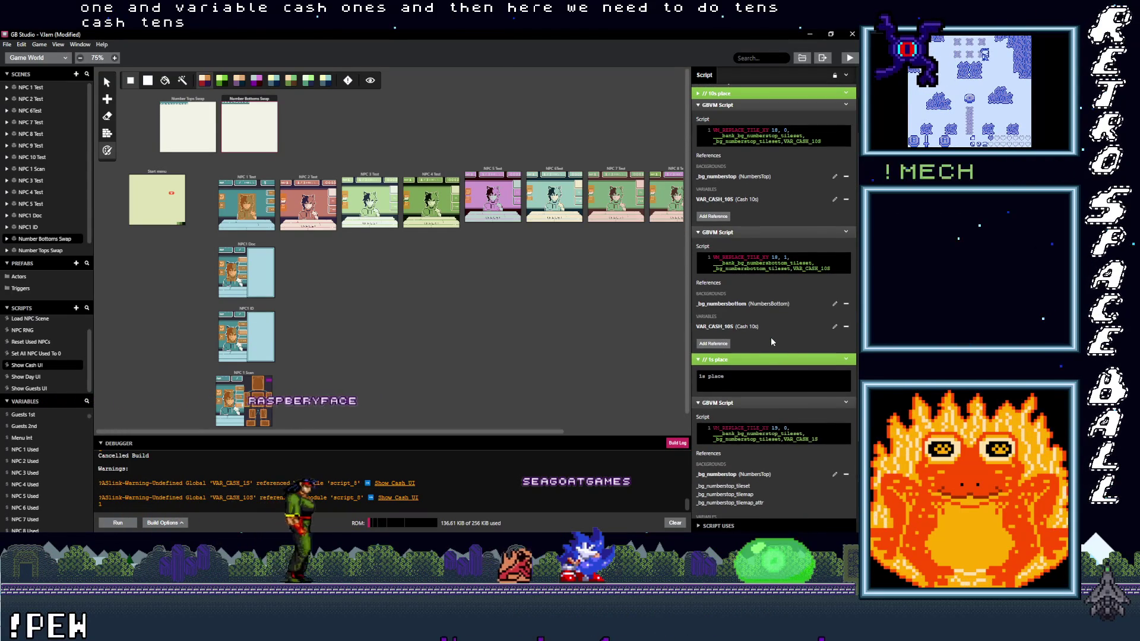
scroll(771, 341, "up", 2)
key("ctrl+s")
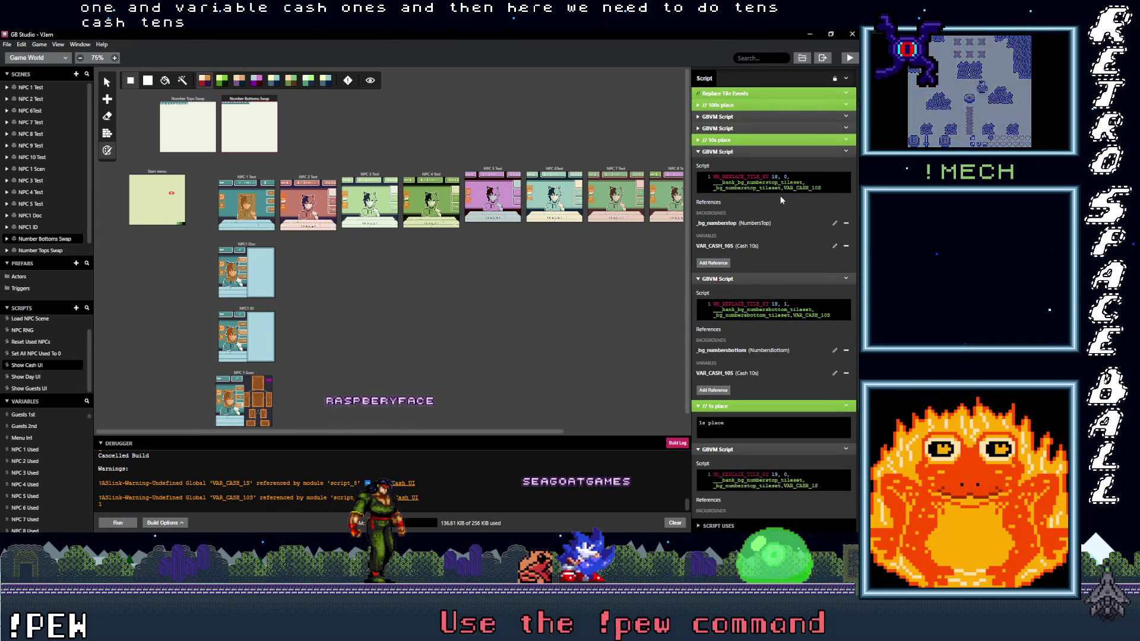
left_click(850, 58)
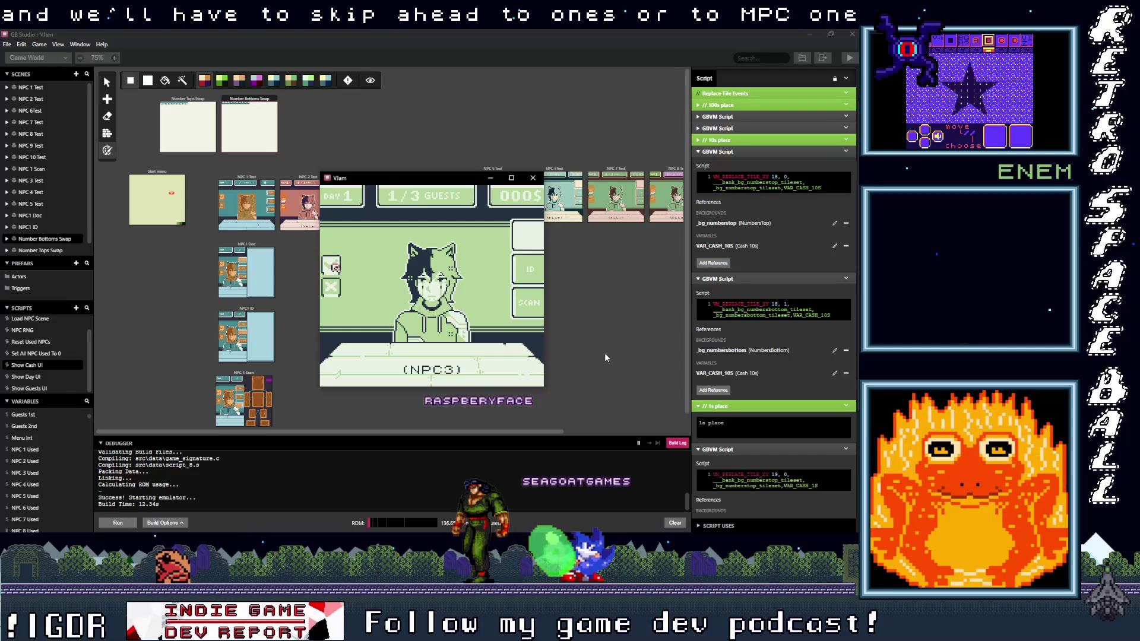
Advance through the guest screens to the Day 0 desk screen and point at the $000 counter.
key("z")
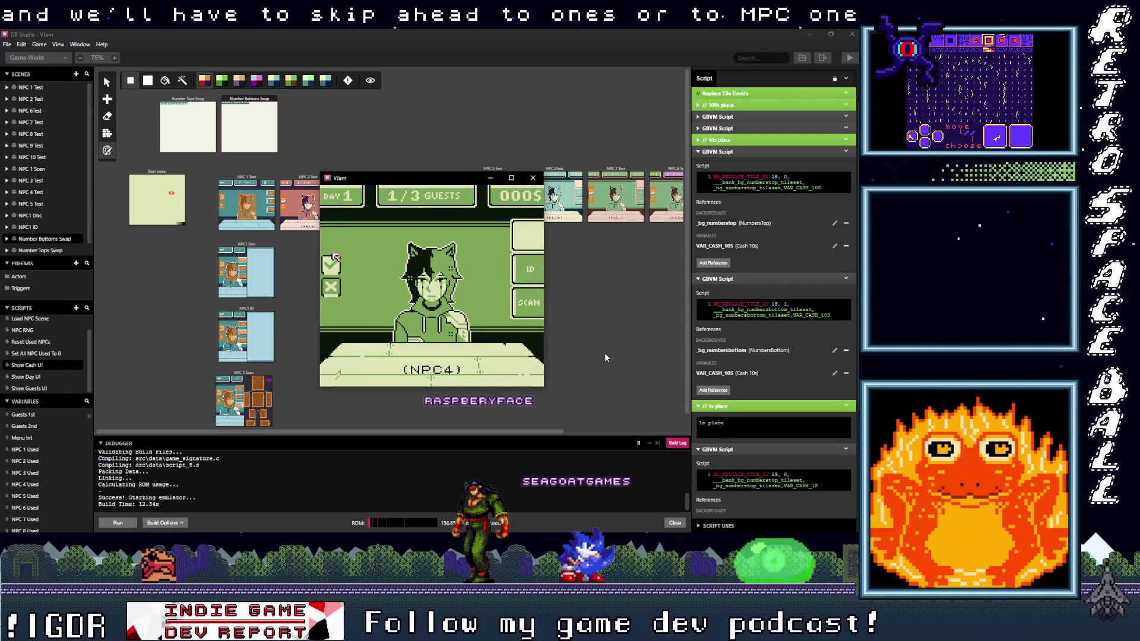
key("z")
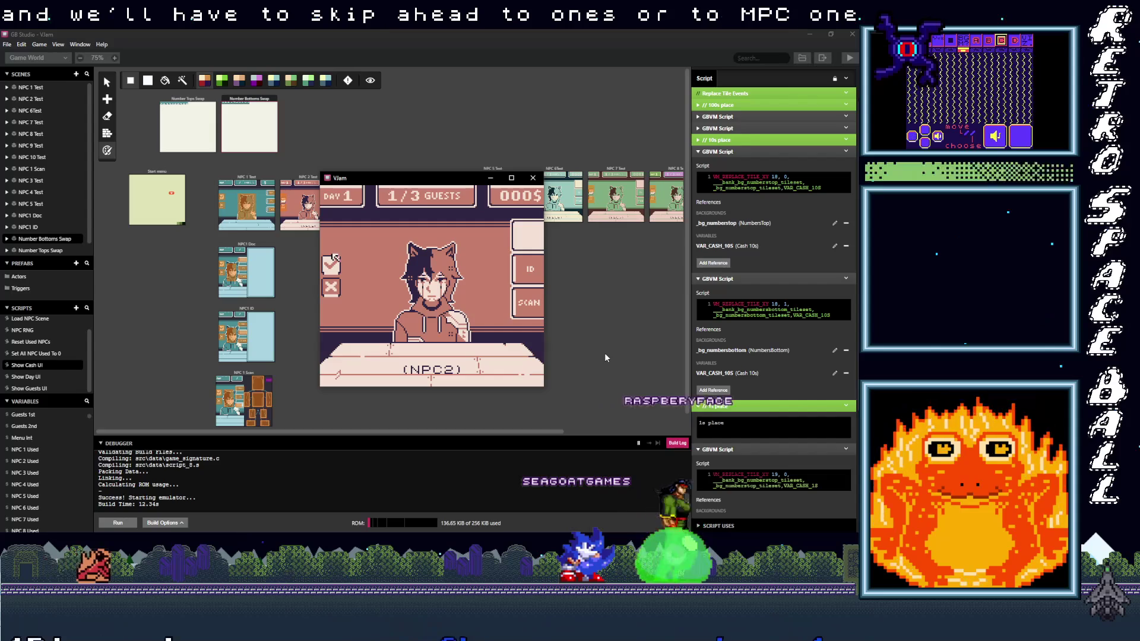
key("z")
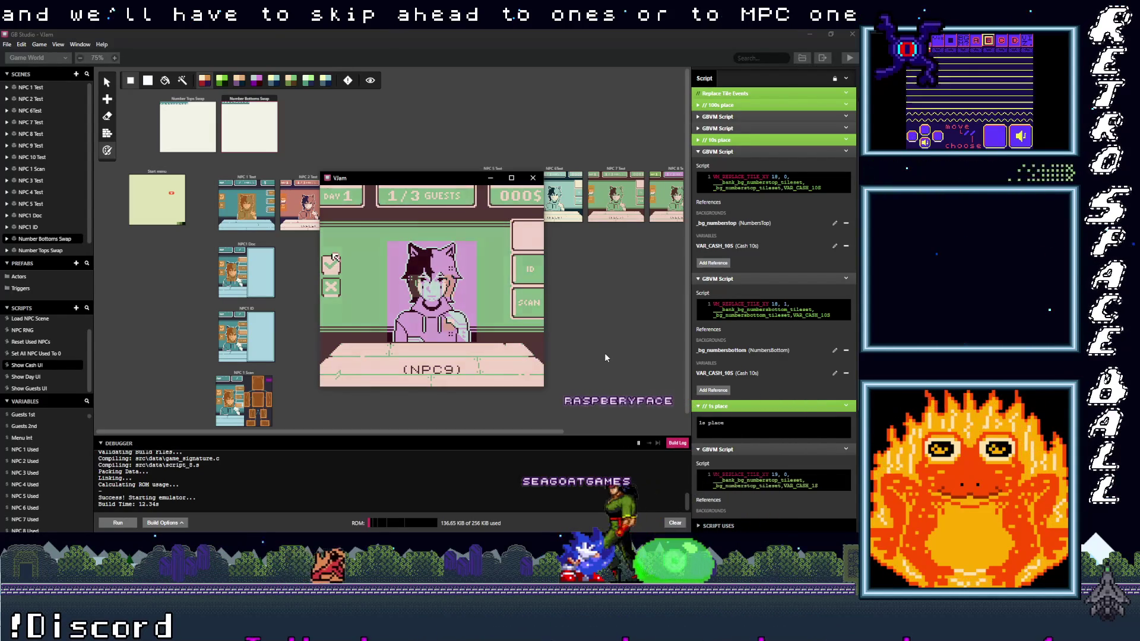
key("z")
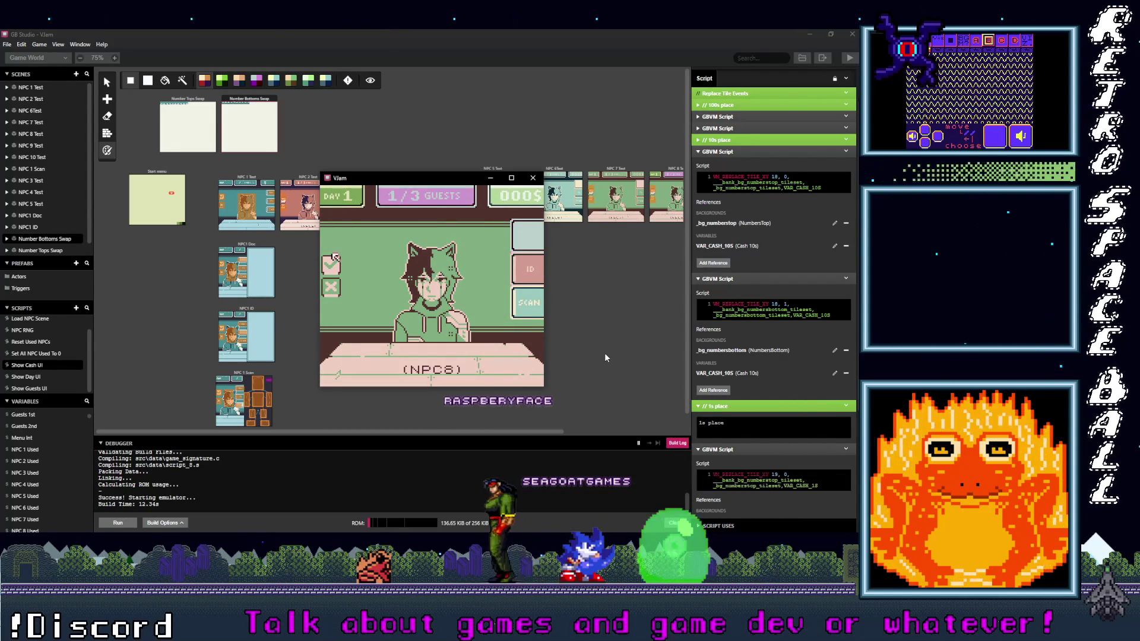
key("z")
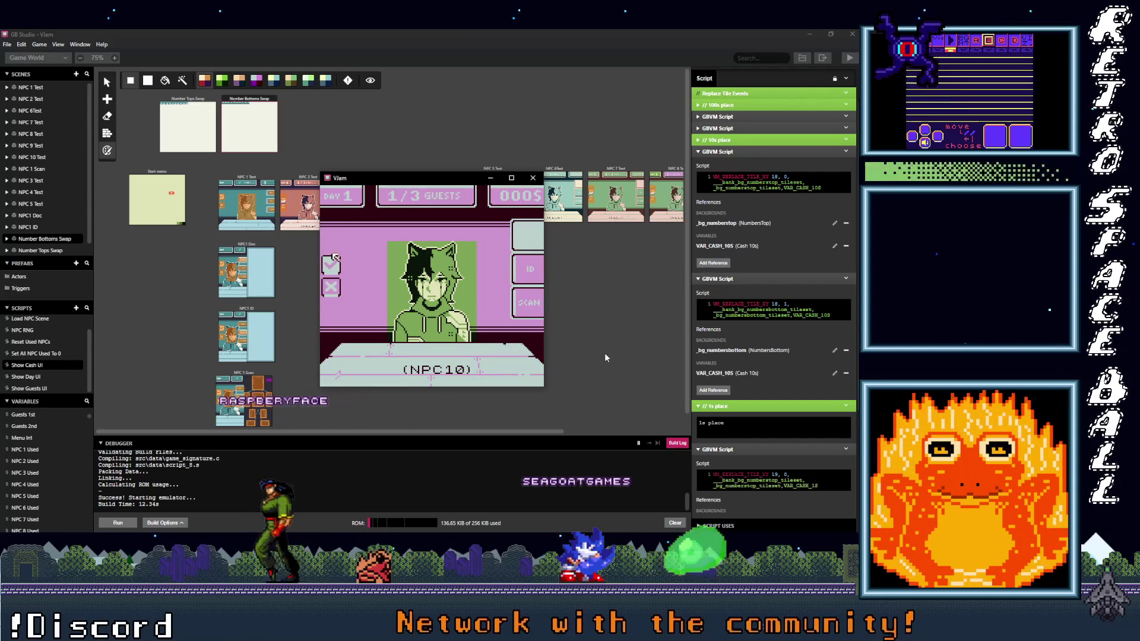
key("z")
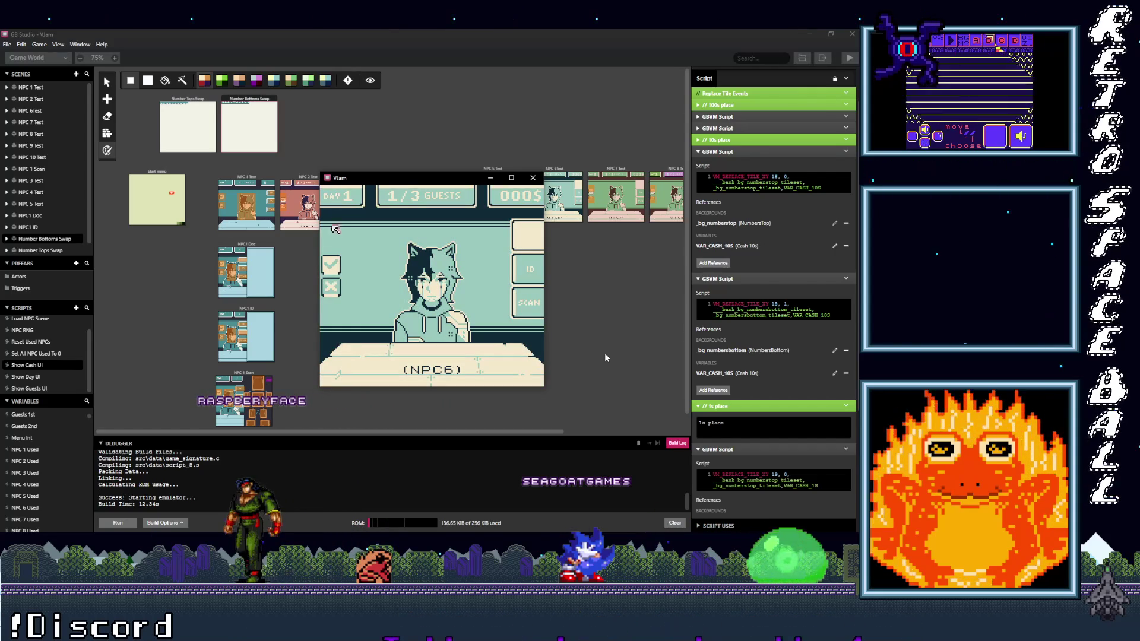
key("z")
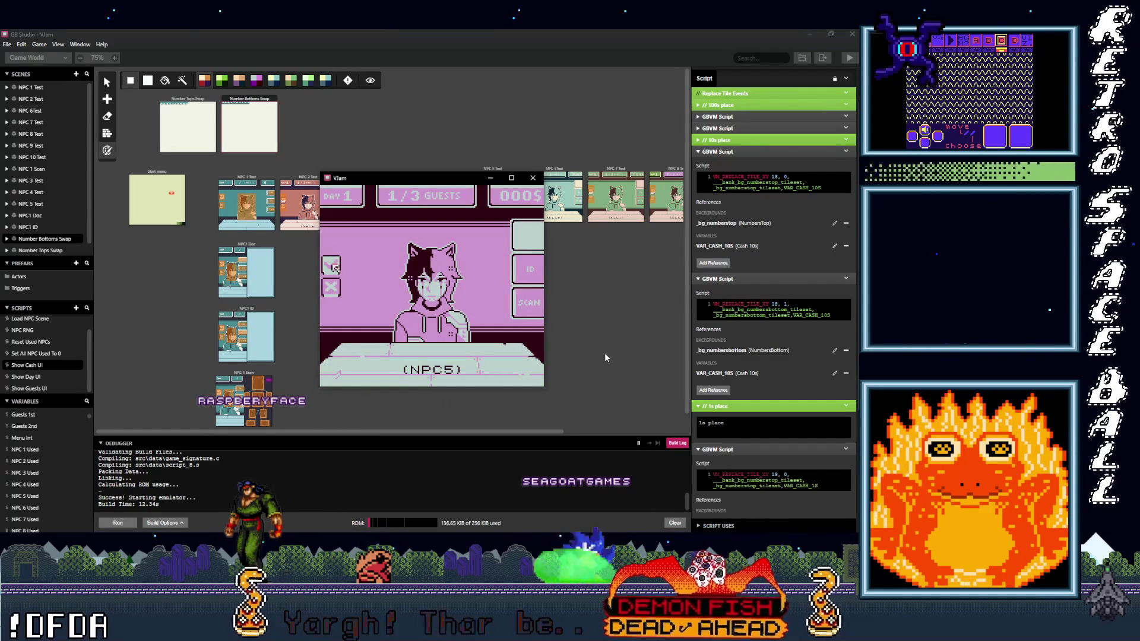
key("z")
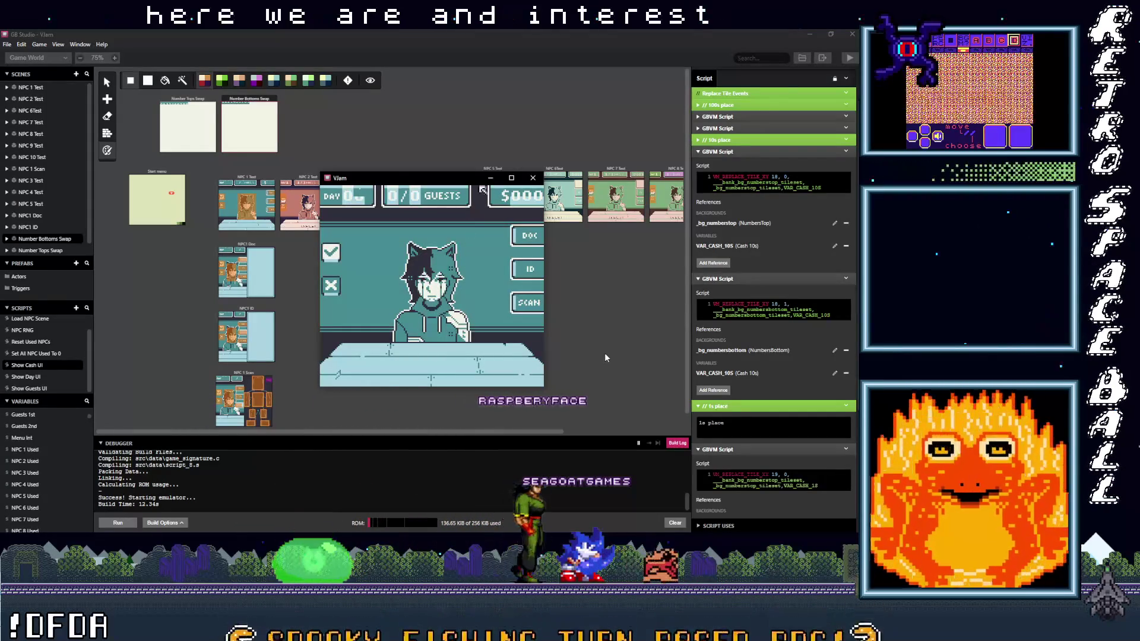
key("Up")
key("Right")
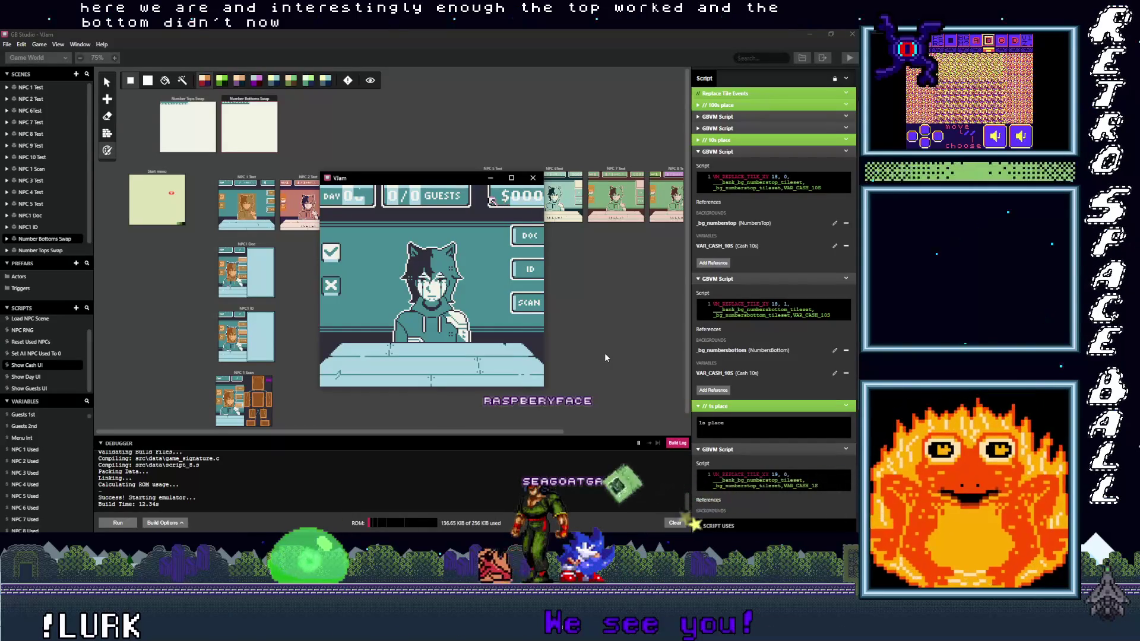
Select the Number Bottoms Swap scene and undo the accidental Colorize palette change.
left_click(307, 132)
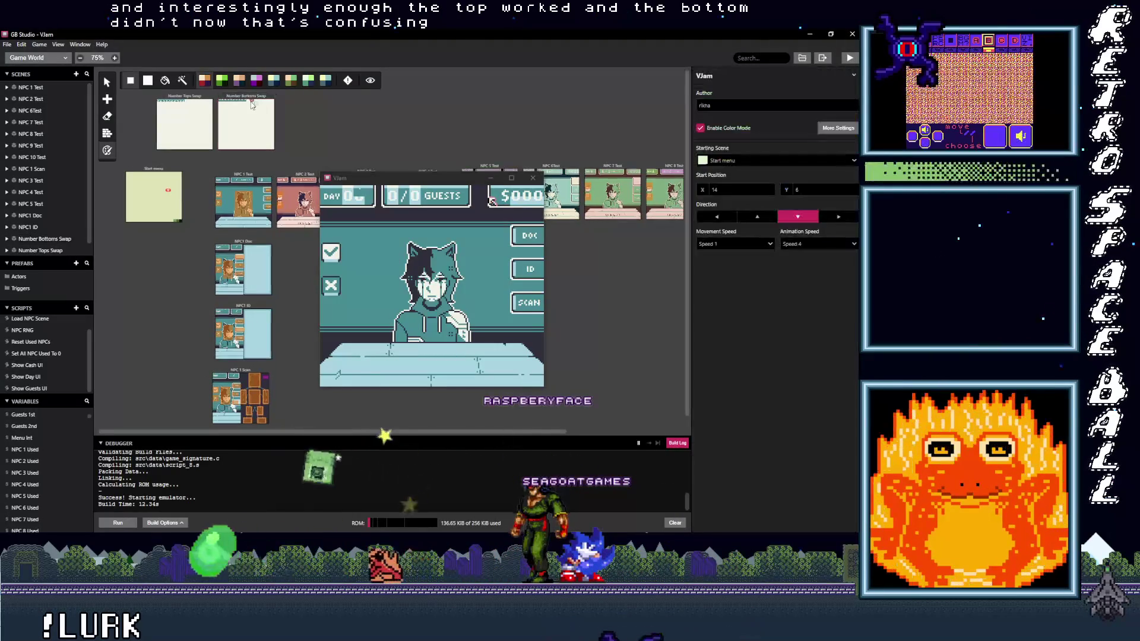
scroll(253, 200, "up", 5)
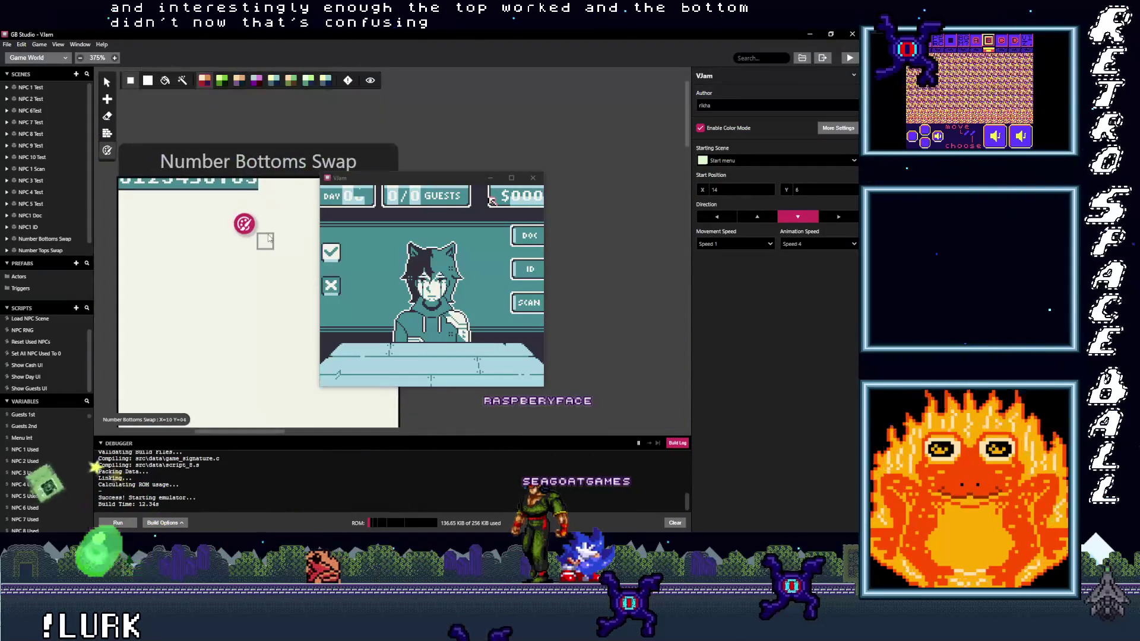
left_click(236, 166)
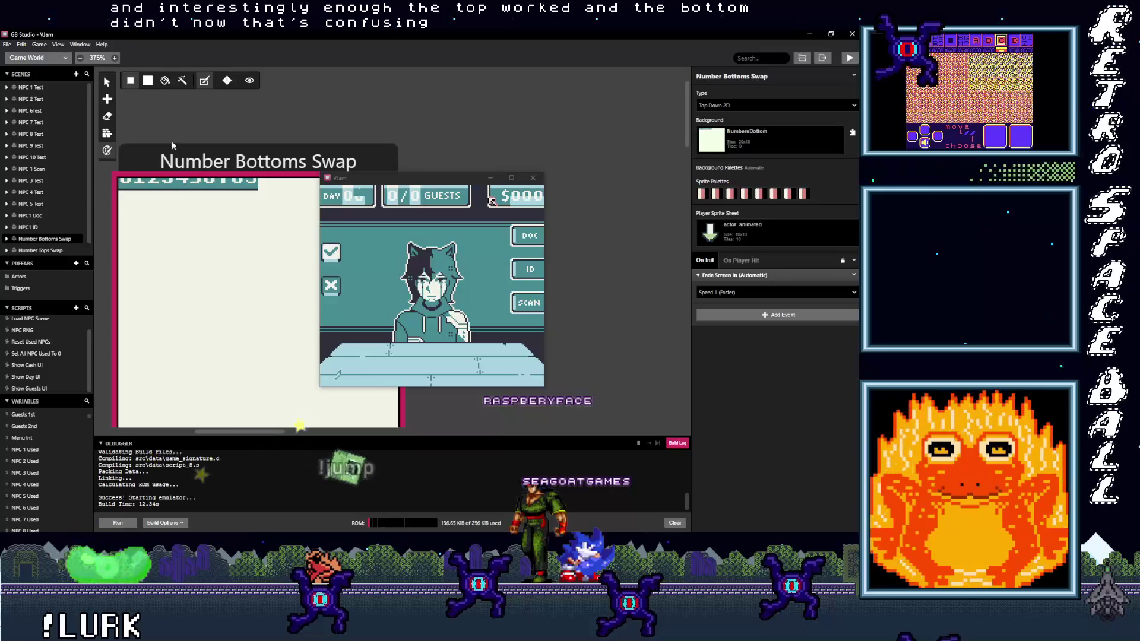
left_click(205, 81)
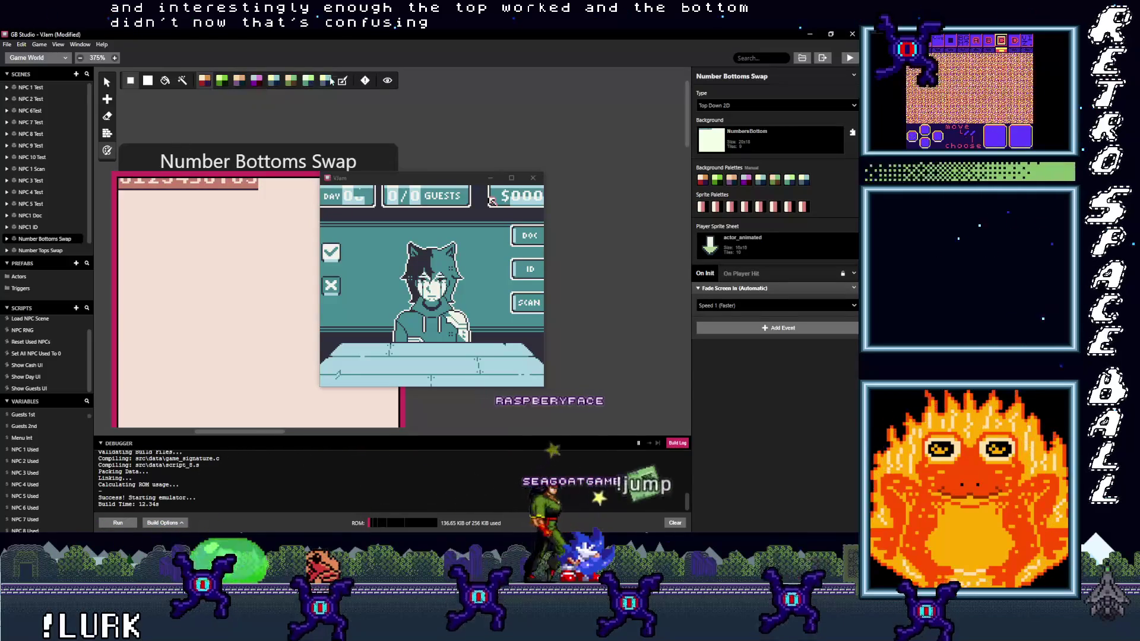
key("ctrl+z")
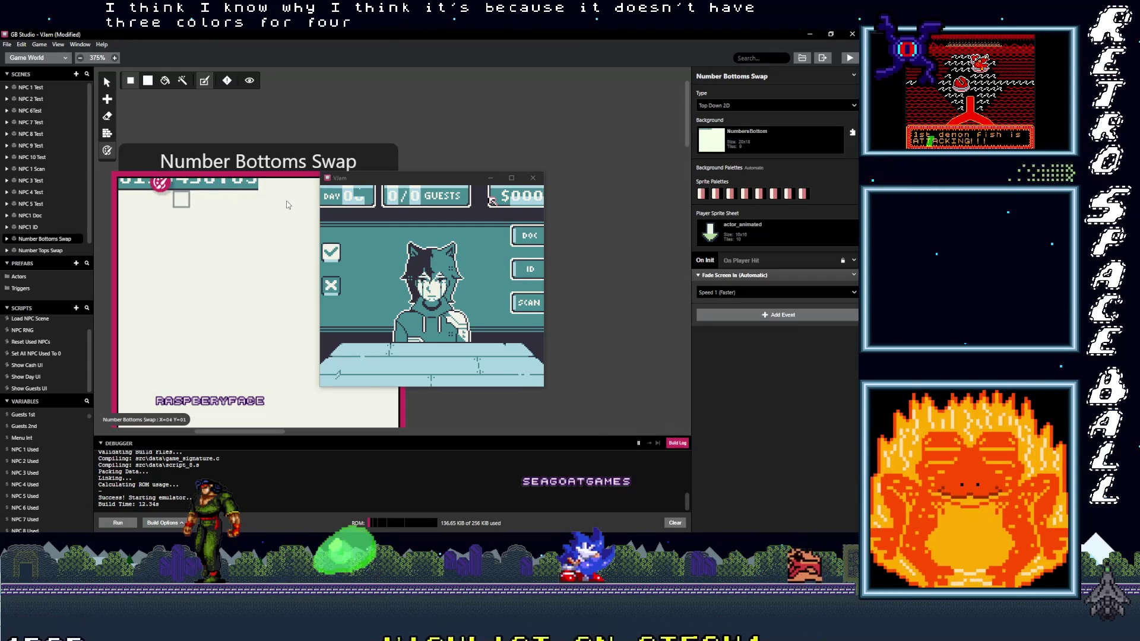
Open the scene's NumbersBottom.png background in Aseprite for editing.
scroll(178, 205, "left", 5)
scroll(217, 205, "left", 1)
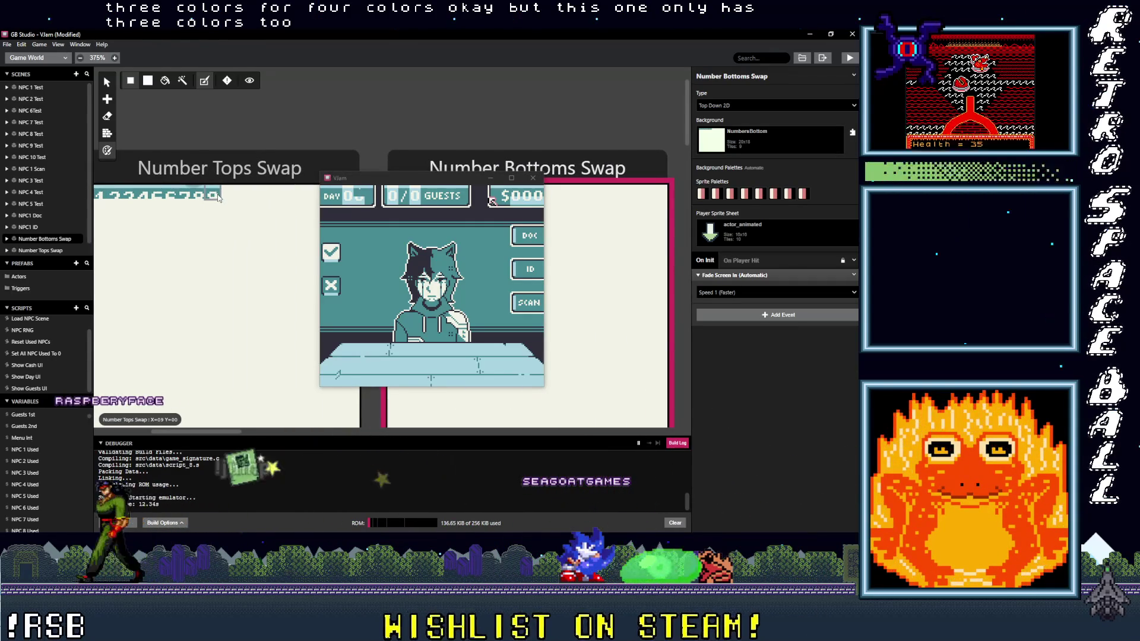
scroll(226, 199, "right", 3)
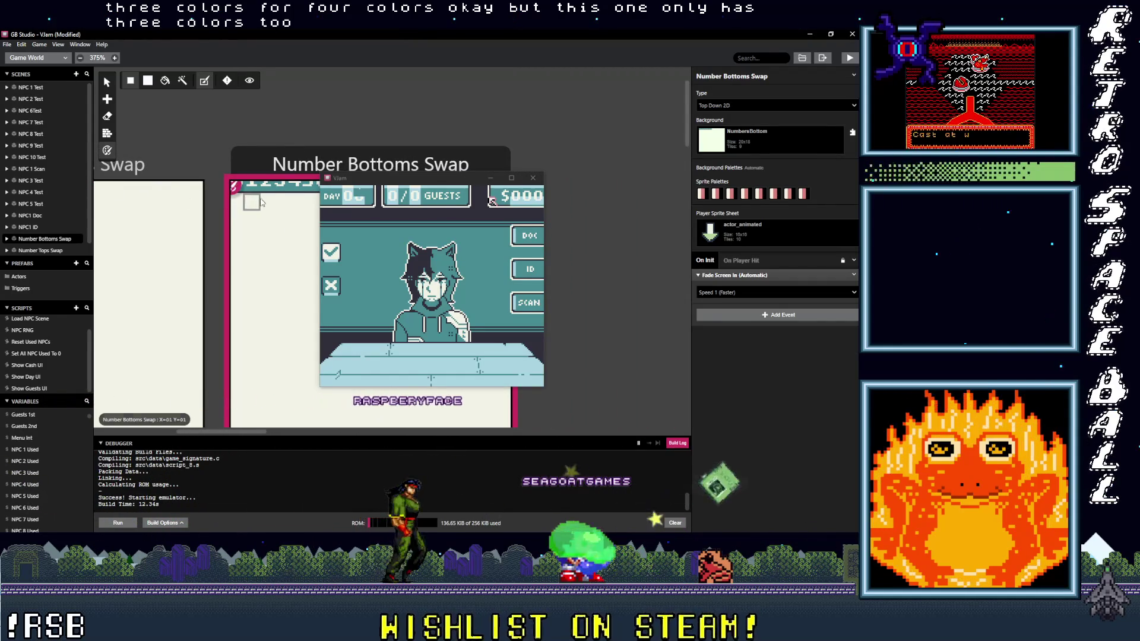
scroll(262, 204, "up", 1)
scroll(261, 204, "right", 3)
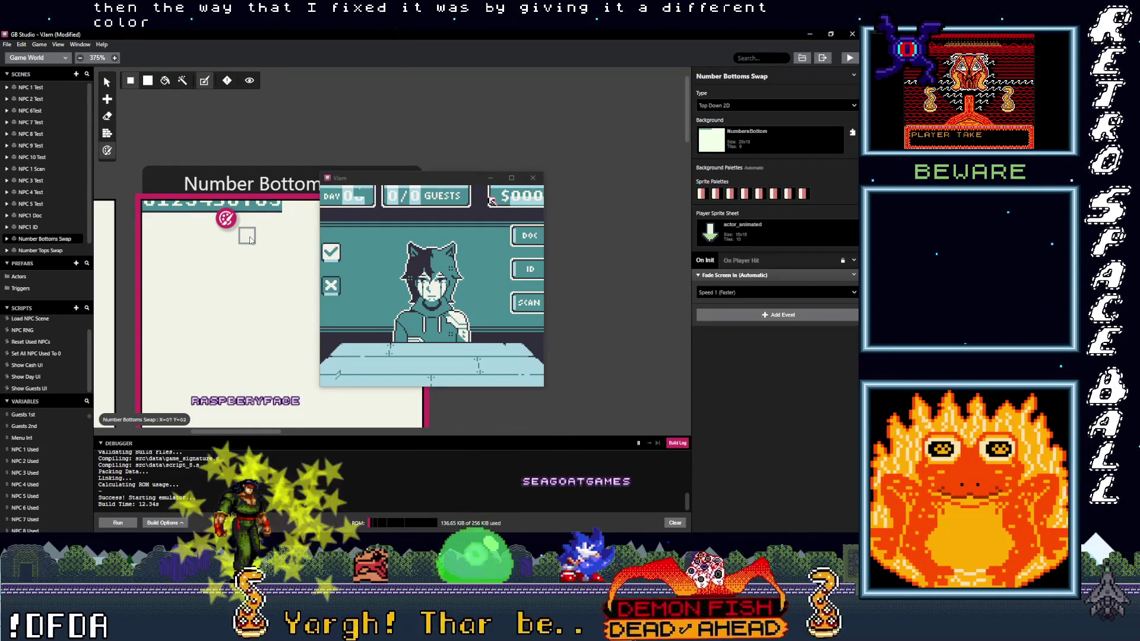
left_click_drag(253, 237, 260, 184)
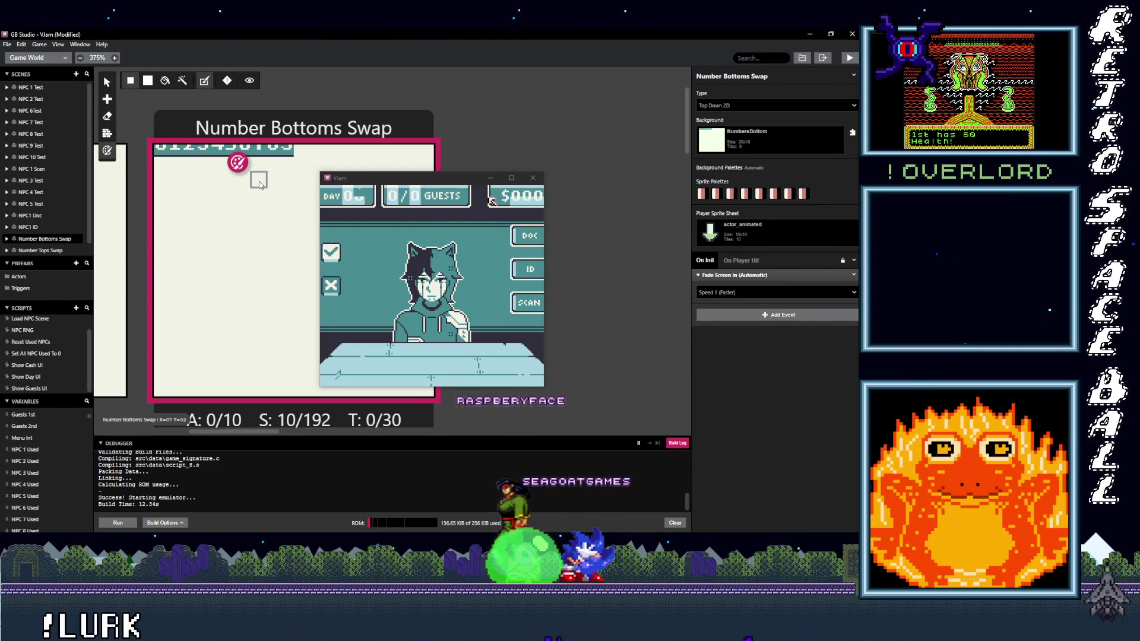
scroll(264, 192, "up", 1)
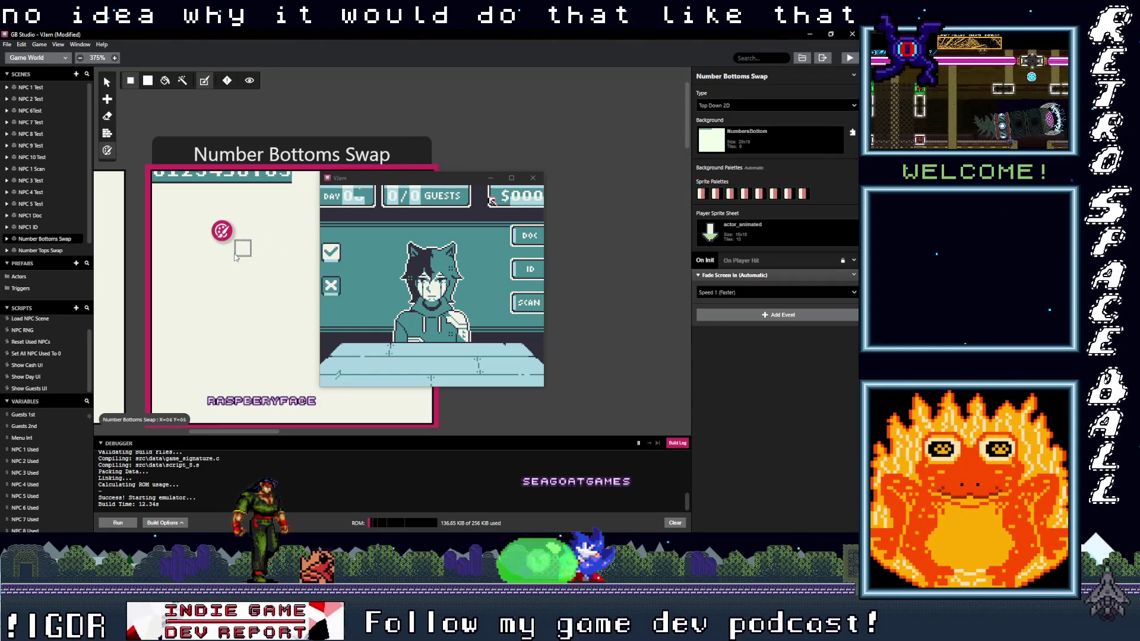
scroll(231, 260, "down", 2)
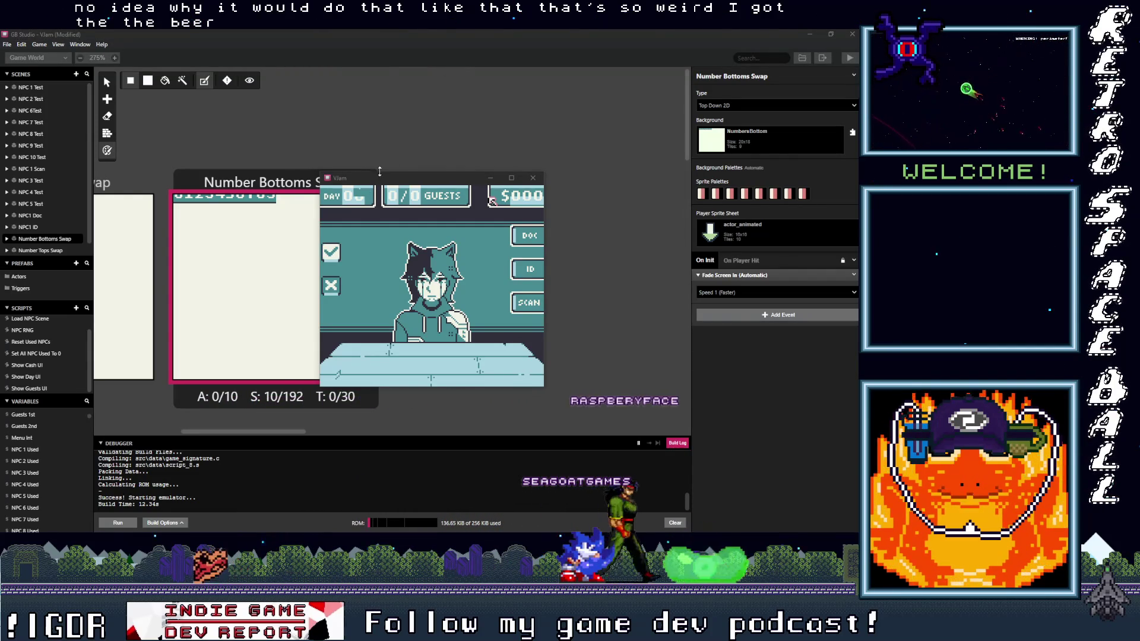
mouse_move(388, 182)
left_mouse_down()
mouse_move(470, 168)
mouse_move(450, 174)
left_mouse_up()
mouse_move(239, 216)
left_mouse_down()
mouse_move(281, 215)
mouse_move(426, 137)
mouse_move(375, 134)
mouse_move(415, 137)
left_mouse_up()
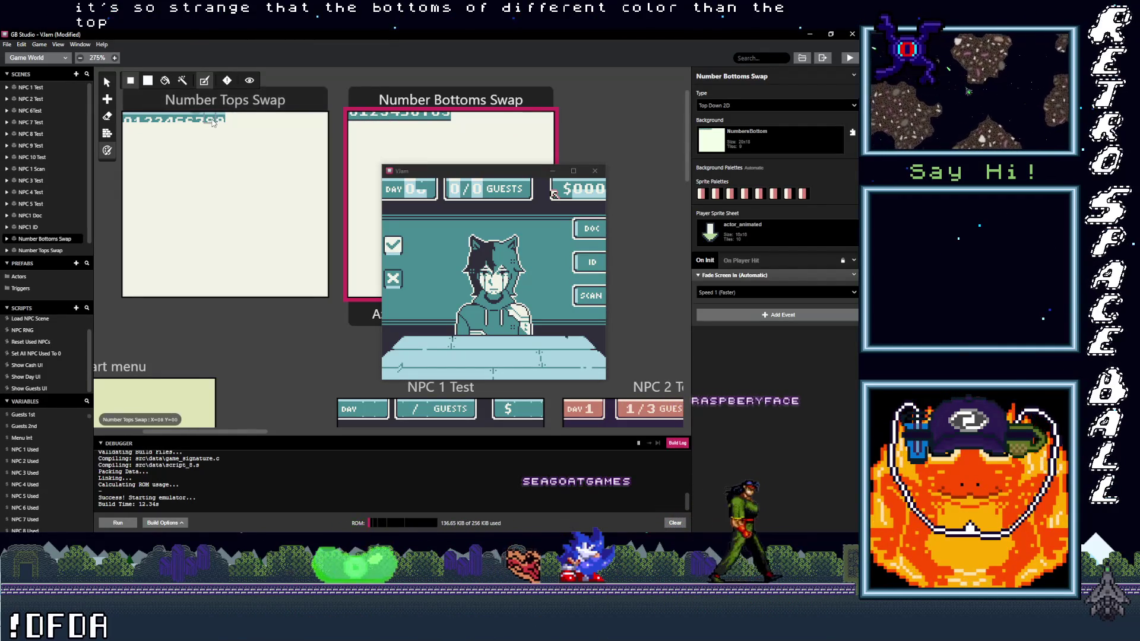
left_click(852, 132)
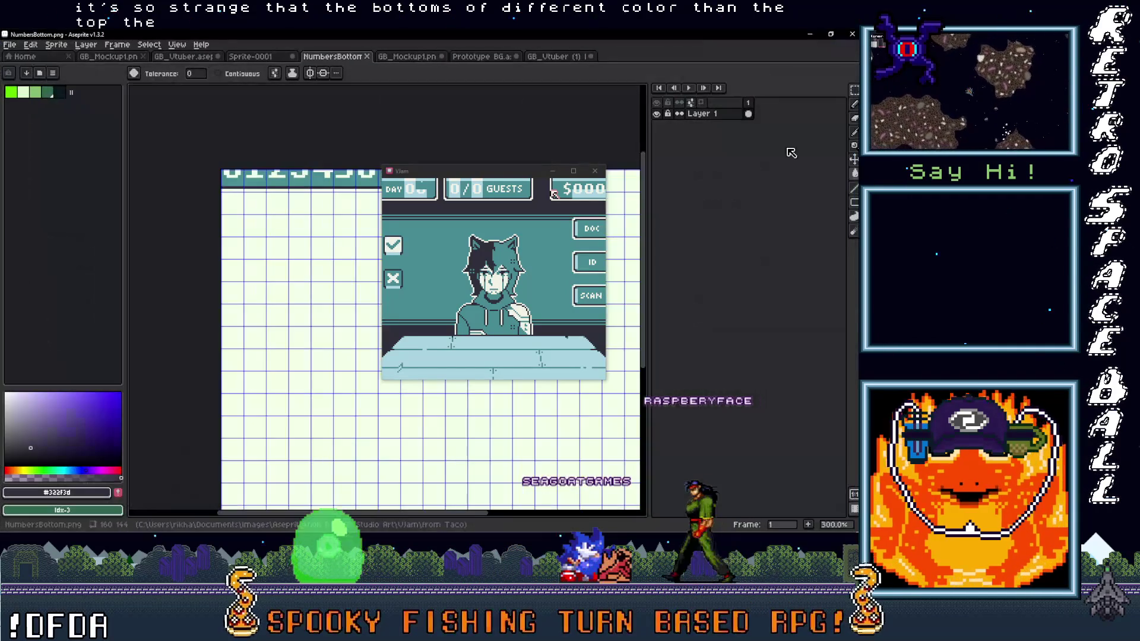
Sample the light blue #a8d3e1 from the Sprite-0001 digit sheet.
mouse_move(446, 167)
left_mouse_down()
mouse_move(443, 230)
mouse_move(447, 157)
mouse_move(615, 284)
mouse_move(634, 255)
left_mouse_up()
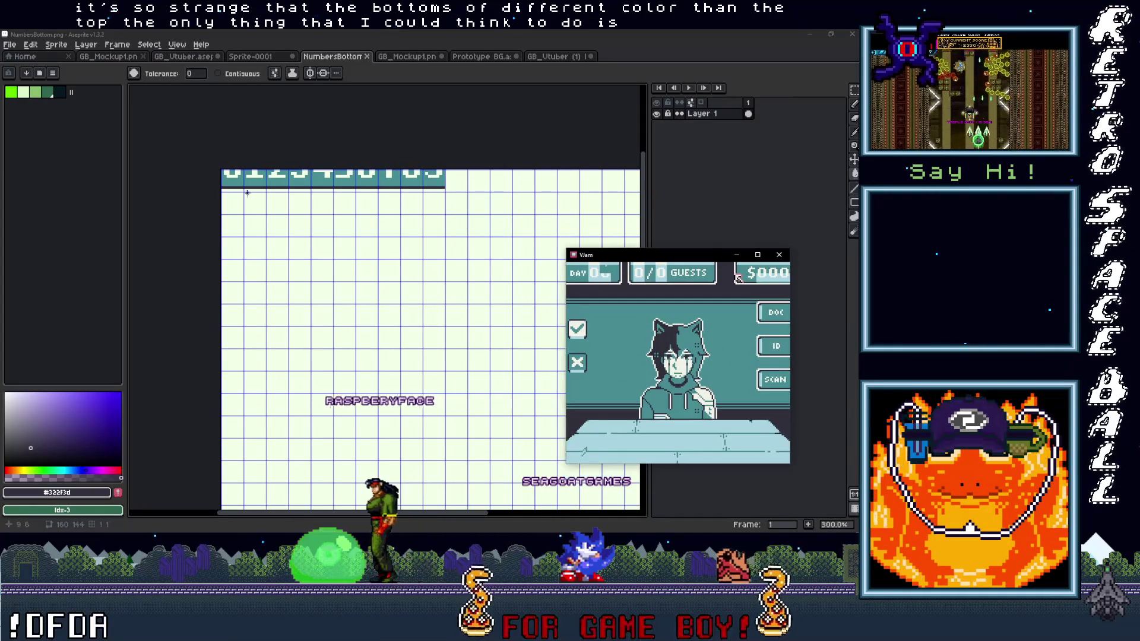
scroll(231, 187, "up", 4)
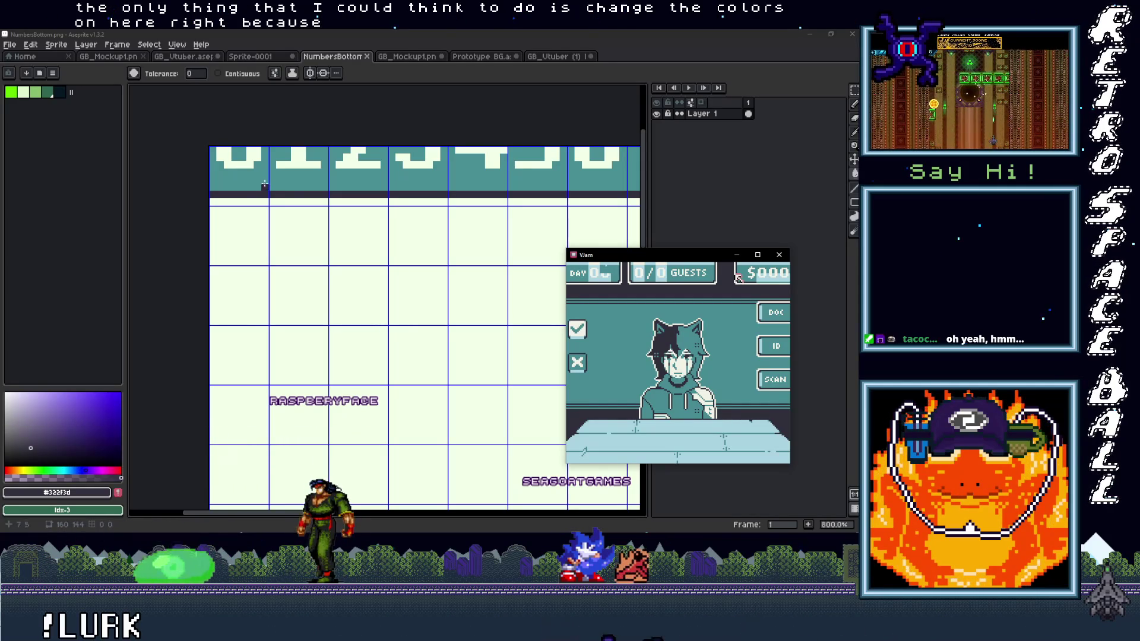
left_click(267, 56)
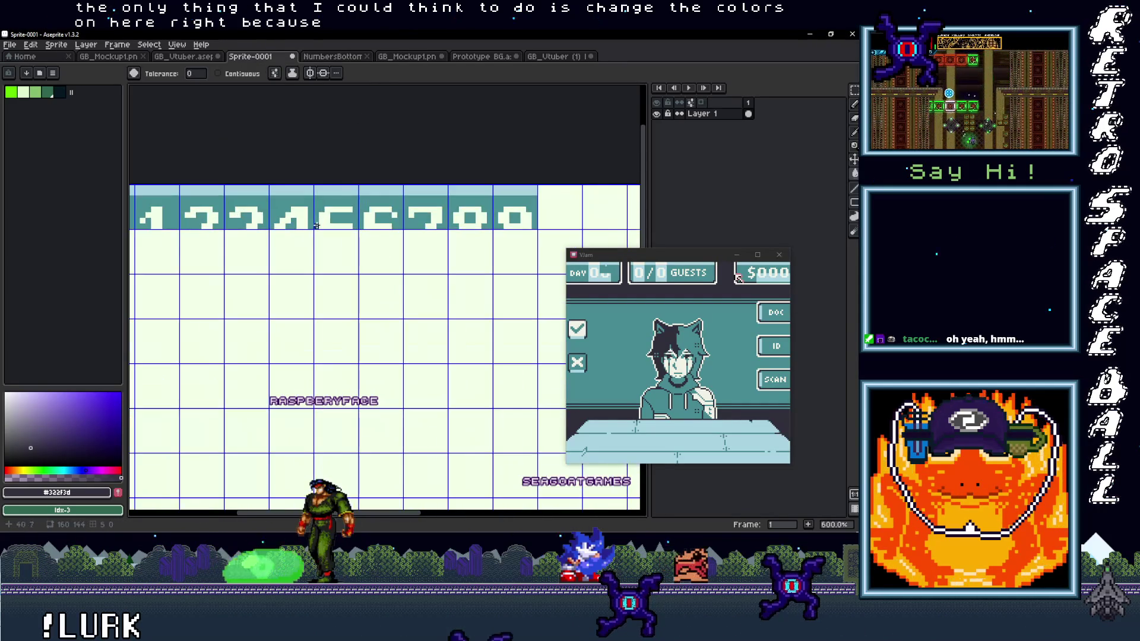
left_click(336, 190)
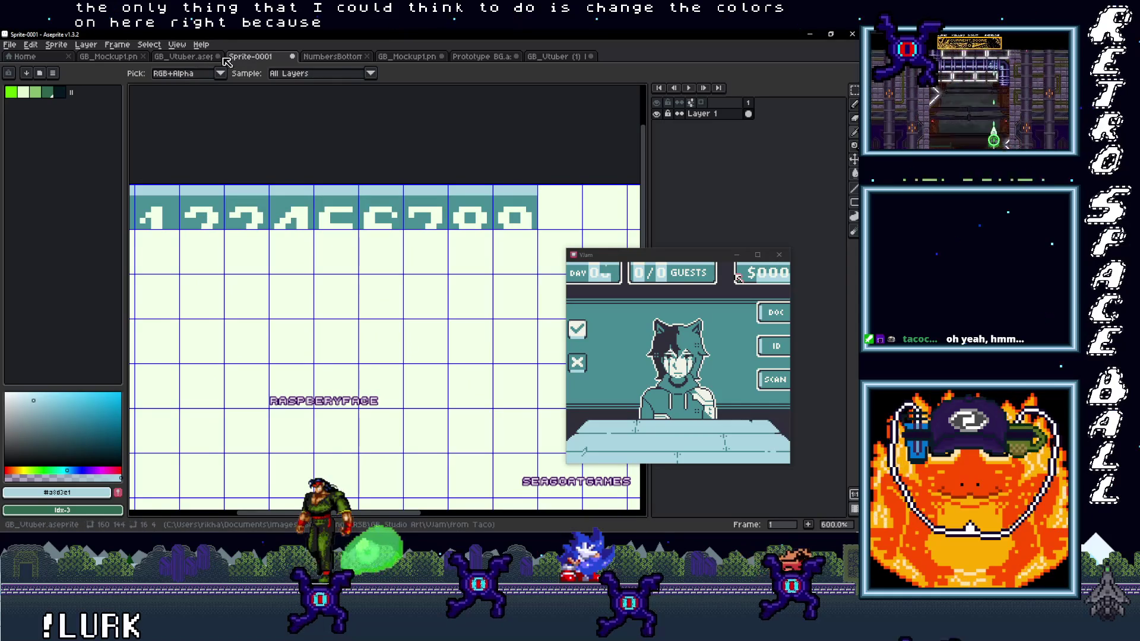
Back in NumbersBottom, switch to the Pencil and zoom in on the digits.
left_click(332, 58)
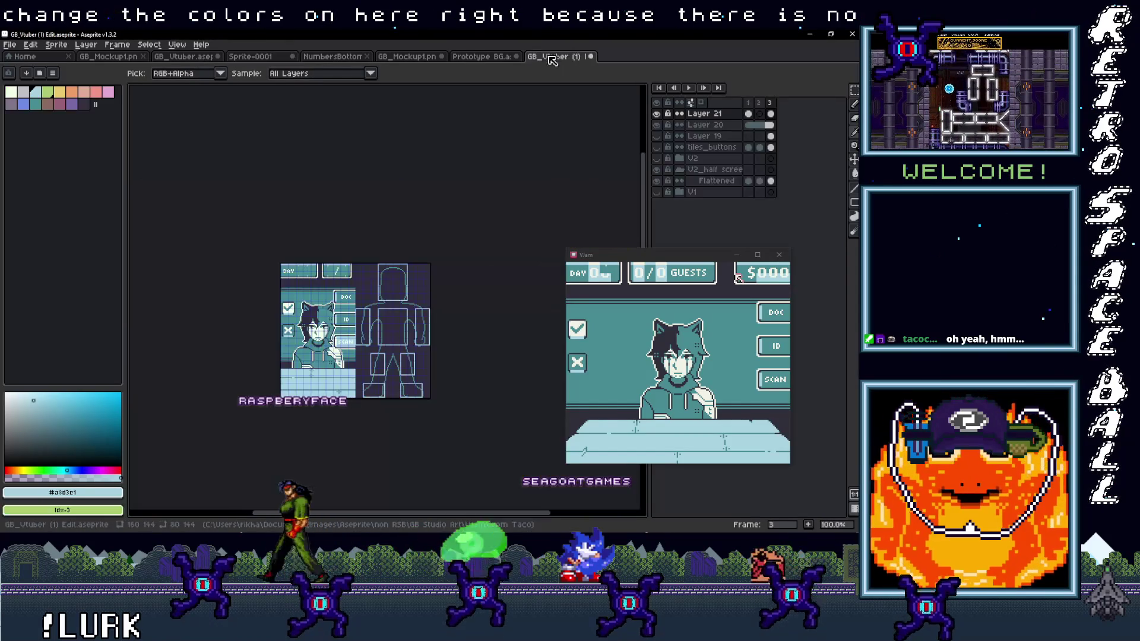
scroll(282, 98, "up", 5)
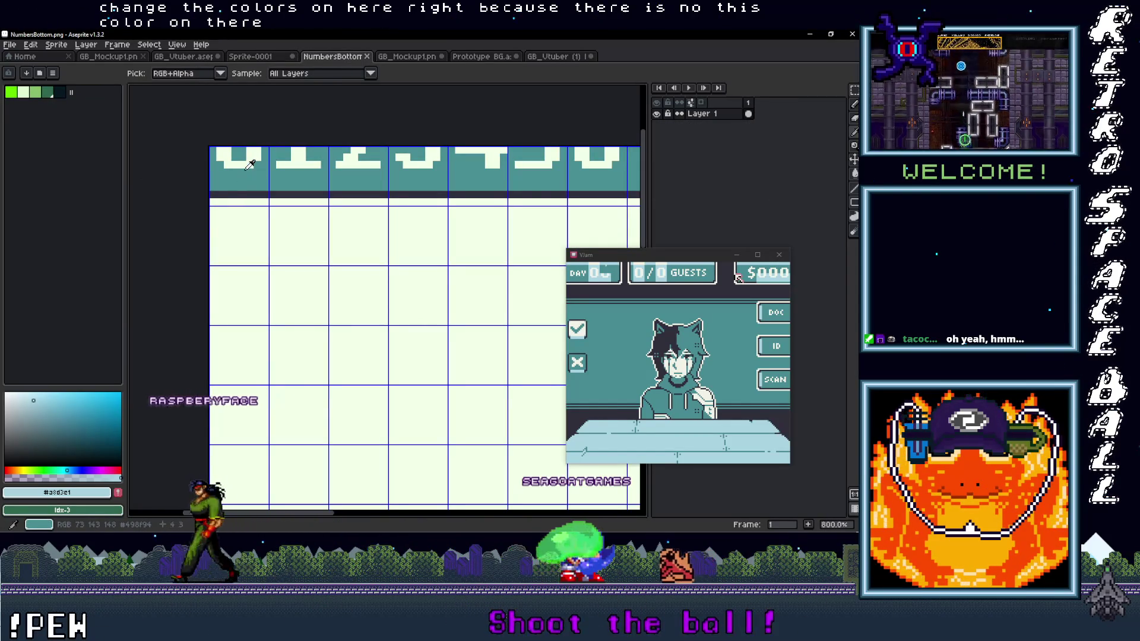
key("b")
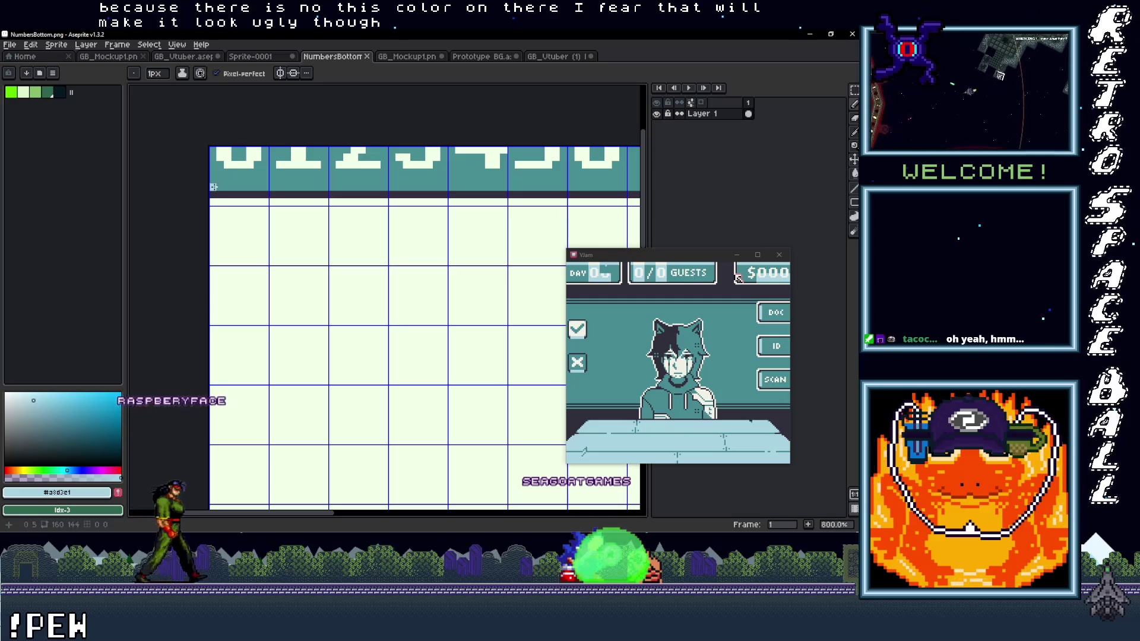
scroll(285, 198, "down", 2)
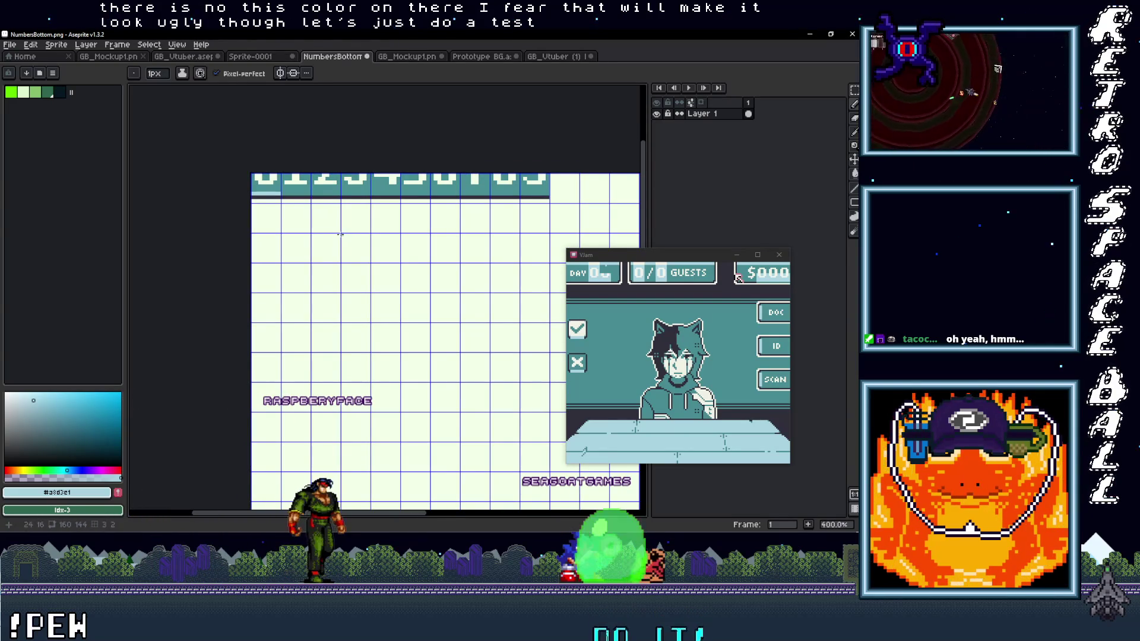
scroll(298, 225, "up", 1)
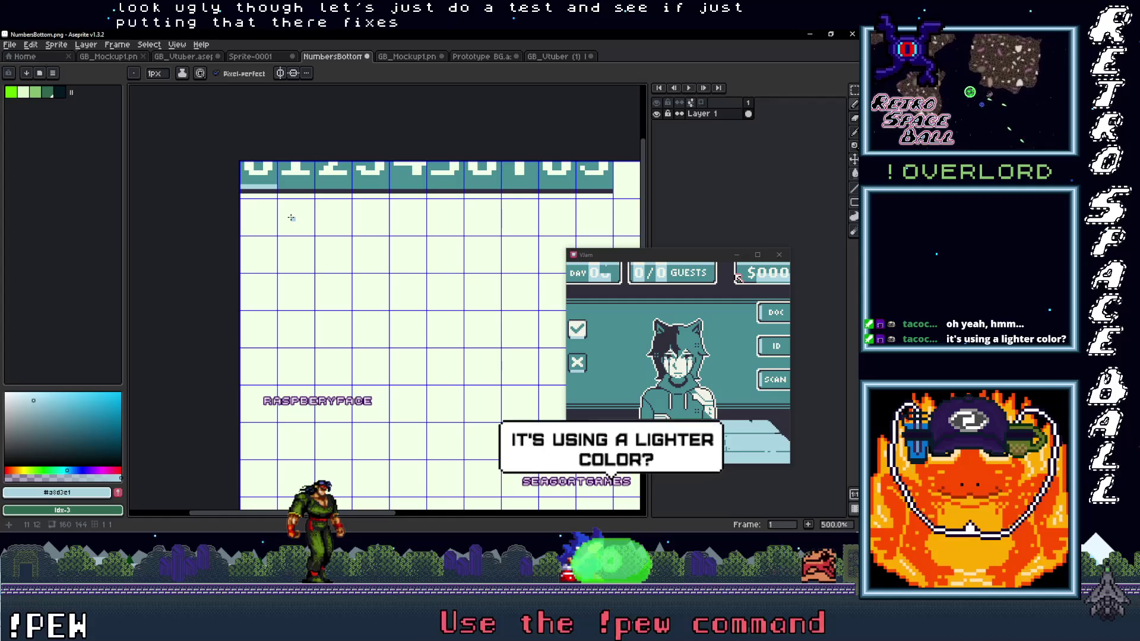
left_click_drag(689, 257, 479, 238)
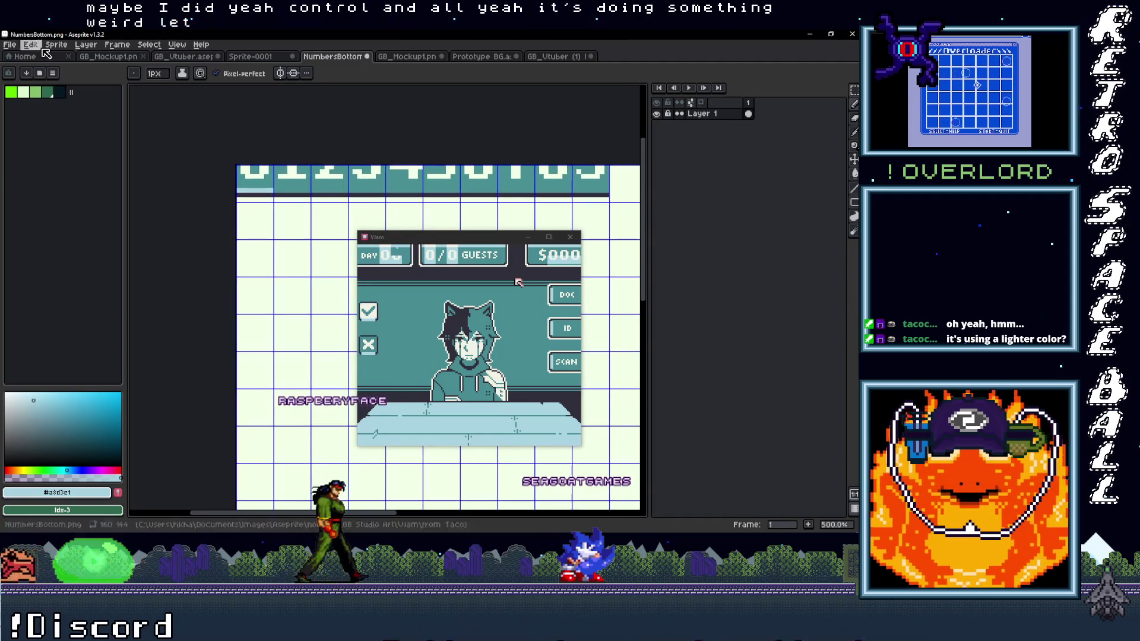
Start Export As for NumbersBottom and browse for the output file location.
left_click(10, 45)
mouse_move(27, 136)
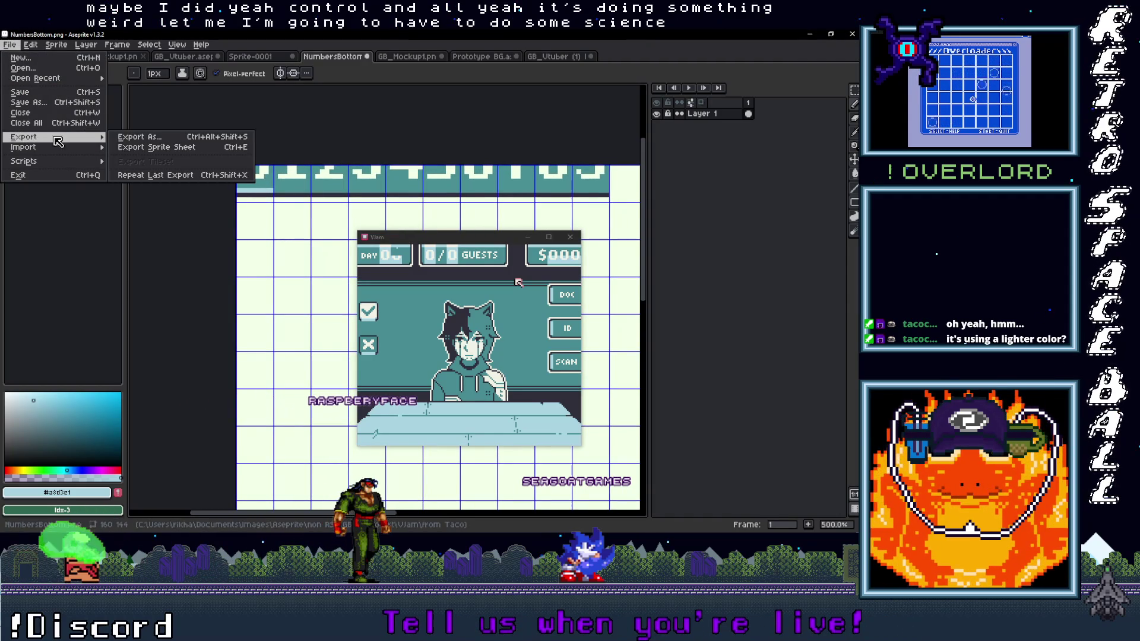
left_click(129, 141)
mouse_move(460, 240)
left_mouse_down()
mouse_move(477, 383)
mouse_move(488, 342)
left_mouse_up()
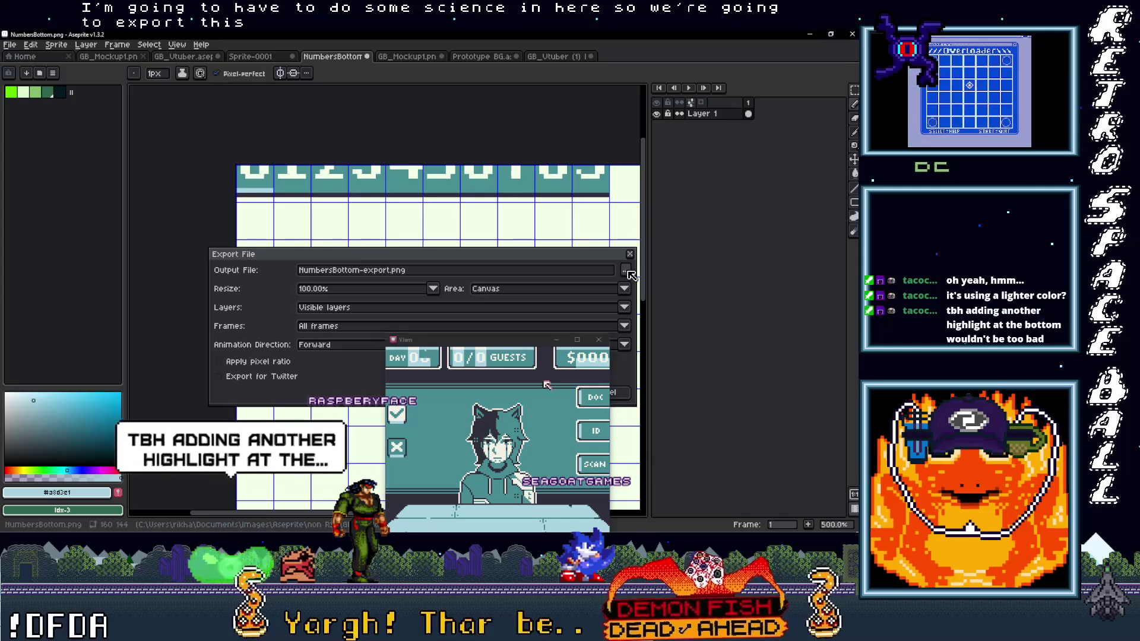
left_click(625, 270)
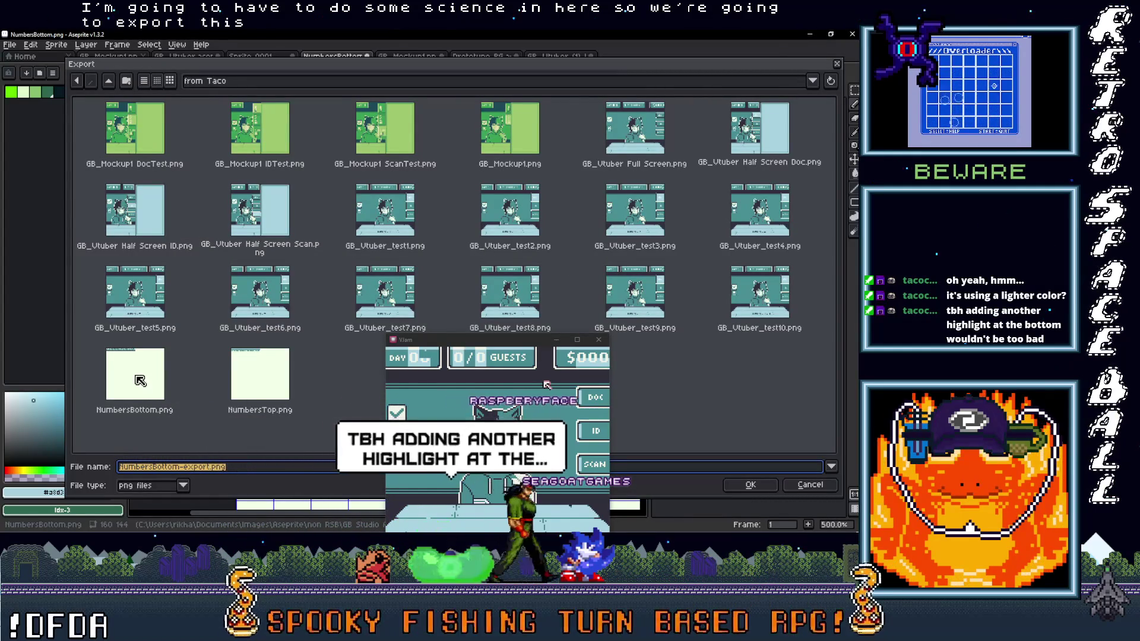
Try the recent Backgrounds, VJam backgrounds and Actors folders, then go up to DrugWarsGB.
left_click(380, 81)
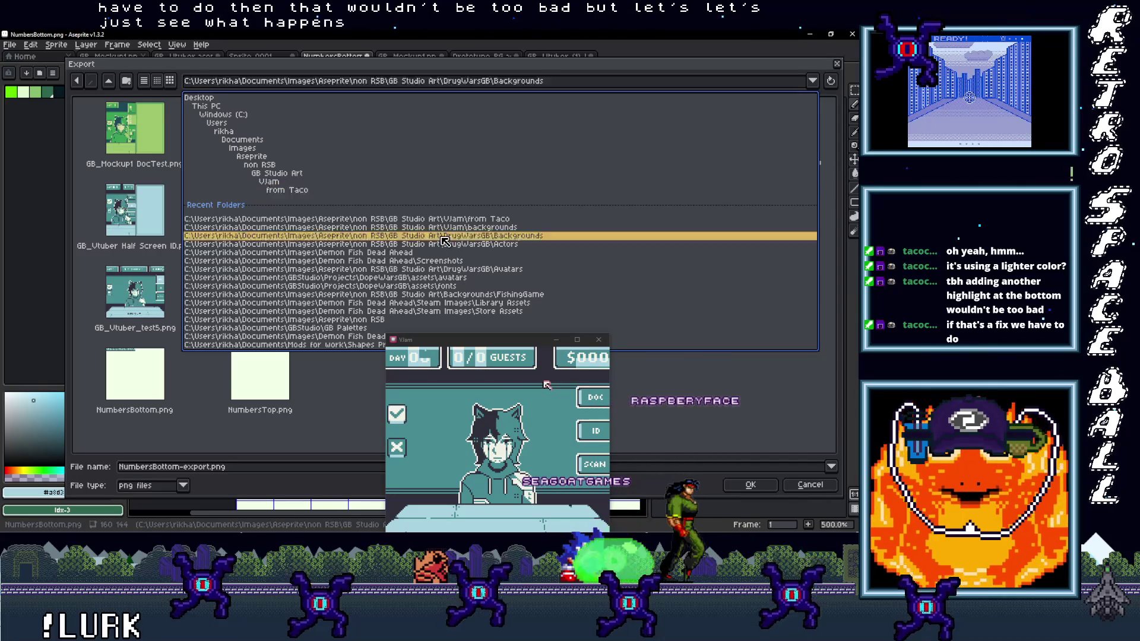
left_click(444, 235)
left_click(250, 83)
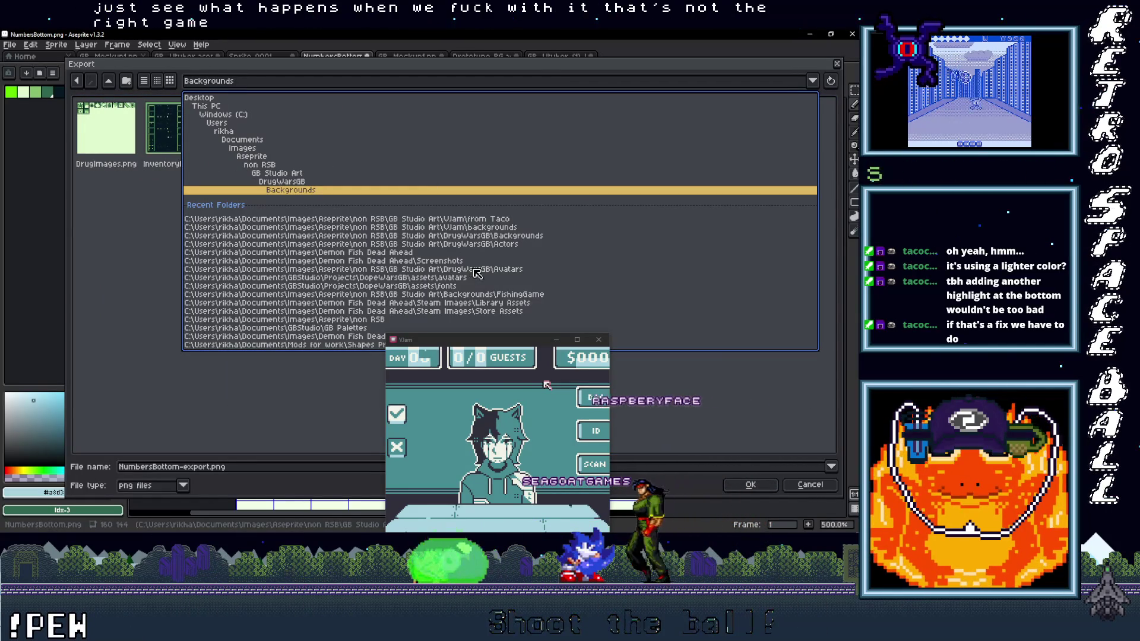
left_click(477, 228)
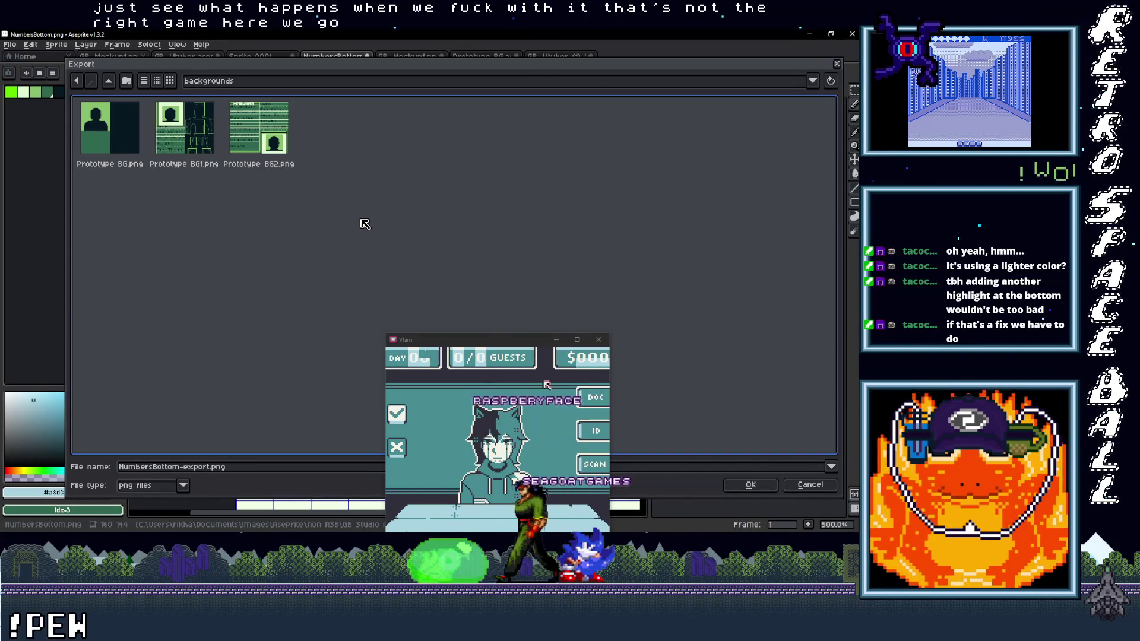
left_click(277, 84)
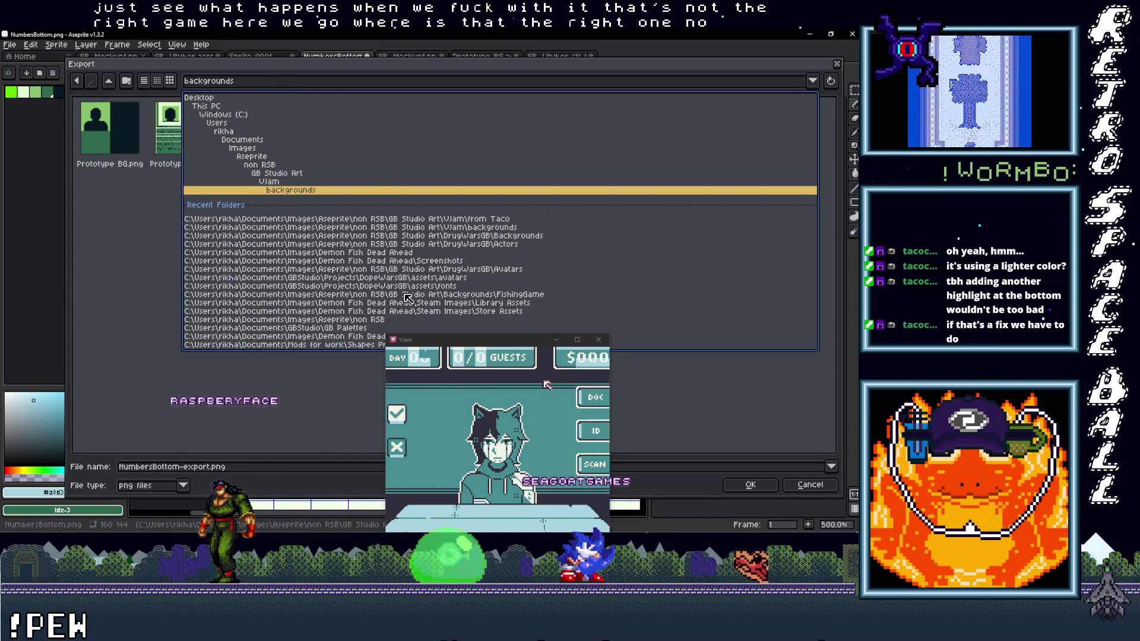
mouse_move(409, 335)
left_mouse_down()
mouse_move(496, 359)
mouse_move(392, 367)
left_mouse_up()
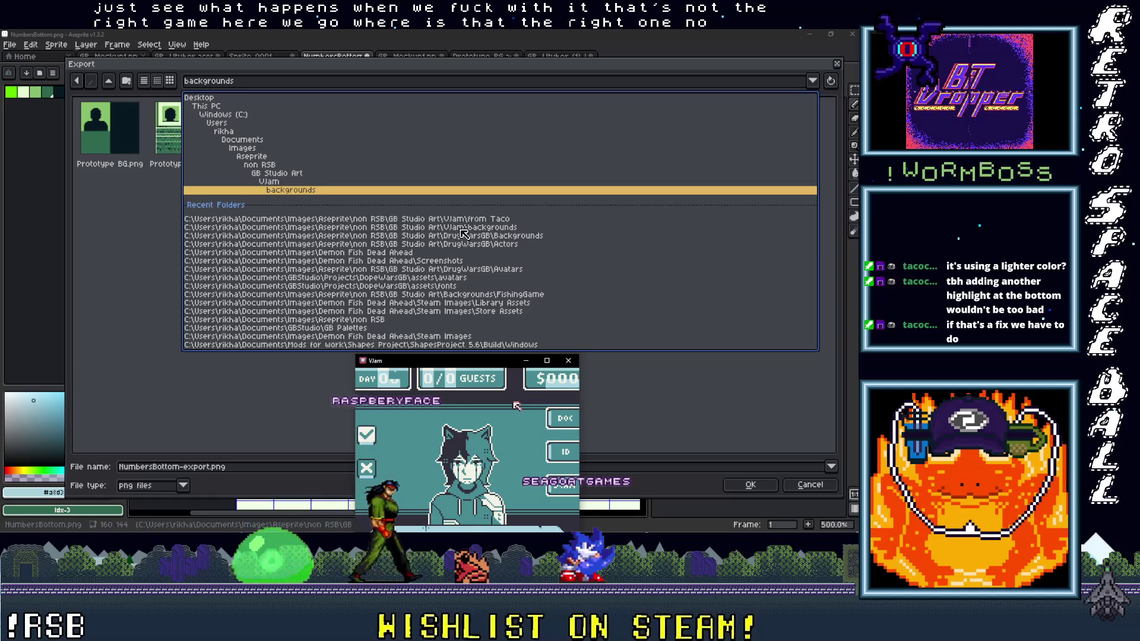
left_click(435, 244)
left_click(109, 82)
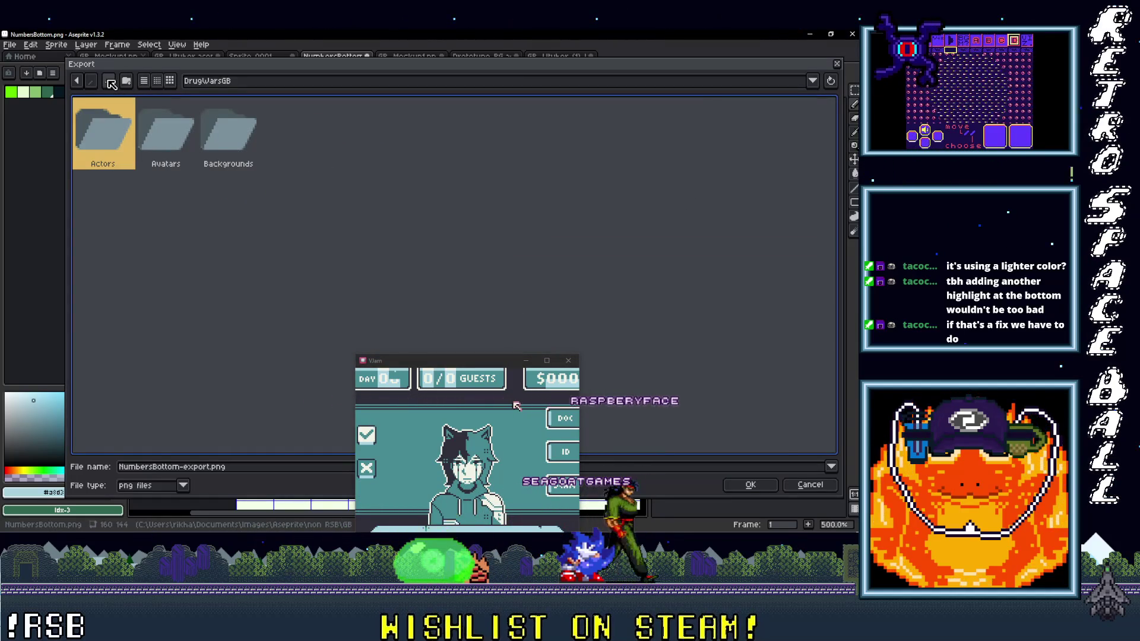
Navigate the export browser up through the folders to the Projects folder.
left_click(110, 83)
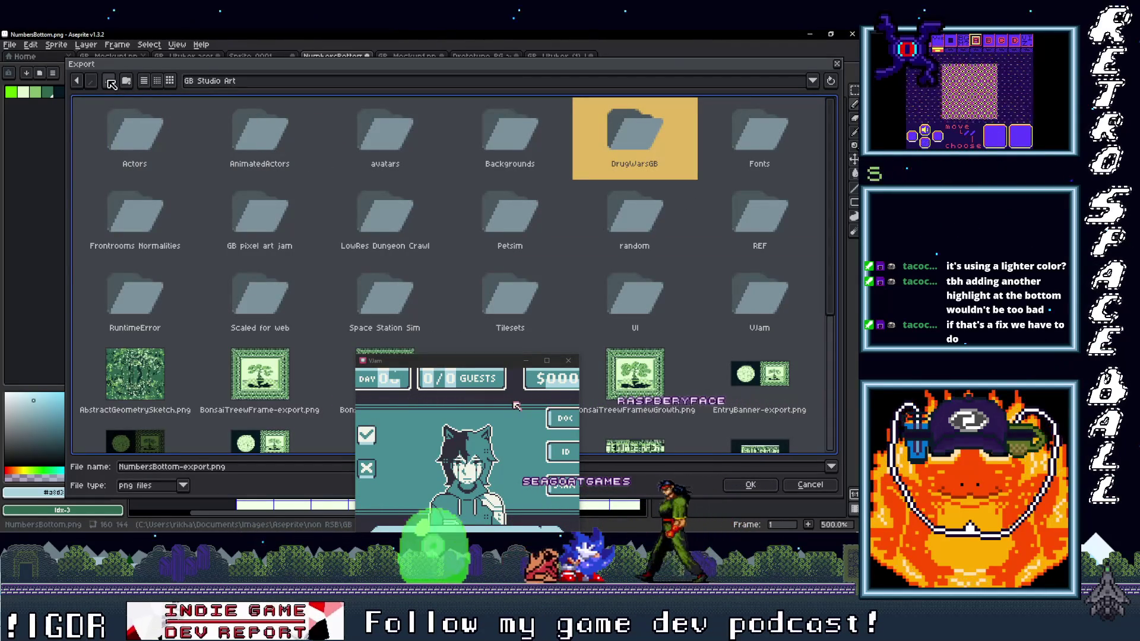
double_click(742, 299)
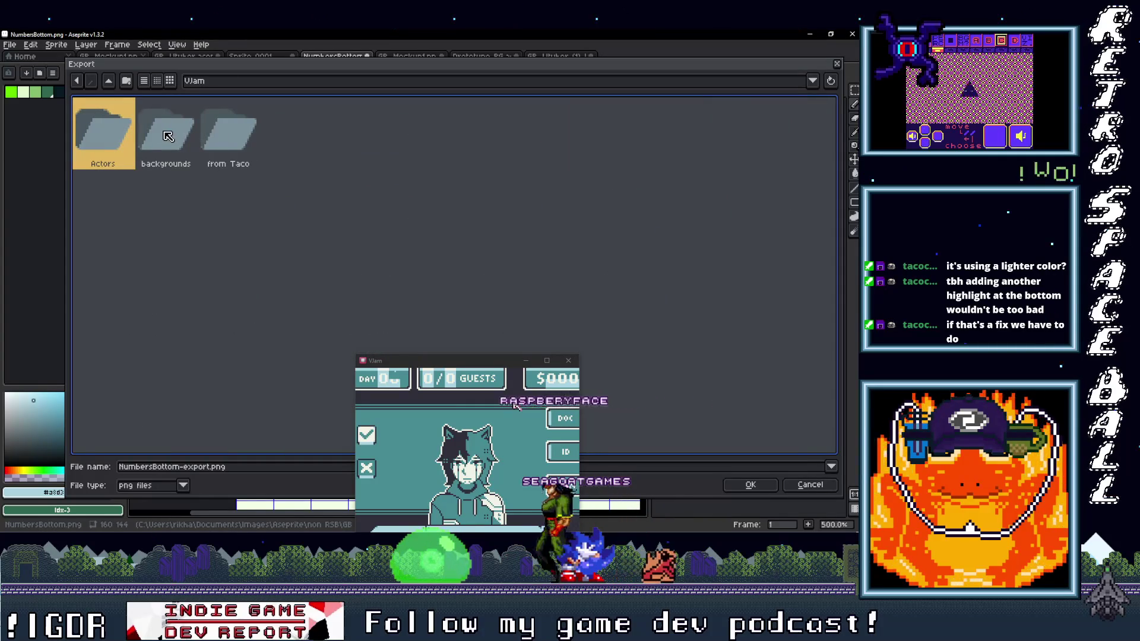
left_click(218, 85)
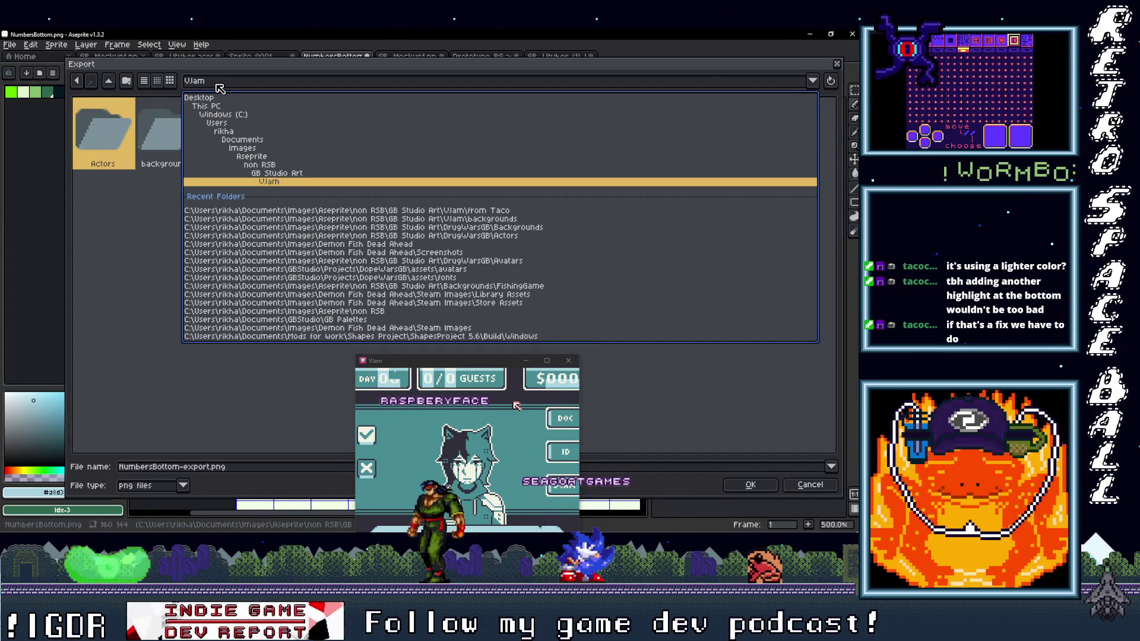
left_click(359, 278)
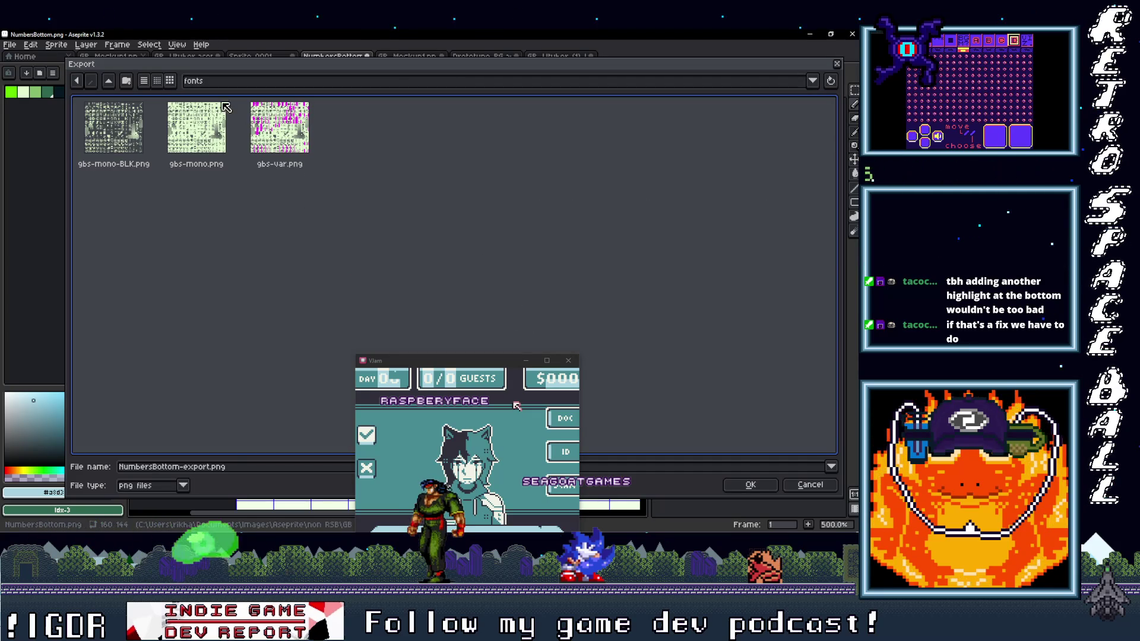
left_click(110, 85)
left_click(108, 84)
left_click(107, 84)
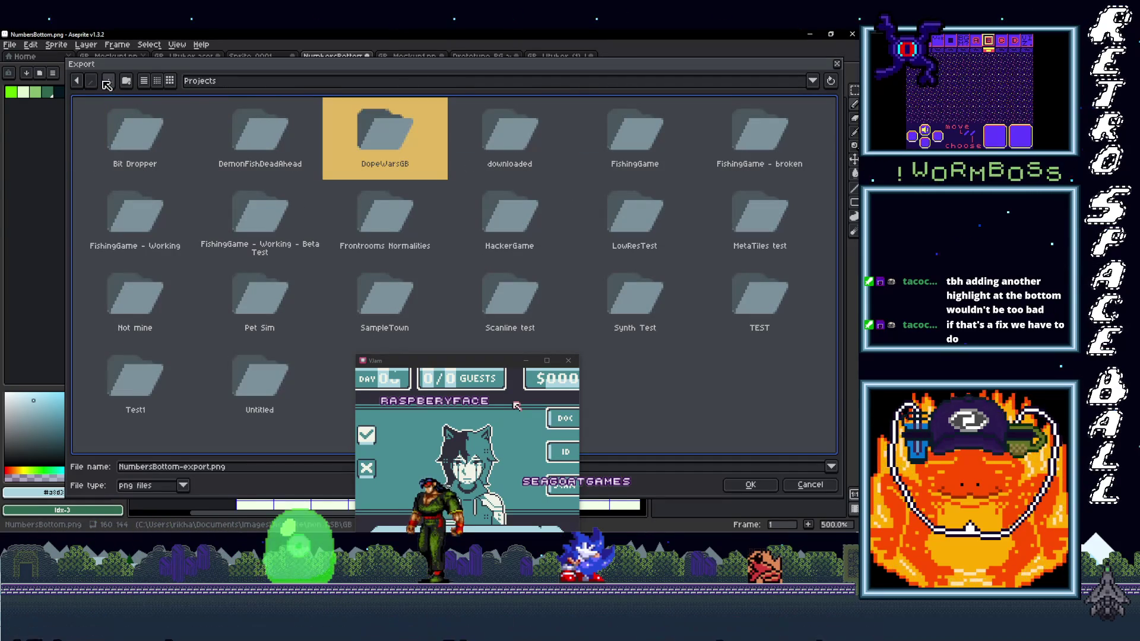
Open VJam > assets > backgrounds and pick NumbersBottom.png as the export target.
left_click_drag(465, 364, 605, 356)
double_click(389, 380)
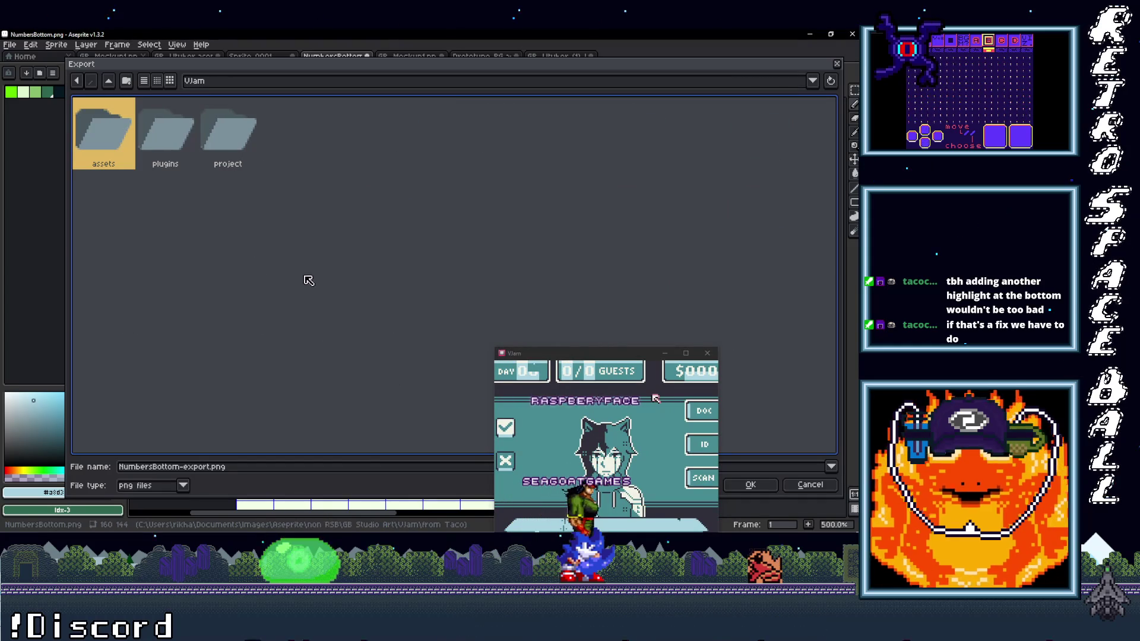
double_click(104, 133)
left_click(167, 157)
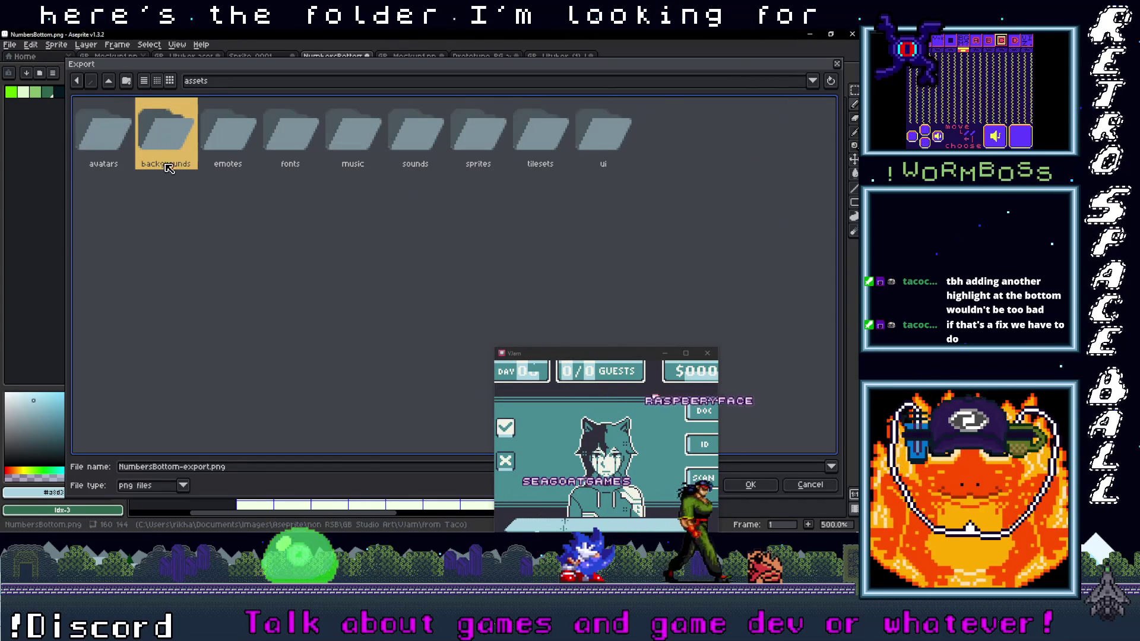
double_click(166, 134)
mouse_move(548, 355)
left_mouse_down()
mouse_move(628, 413)
mouse_move(483, 403)
left_mouse_up()
left_click(760, 297)
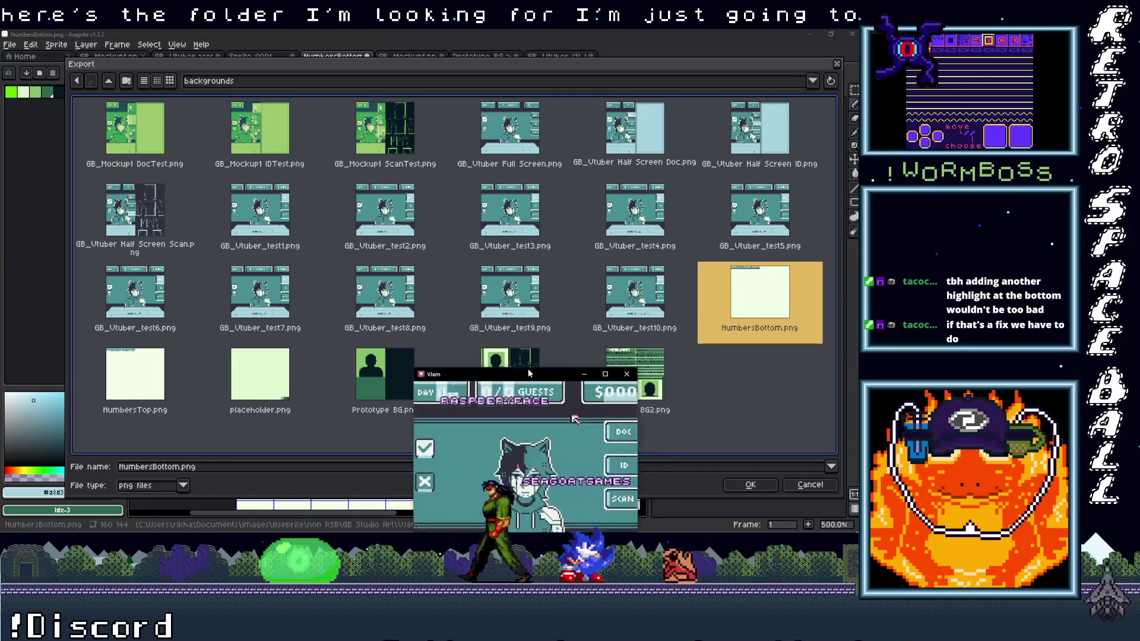
Export over the existing NumbersBottom.png, confirming the overwrite.
left_click_drag(552, 420, 406, 232)
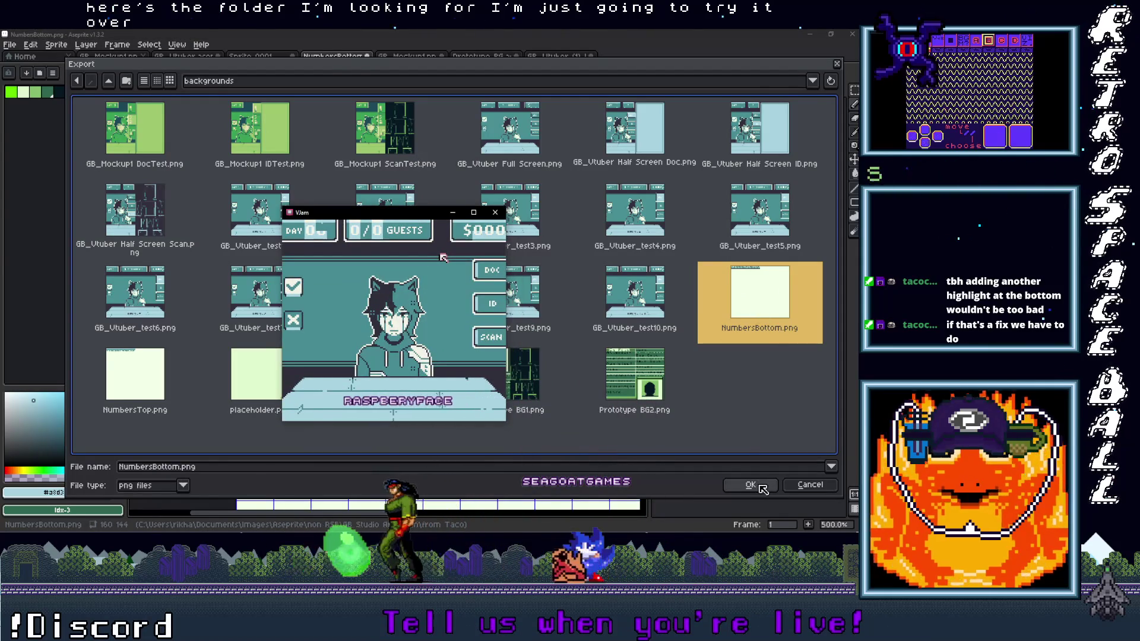
left_click(751, 485)
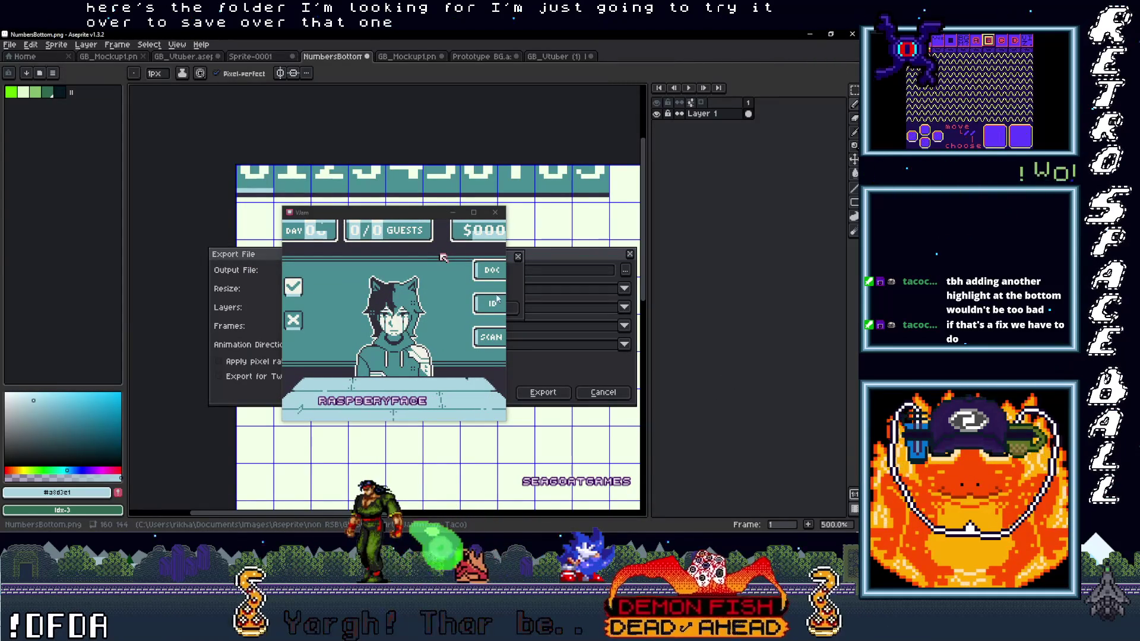
left_click(543, 392)
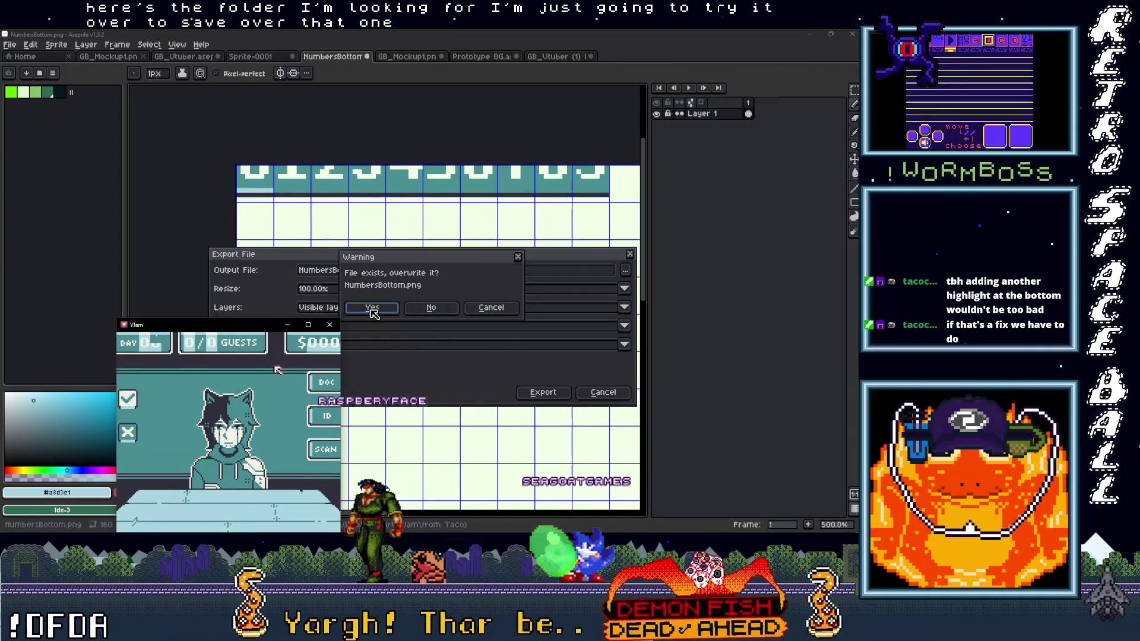
left_click(374, 308)
left_click_drag(262, 326, 442, 163)
left_click(516, 202)
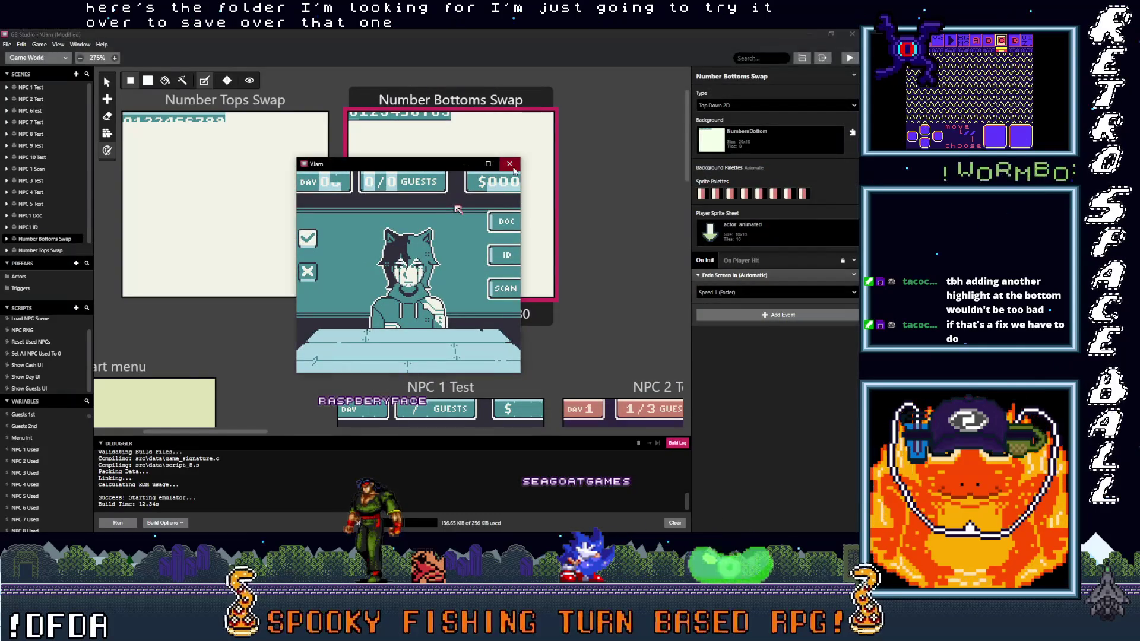
Close the running game, rebuild and play it, and advance two guest screens to check the UI.
left_click(510, 163)
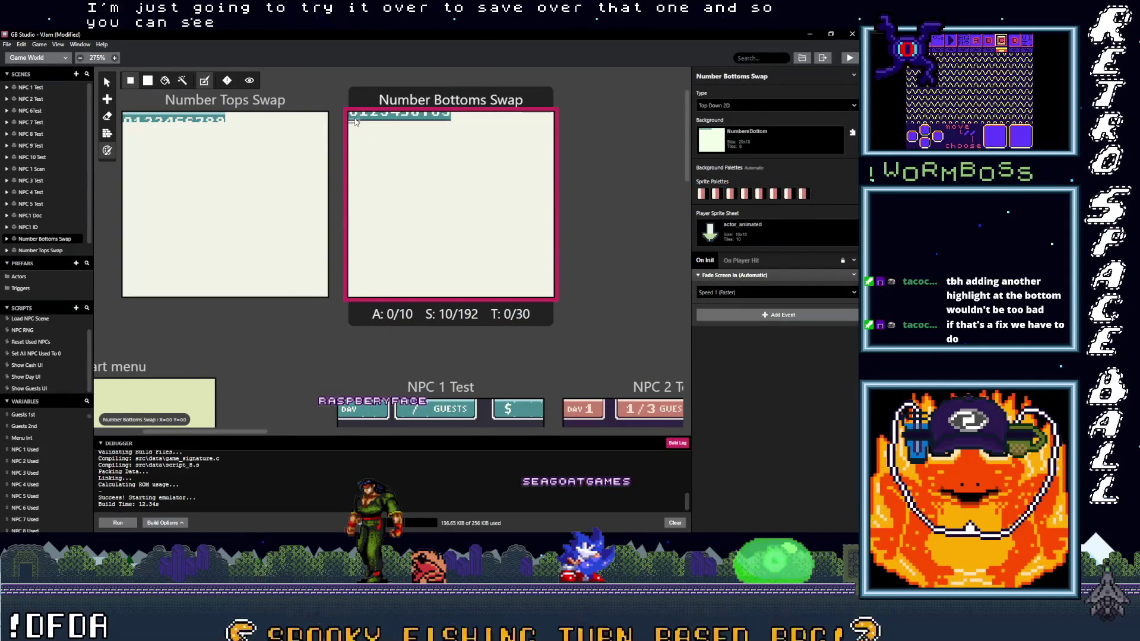
left_click(849, 57)
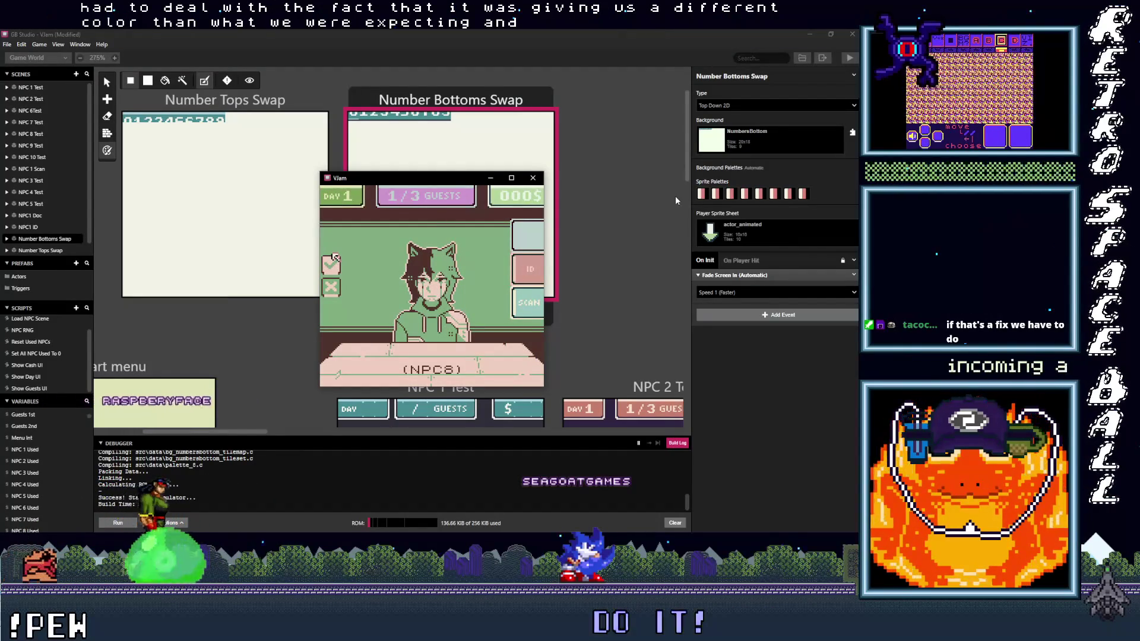
key("z")
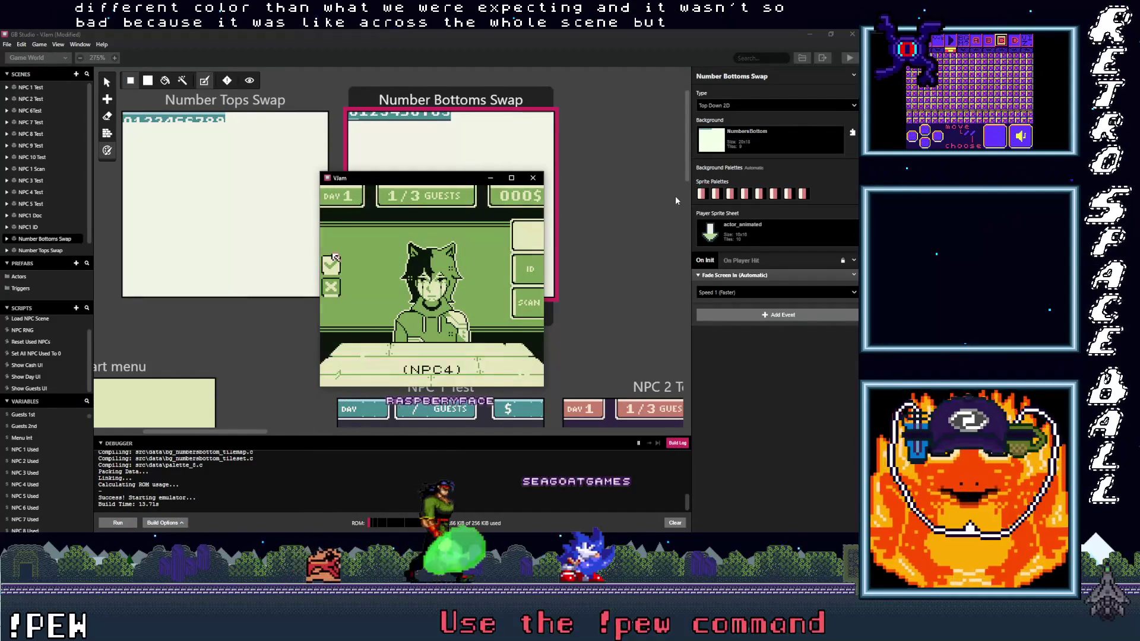
key("z")
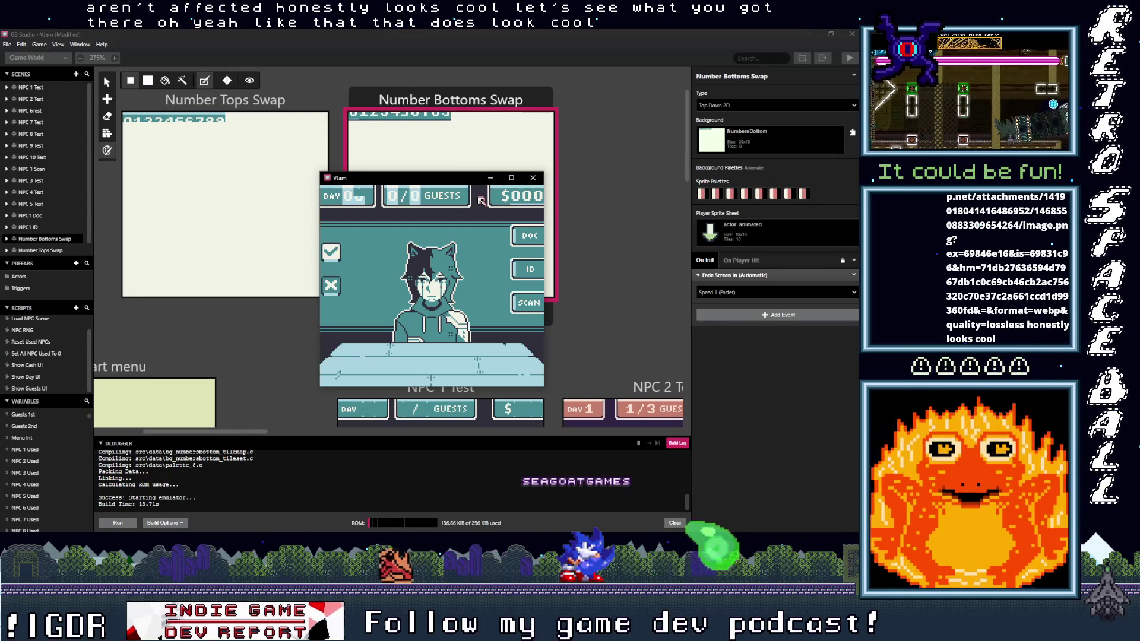
key("alt+Tab")
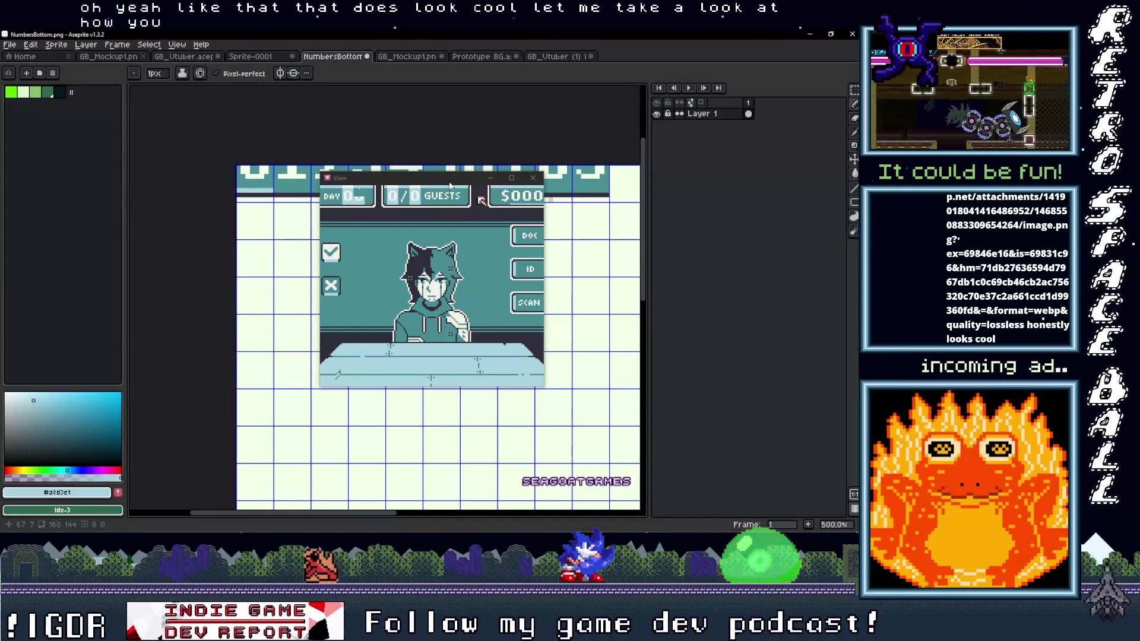
left_click_drag(451, 182, 458, 260)
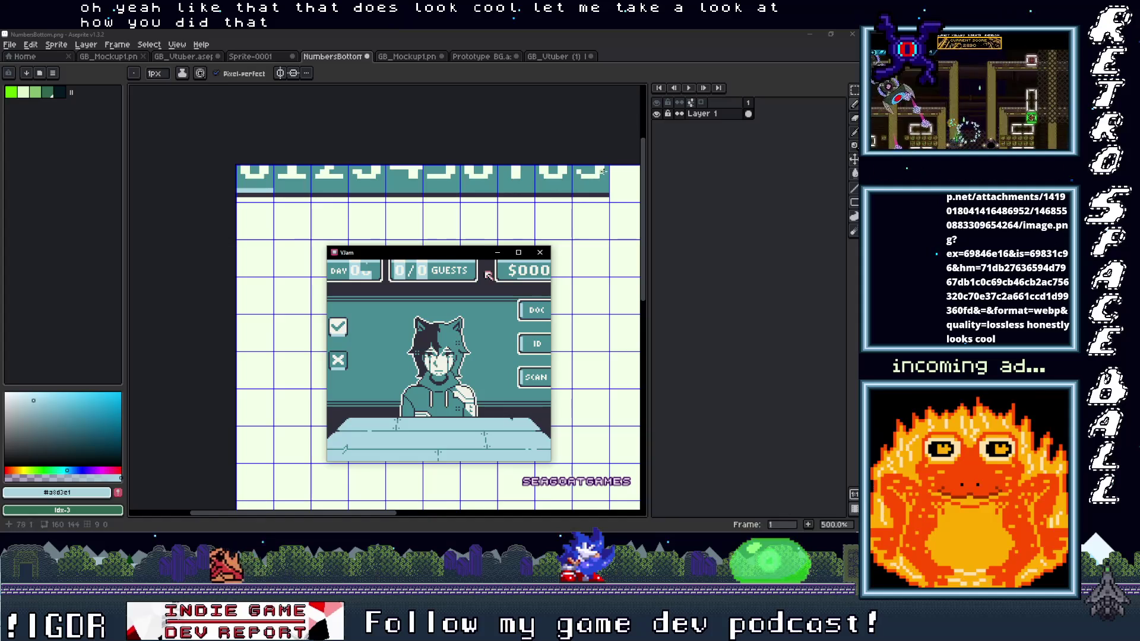
scroll(598, 172, "up", 4)
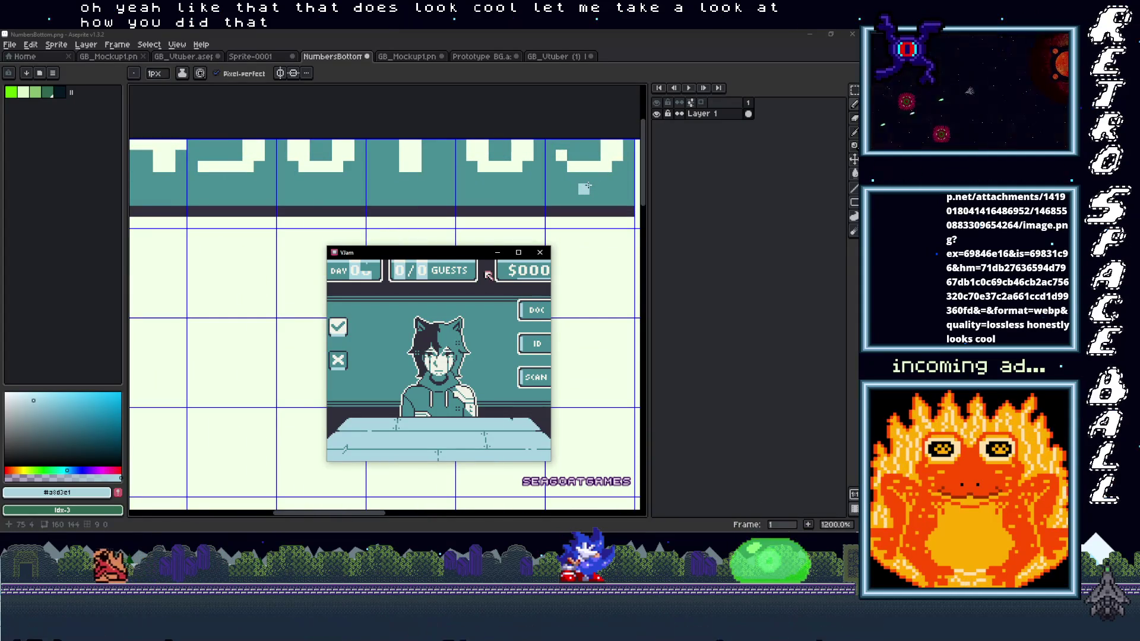
scroll(513, 184, "down", 3)
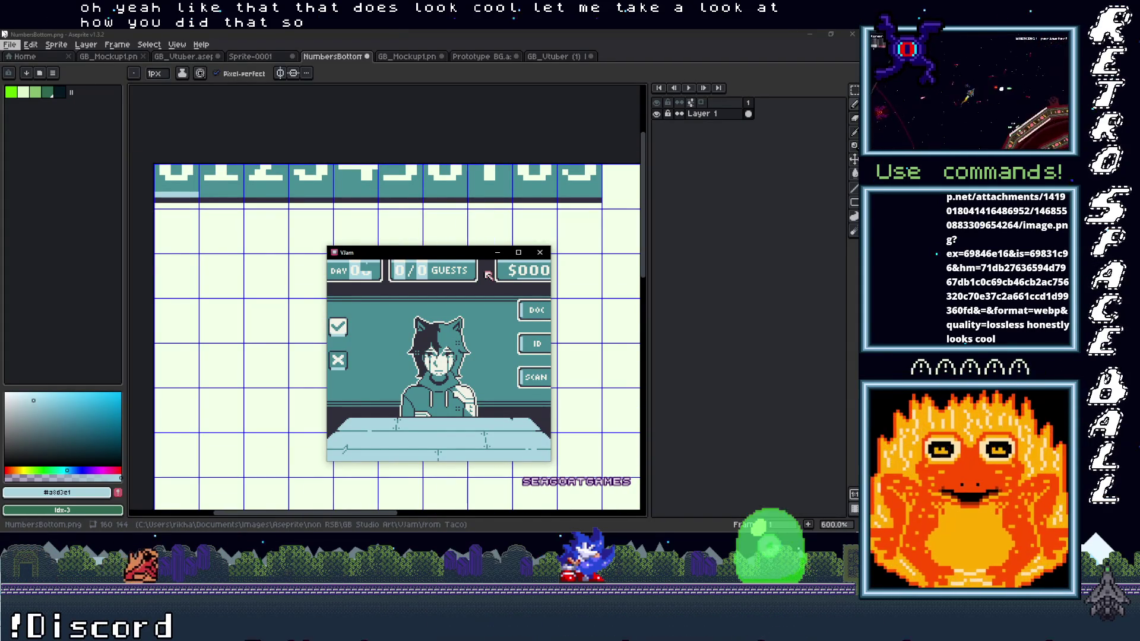
scroll(392, 181, "up", 1)
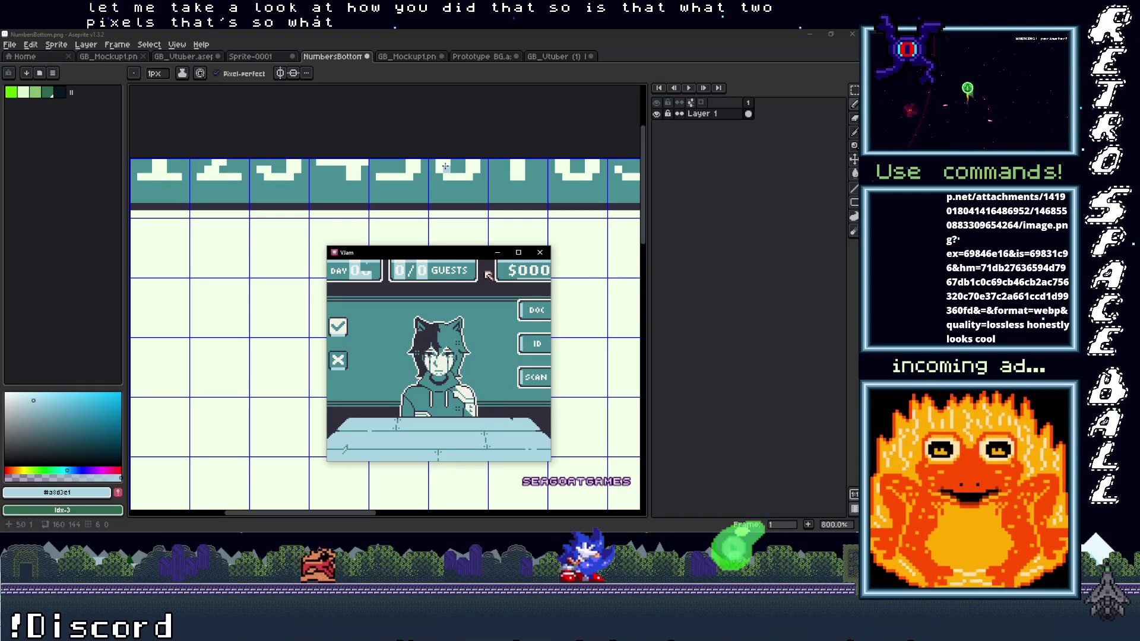
scroll(439, 184, "down", 2)
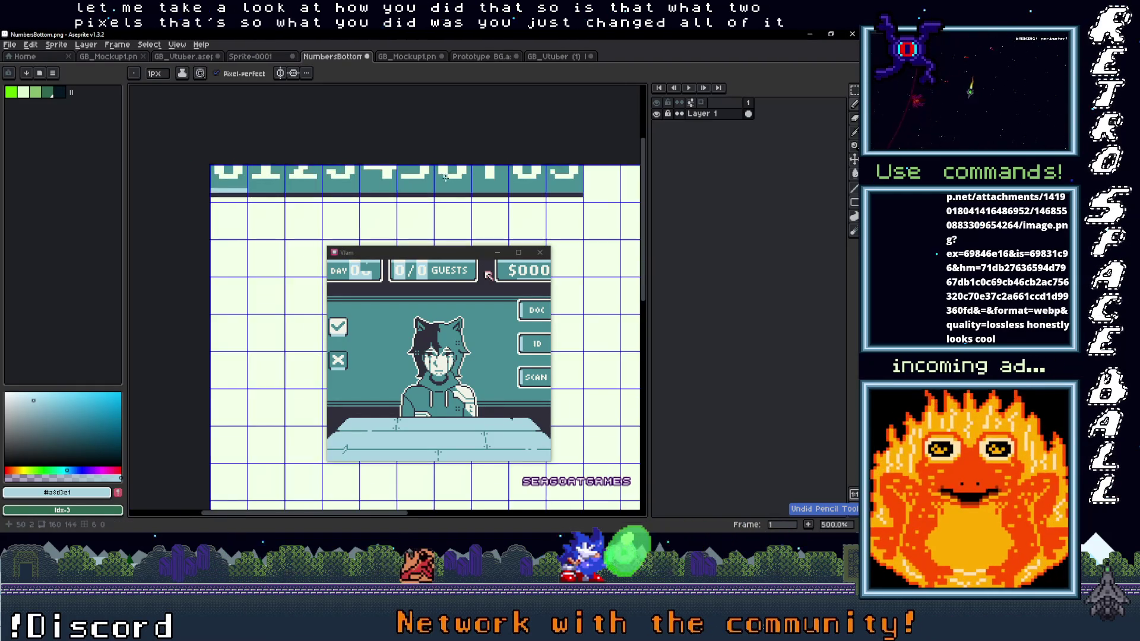
key("b")
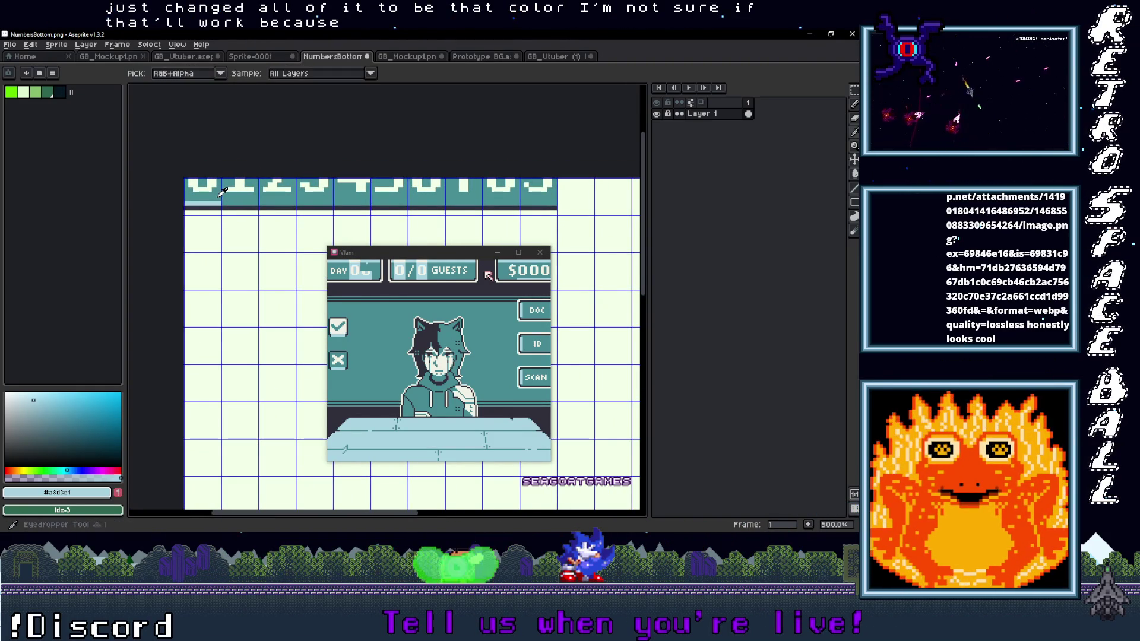
left_click(223, 191, "alt")
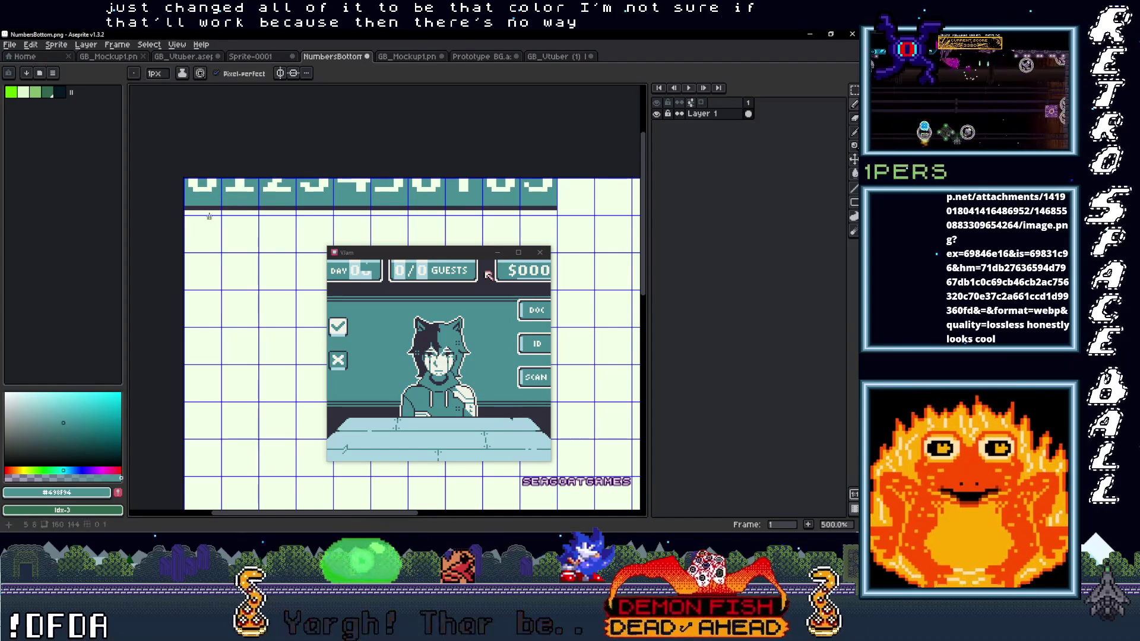
scroll(231, 215, "up", 3)
scroll(249, 214, "down", 2)
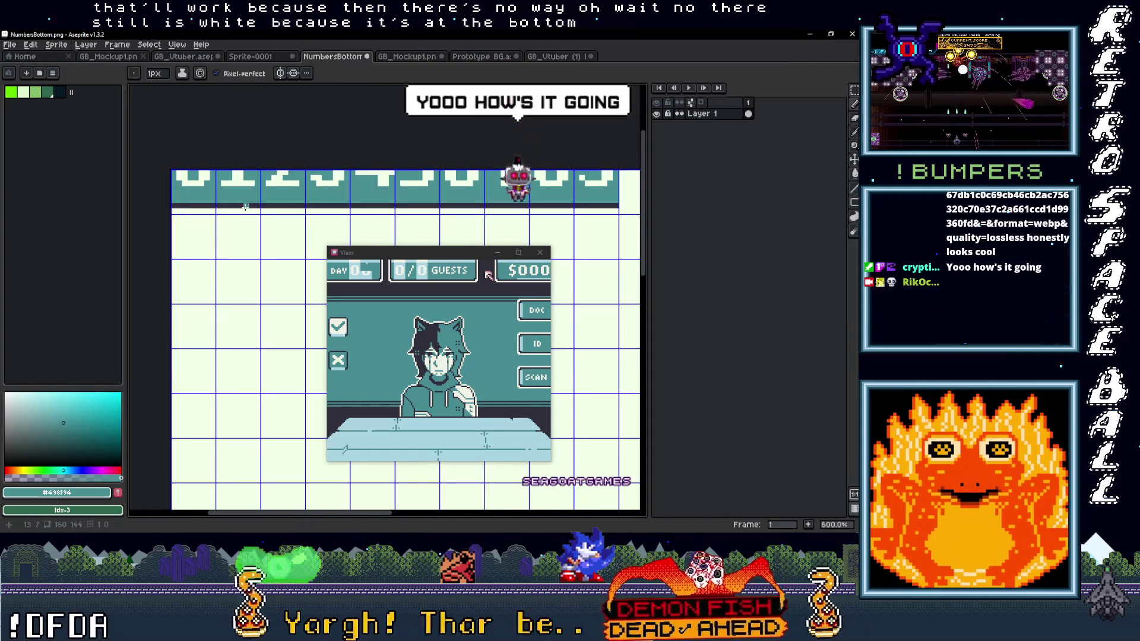
key("alt")
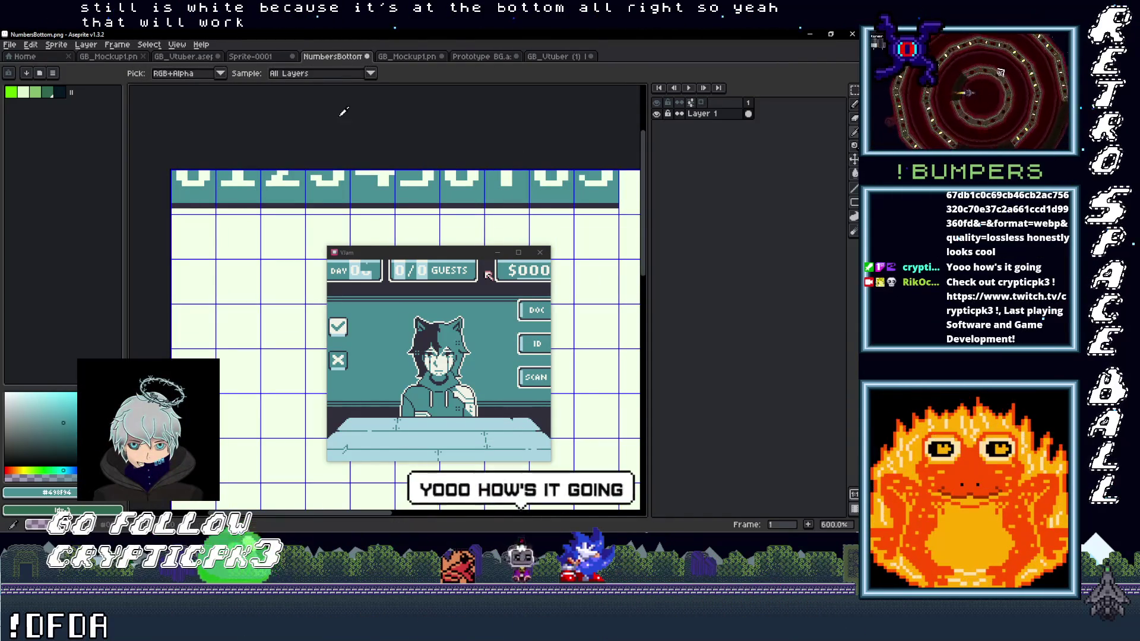
key("g")
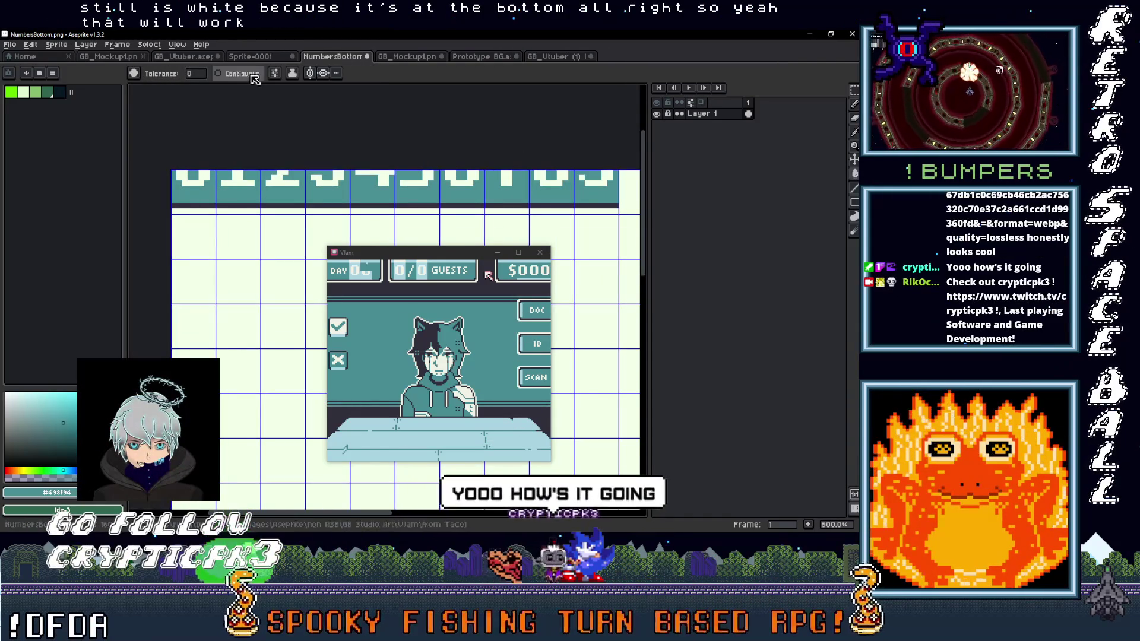
key("ctrl+z")
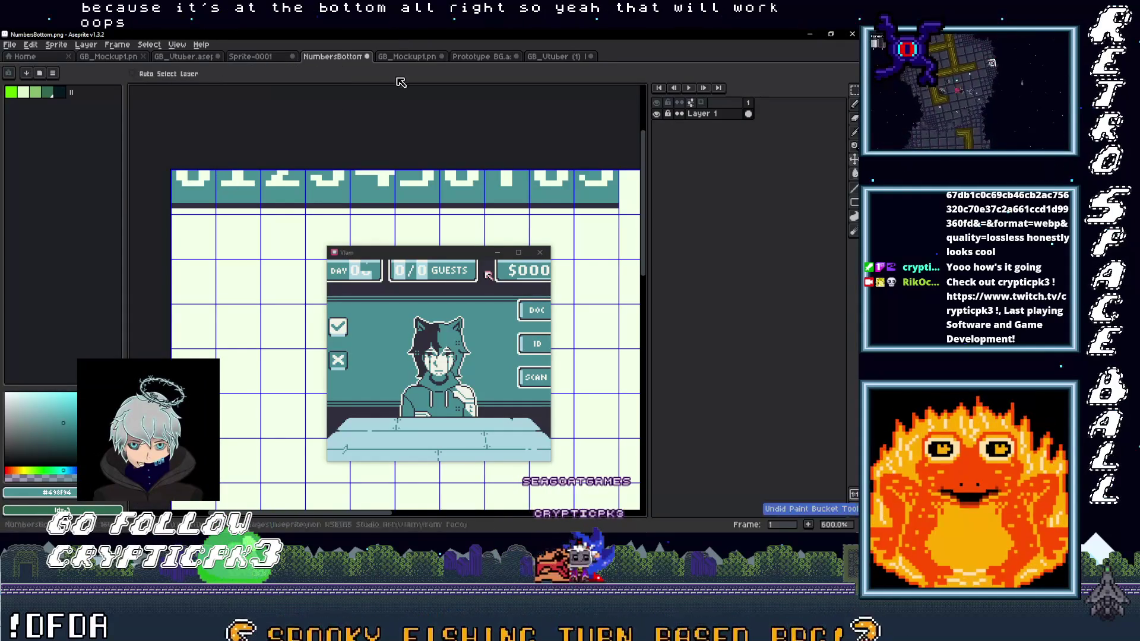
key("ctrl+shift+Tab")
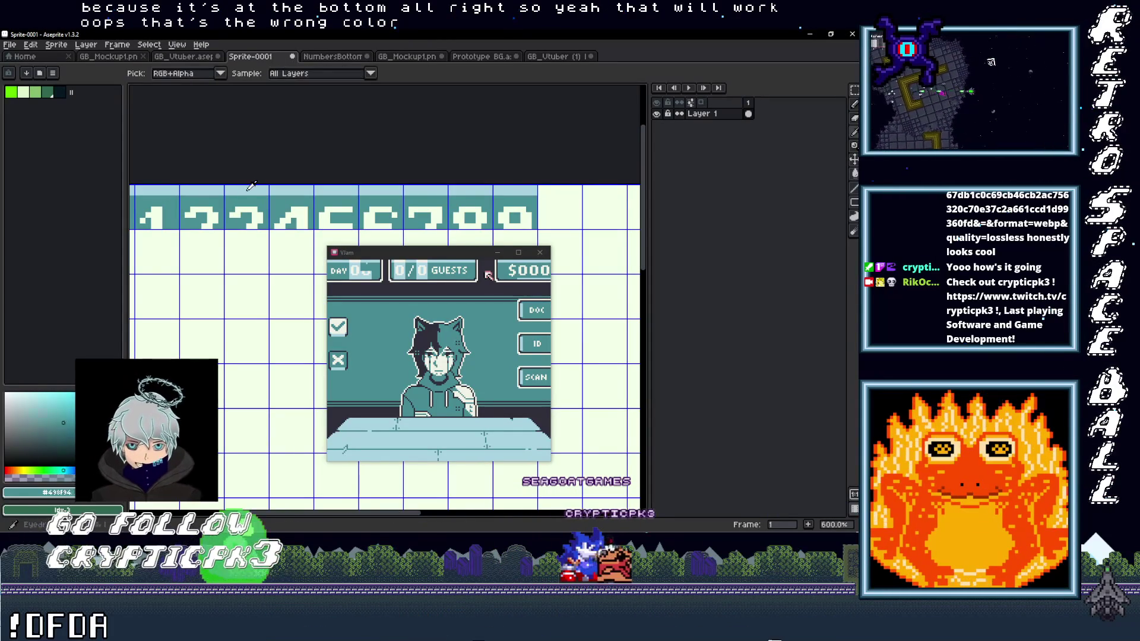
left_click(252, 186)
key("ctrl+Tab")
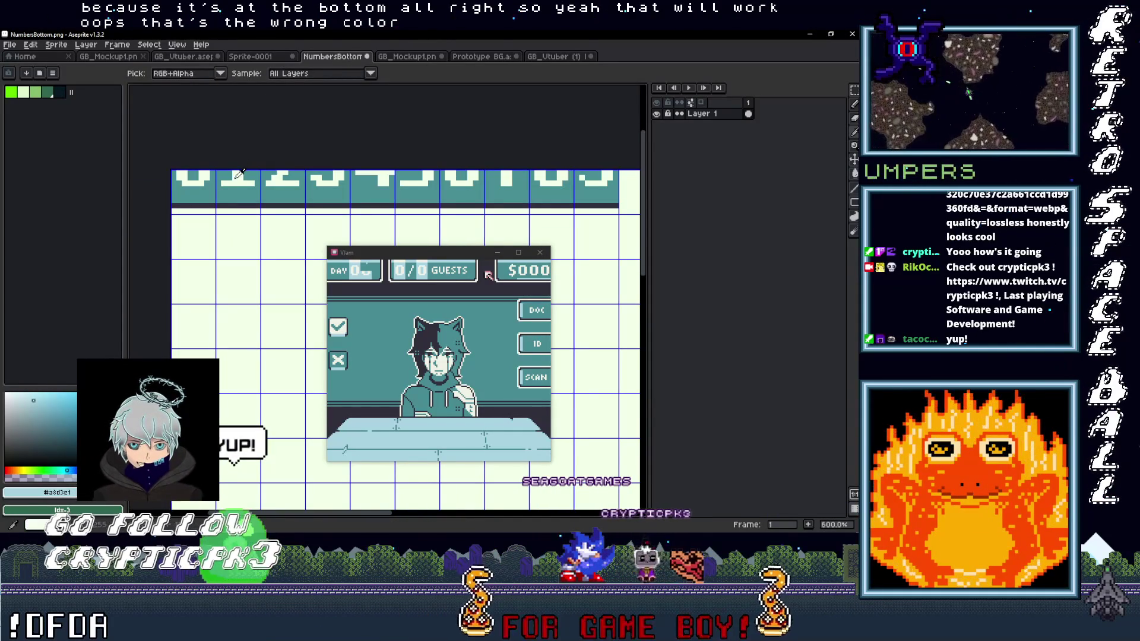
key("g")
left_click(234, 176)
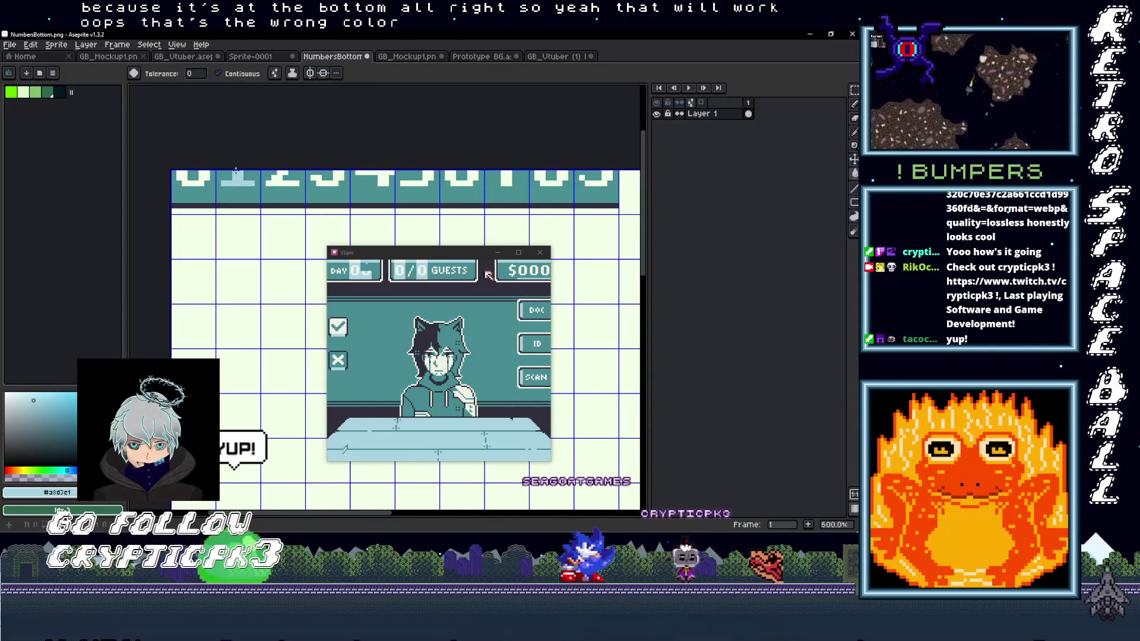
key("ctrl+z")
key("g")
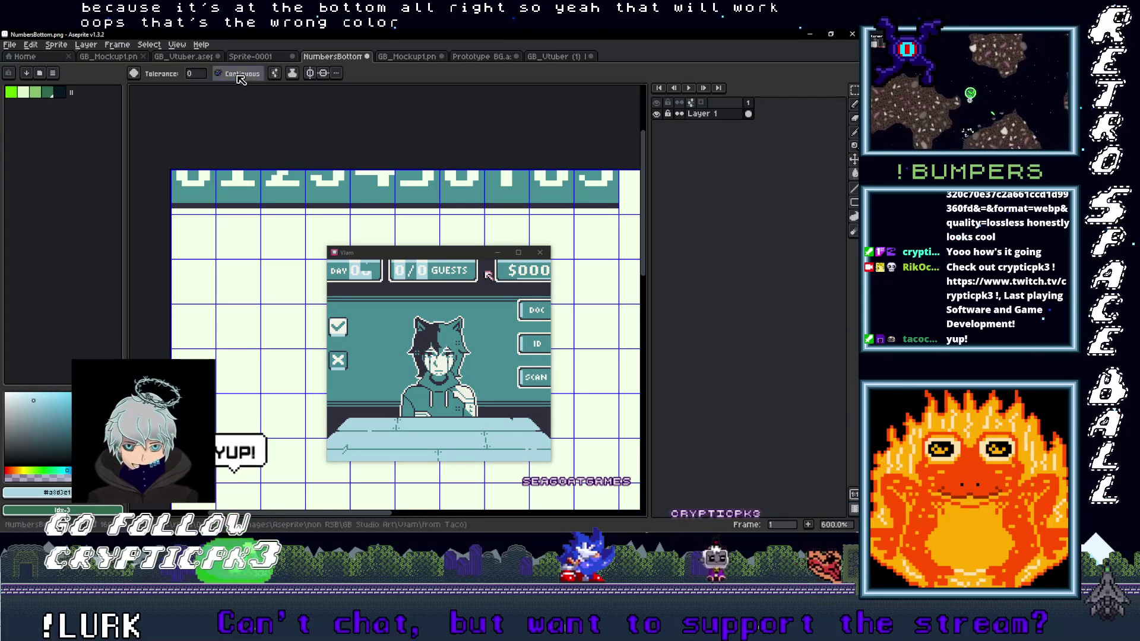
left_click(230, 186)
key("ctrl+z")
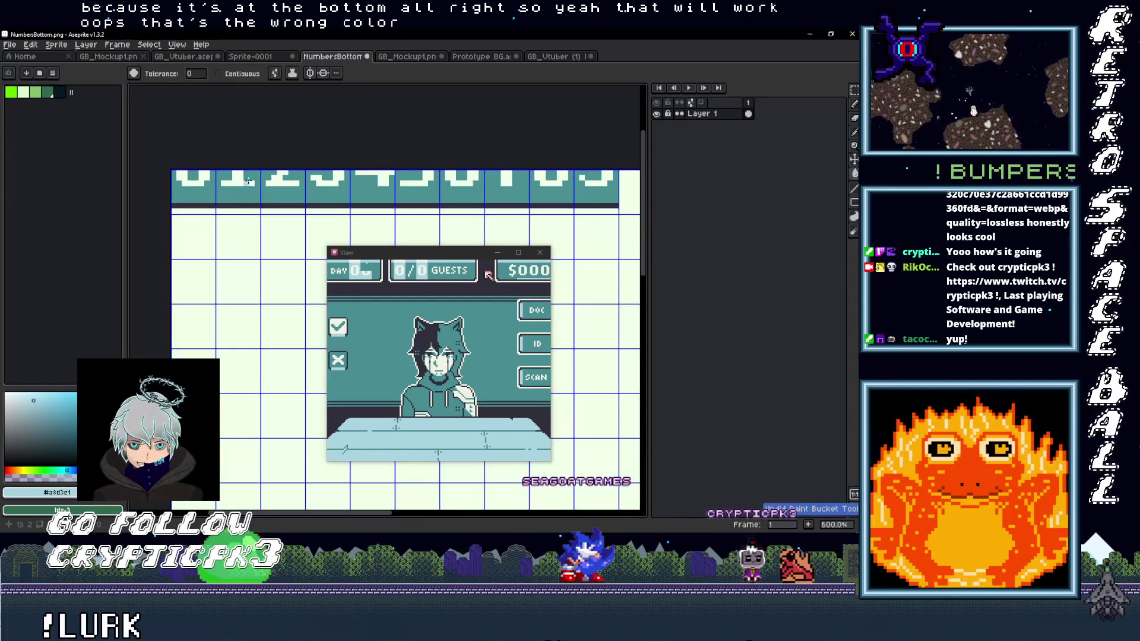
scroll(406, 174, "down", 2)
key("m")
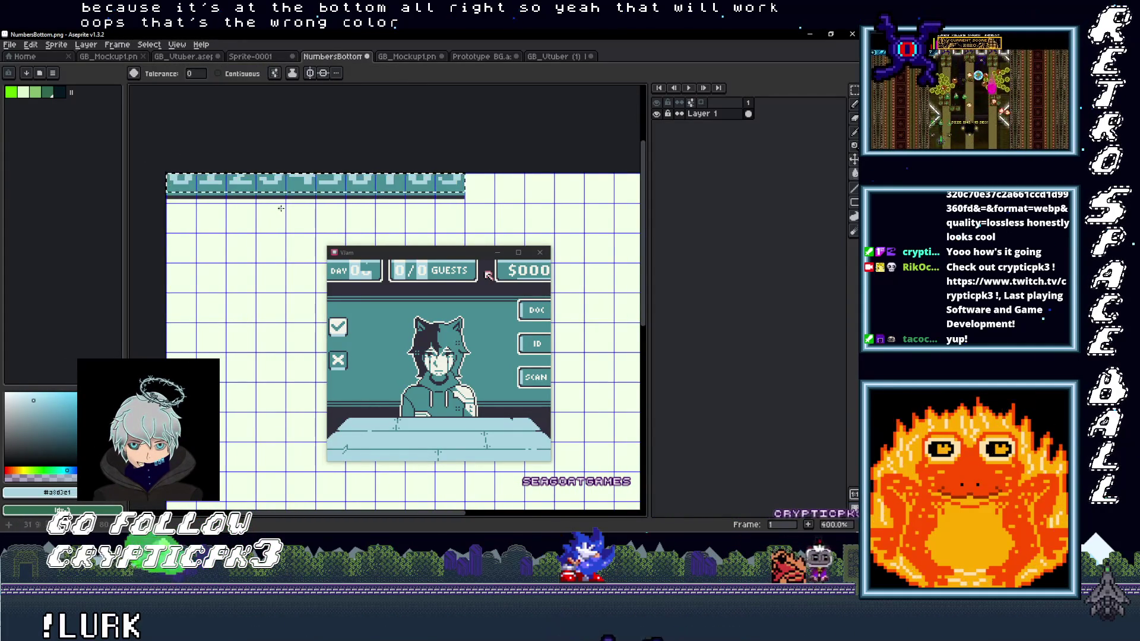
key("g")
key("ctrl+d")
scroll(332, 179, "down", 2)
scroll(338, 160, "up", 1)
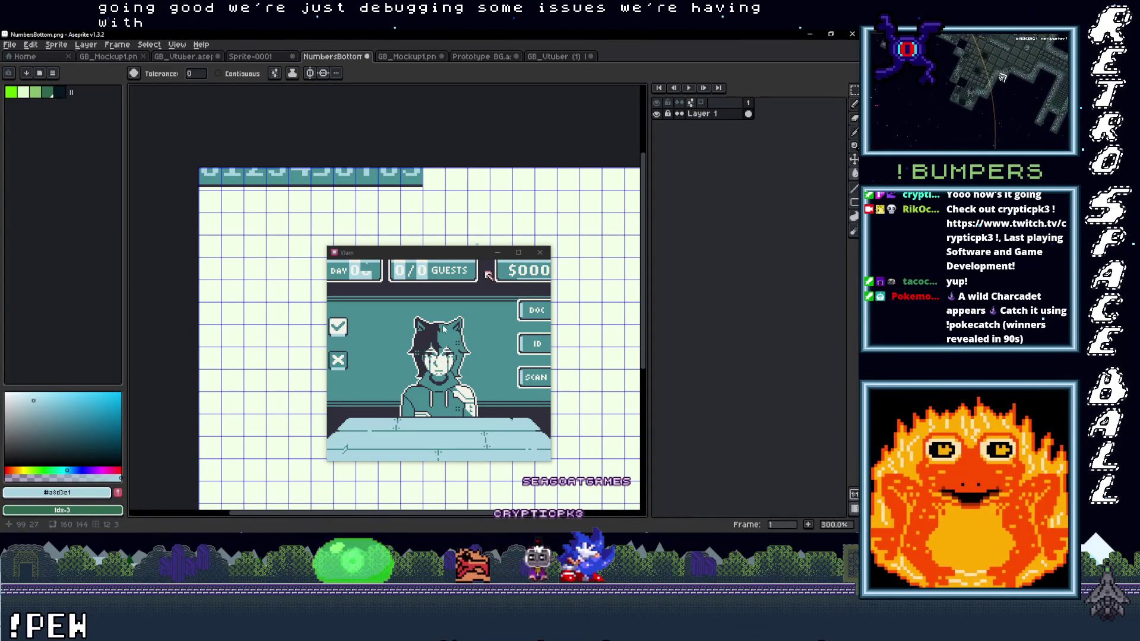
mouse_move(425, 257)
left_mouse_down()
mouse_move(403, 184)
mouse_move(409, 261)
mouse_move(408, 217)
left_mouse_up()
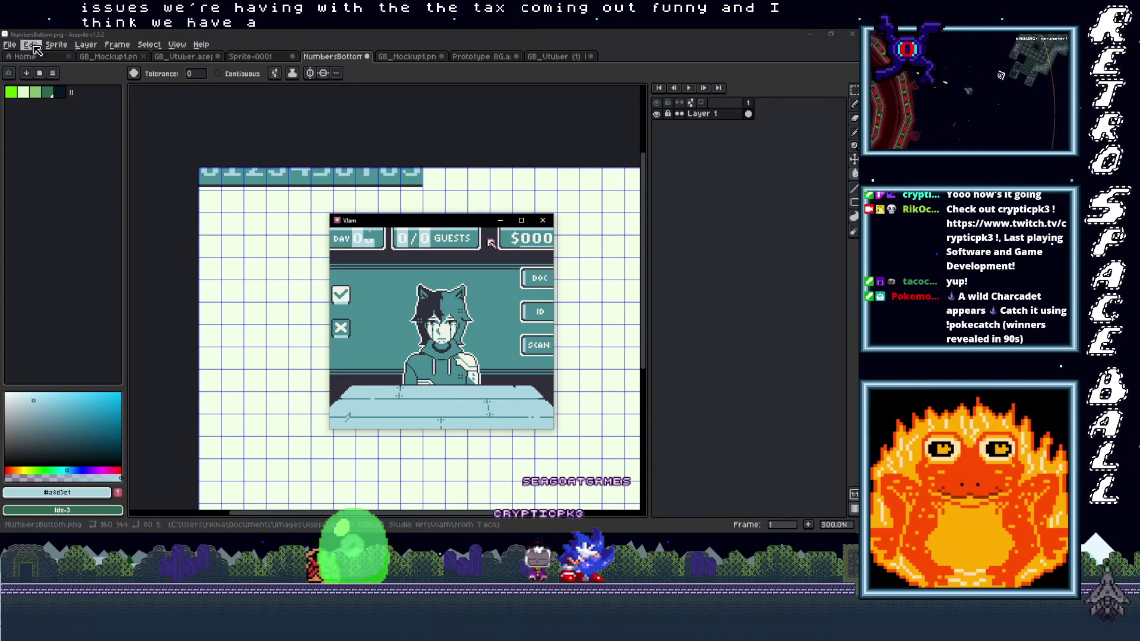
left_click(9, 45)
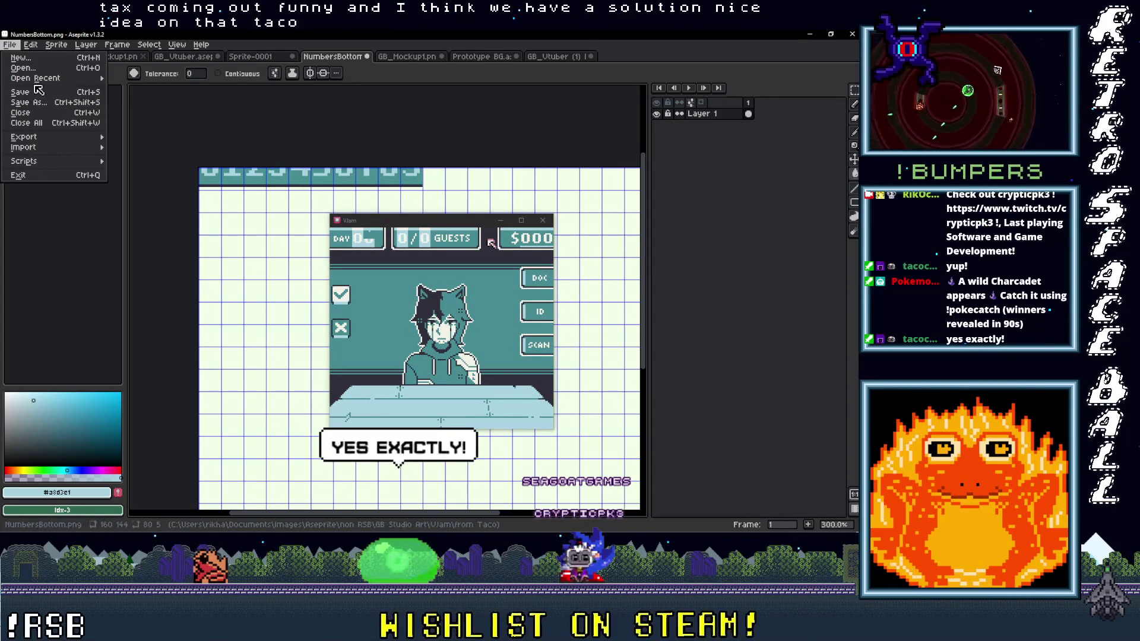
Open Export As settings for the recoloured image and its output-file browser.
mouse_move(35, 79)
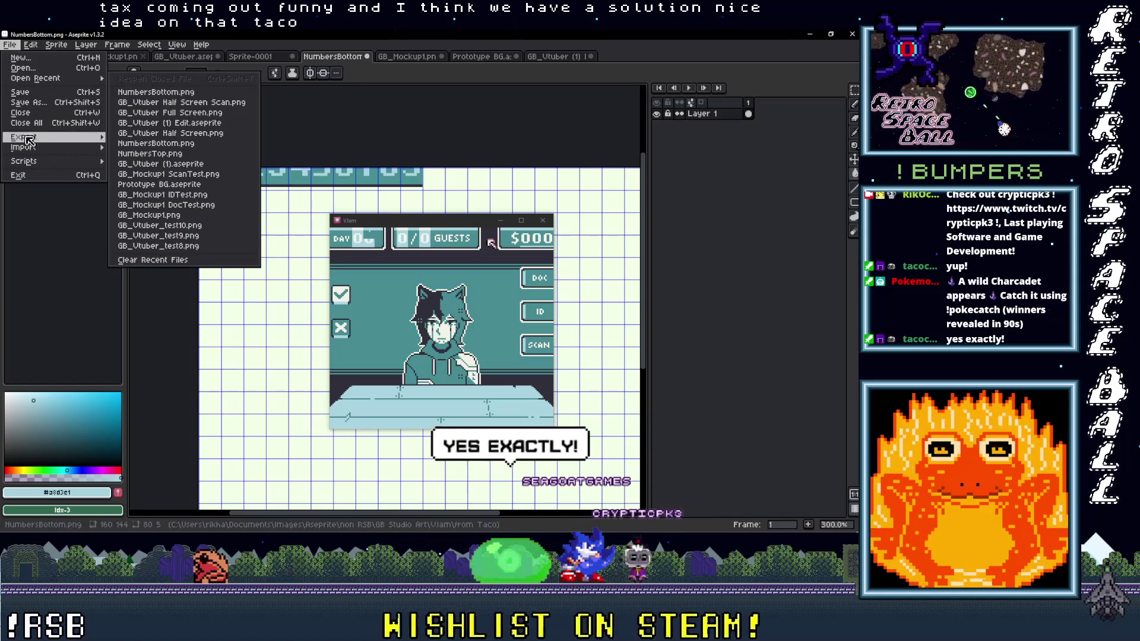
mouse_move(27, 140)
left_click(167, 139)
left_click_drag(447, 230, 791, 193)
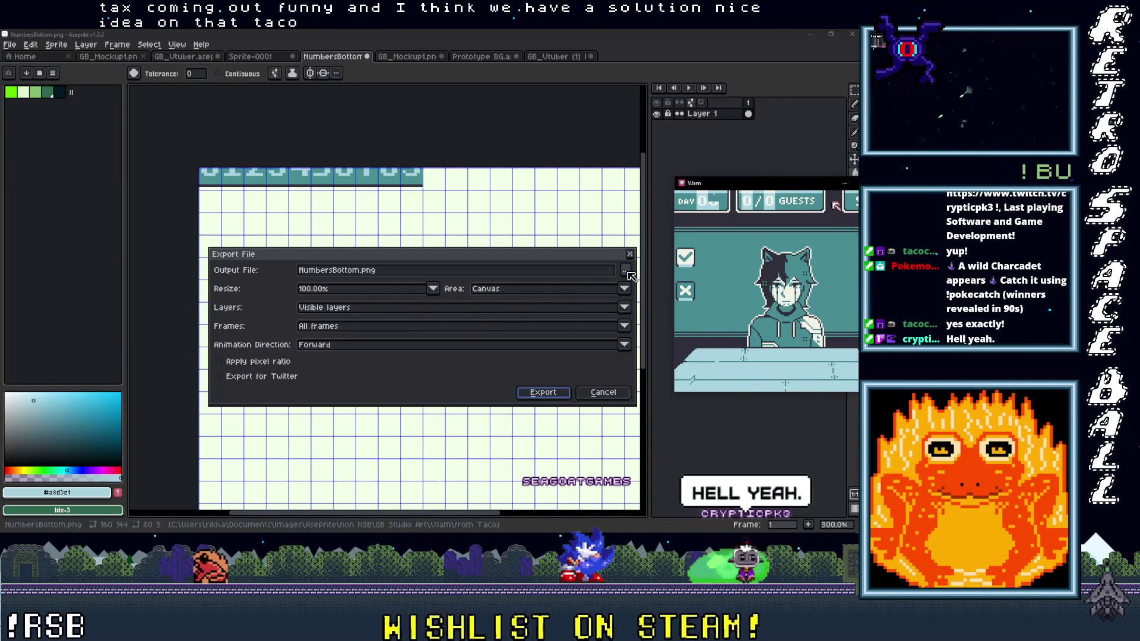
left_click(628, 269)
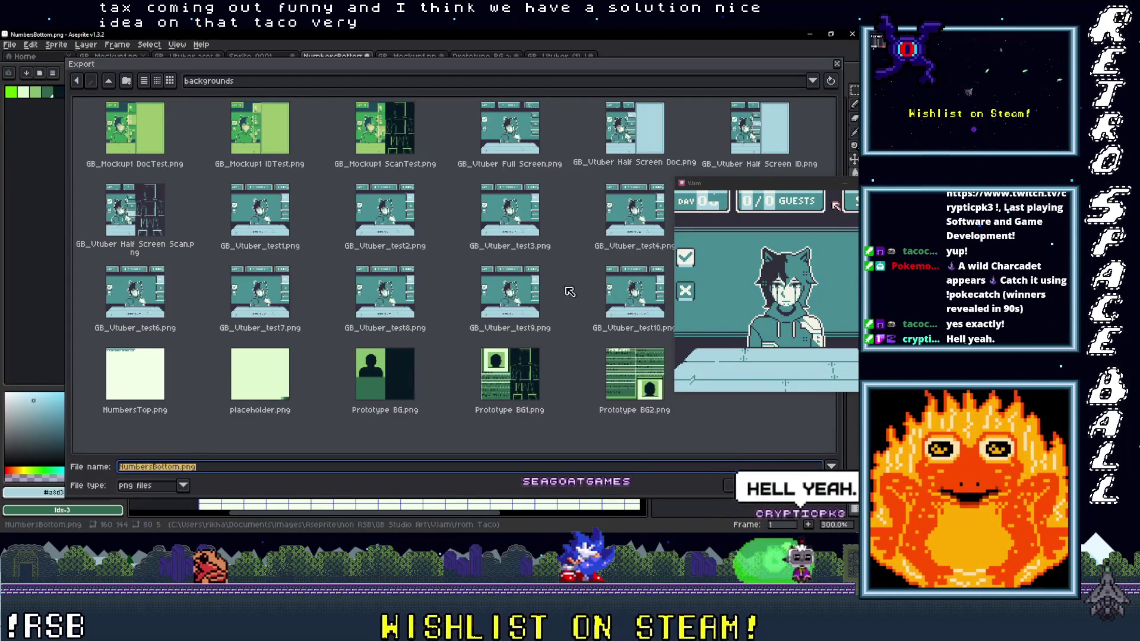
Pick NumbersBottom.png in the backgrounds folder, confirm, and export over it.
mouse_move(714, 185)
left_mouse_down()
mouse_move(677, 386)
mouse_move(501, 291)
mouse_move(384, 190)
left_mouse_up()
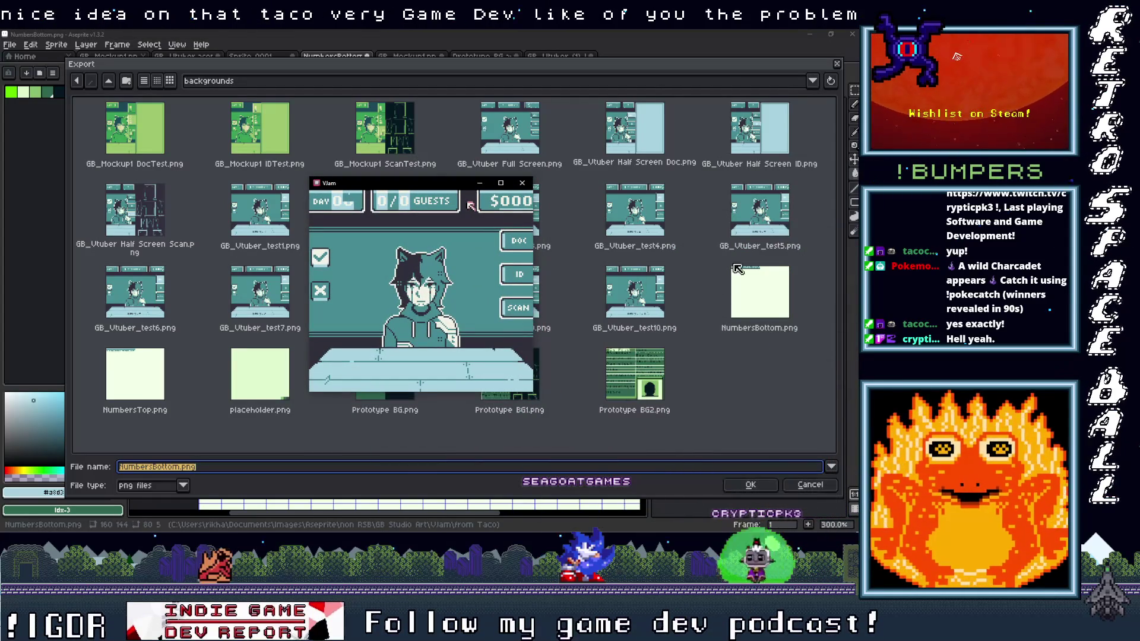
mouse_move(459, 186)
left_mouse_down()
mouse_move(620, 105)
mouse_move(498, 129)
mouse_move(467, 156)
left_mouse_up()
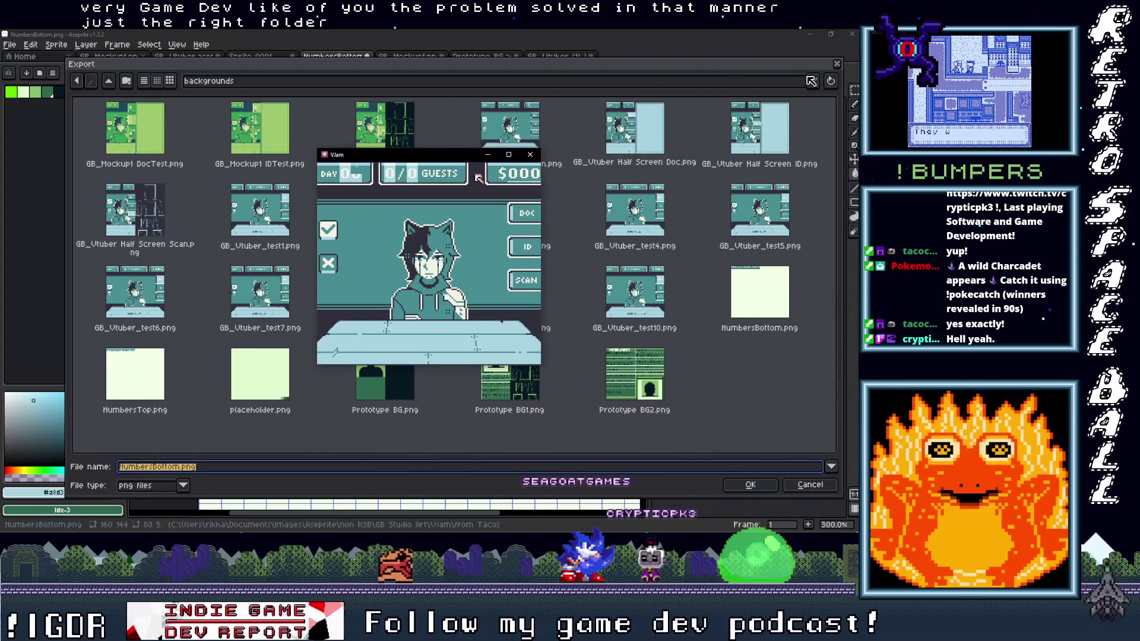
left_click(812, 80)
left_click(815, 80)
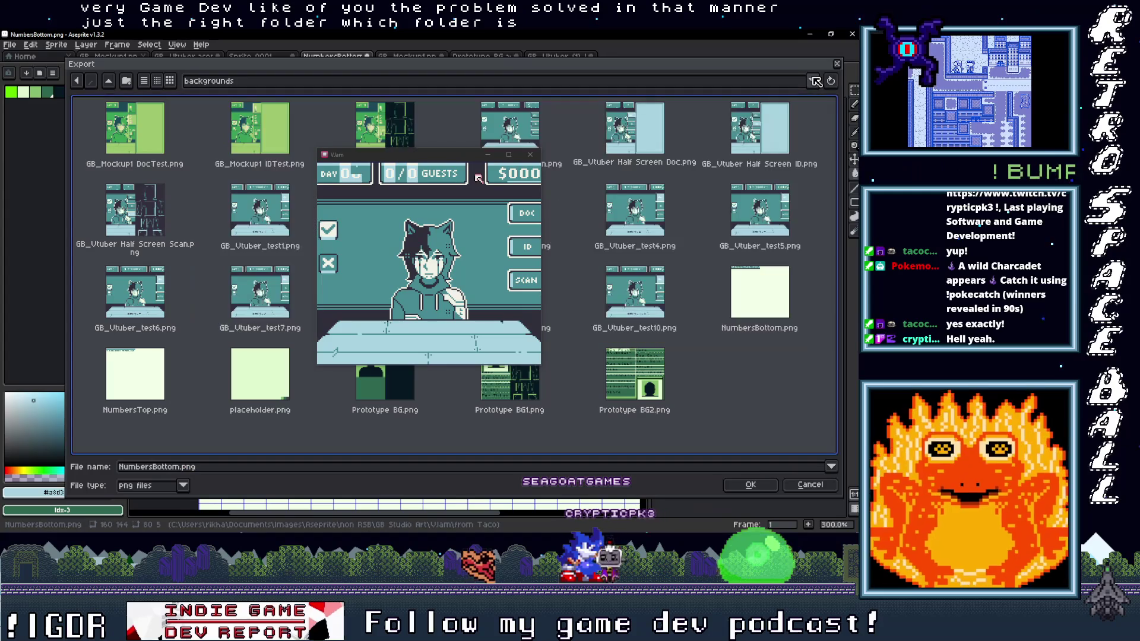
left_click(774, 321)
left_click(748, 486)
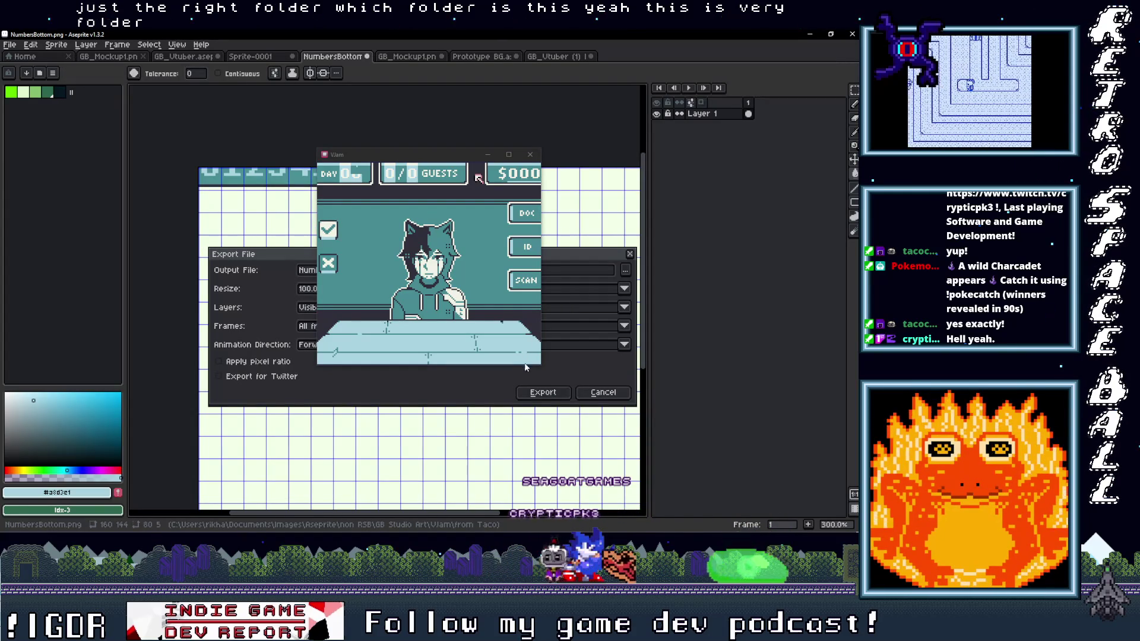
mouse_move(467, 174)
left_mouse_down()
mouse_move(246, 168)
mouse_move(199, 198)
left_mouse_up()
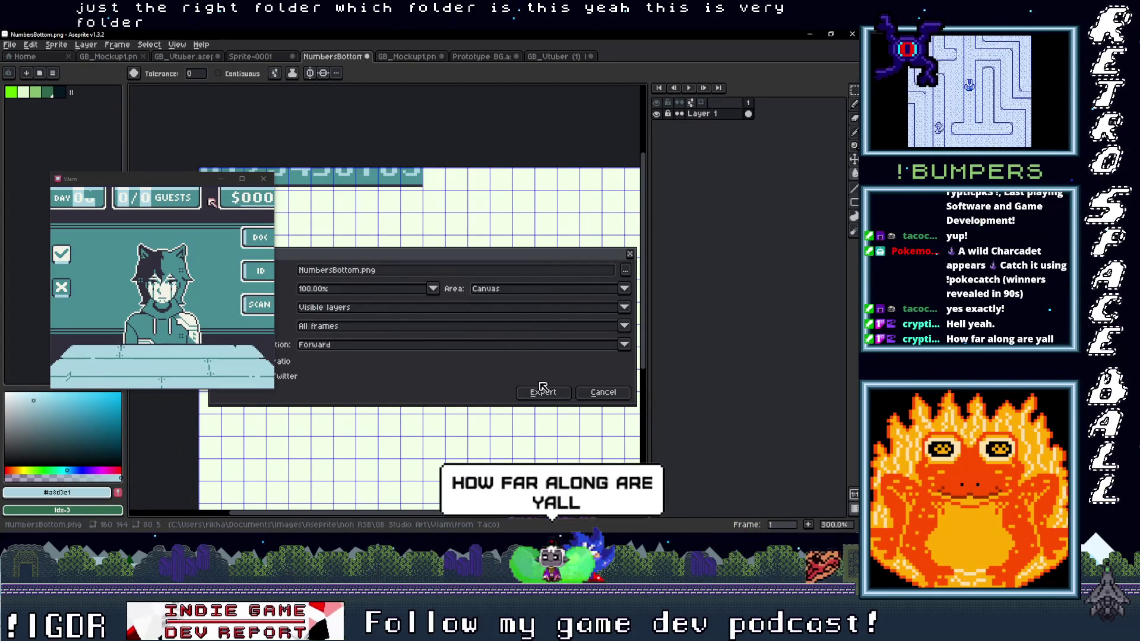
left_click(543, 391)
left_click(809, 34)
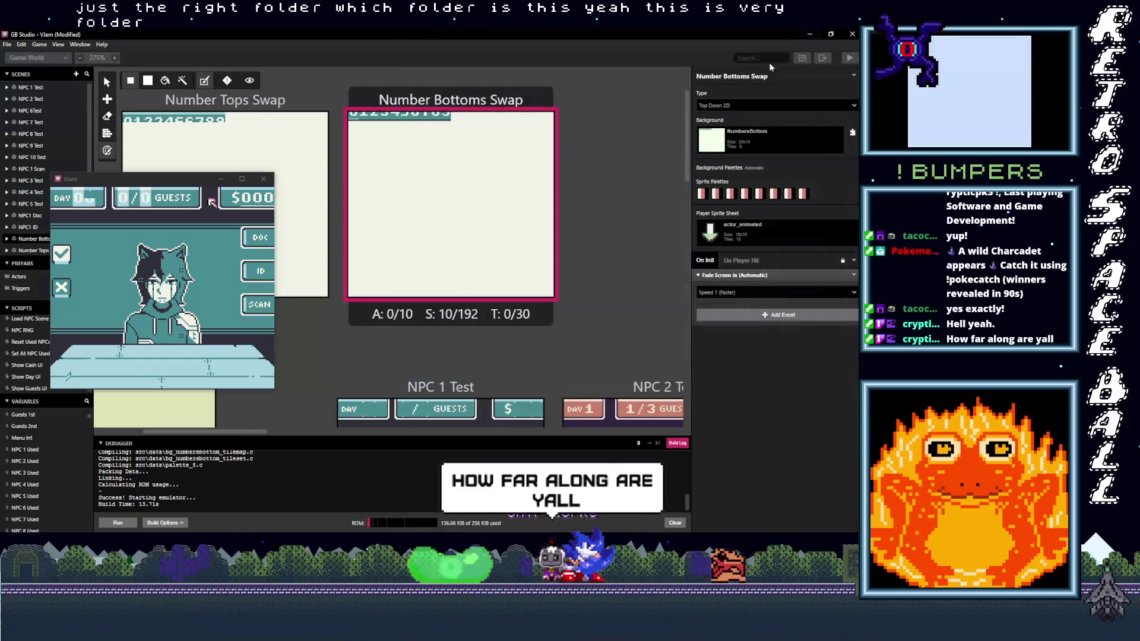
Close the emulator and open the Show Day UI script from the NPC 1 Test scene.
mouse_move(201, 178)
left_mouse_down()
mouse_move(446, 180)
mouse_move(434, 186)
left_mouse_up()
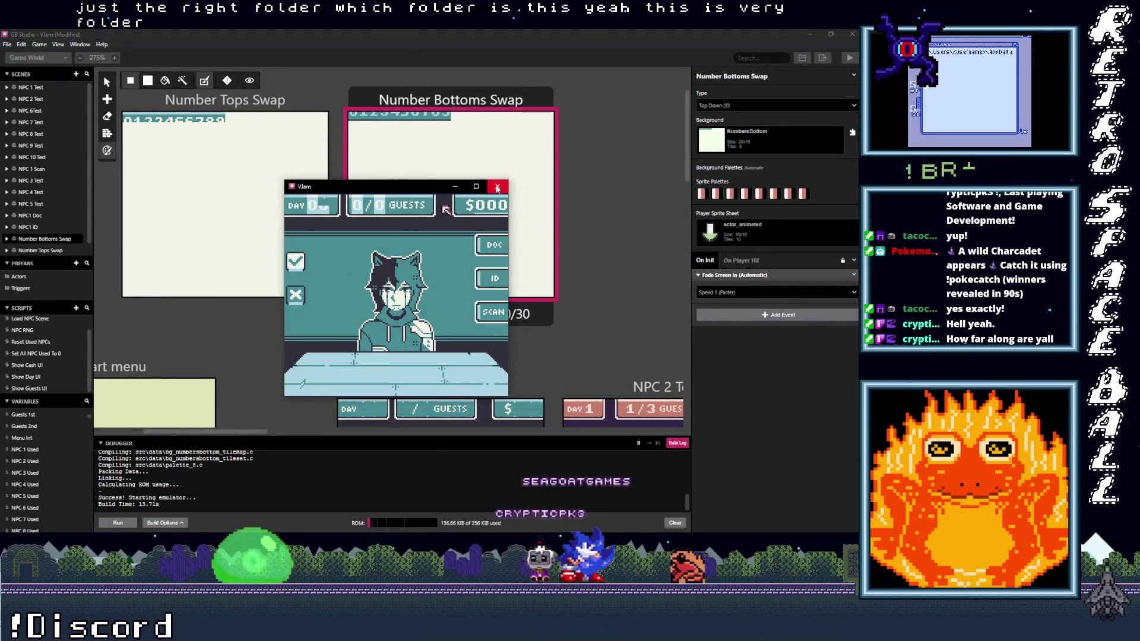
left_click(498, 187)
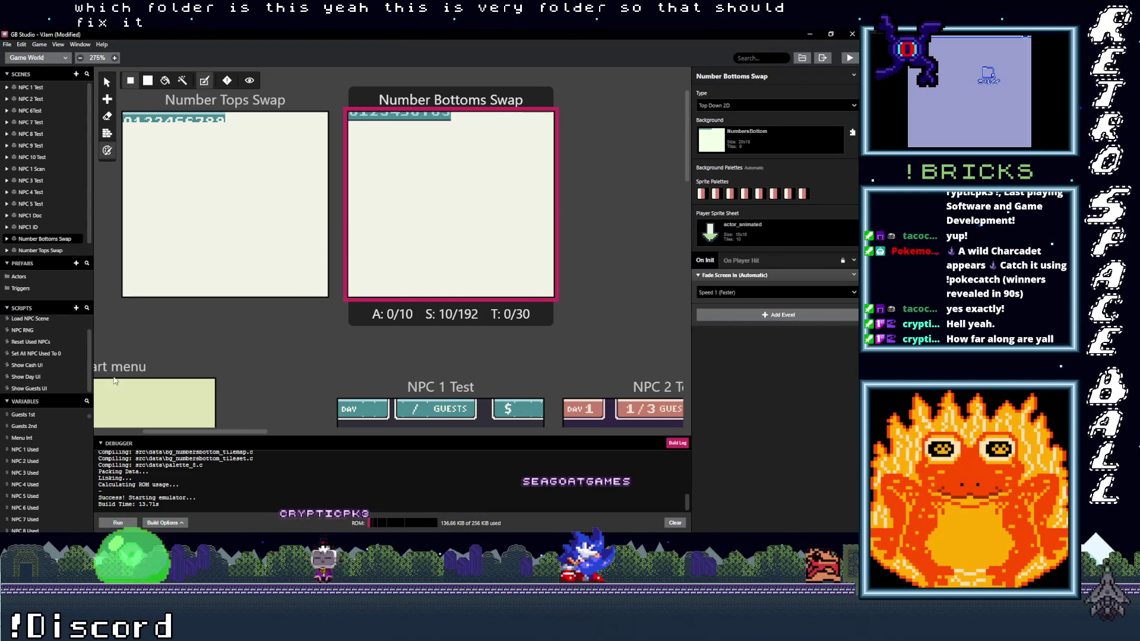
scroll(260, 313, "down", 5)
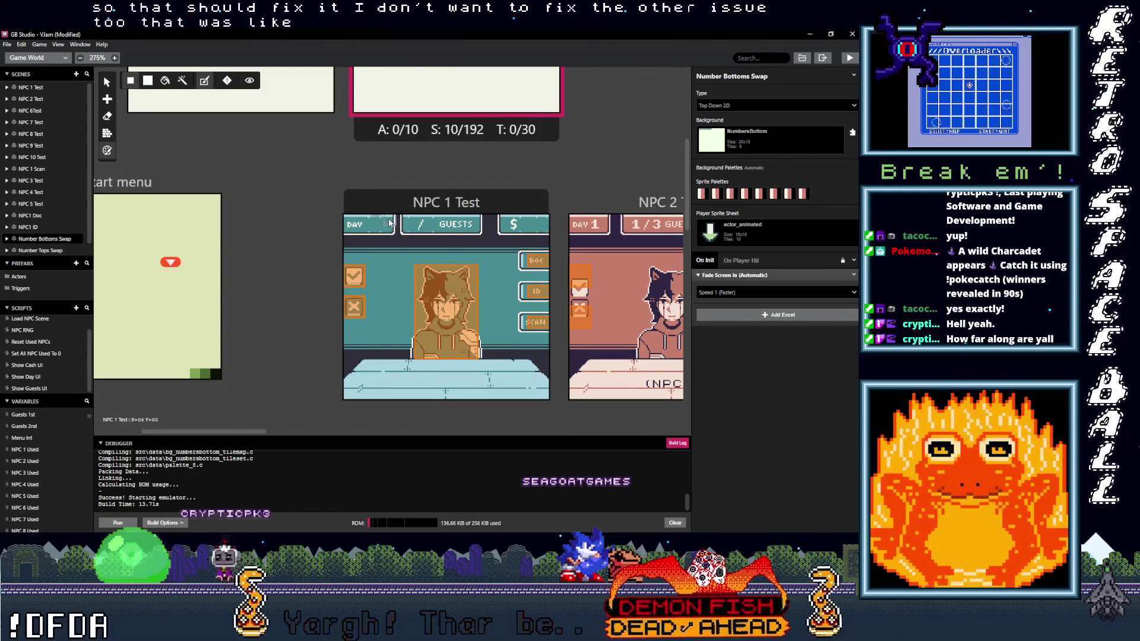
left_click(385, 224)
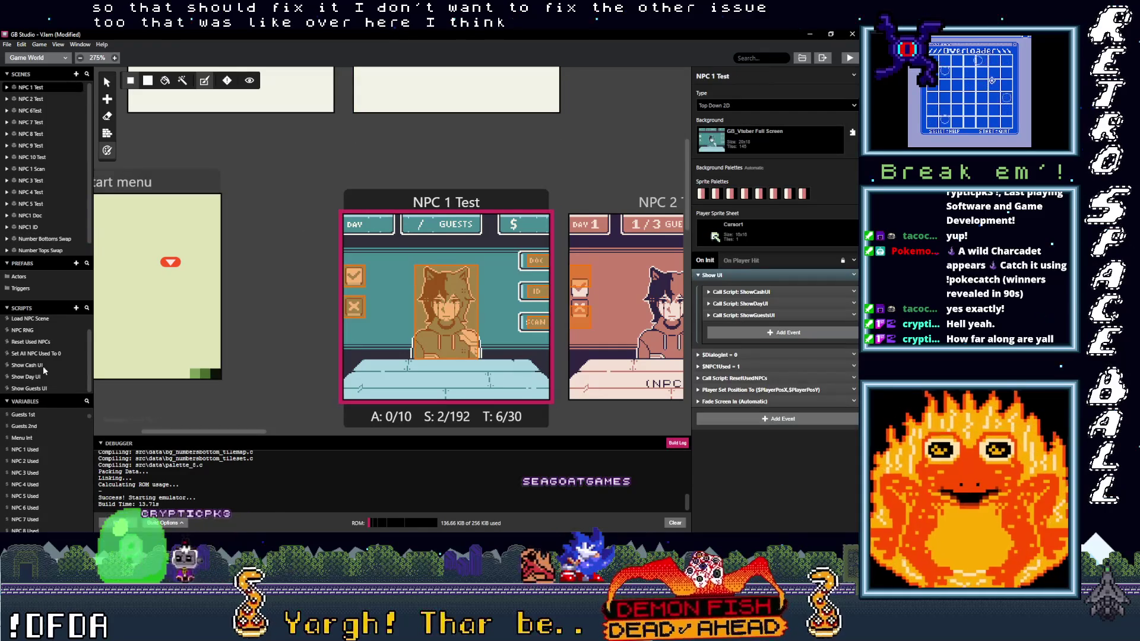
left_click(29, 377)
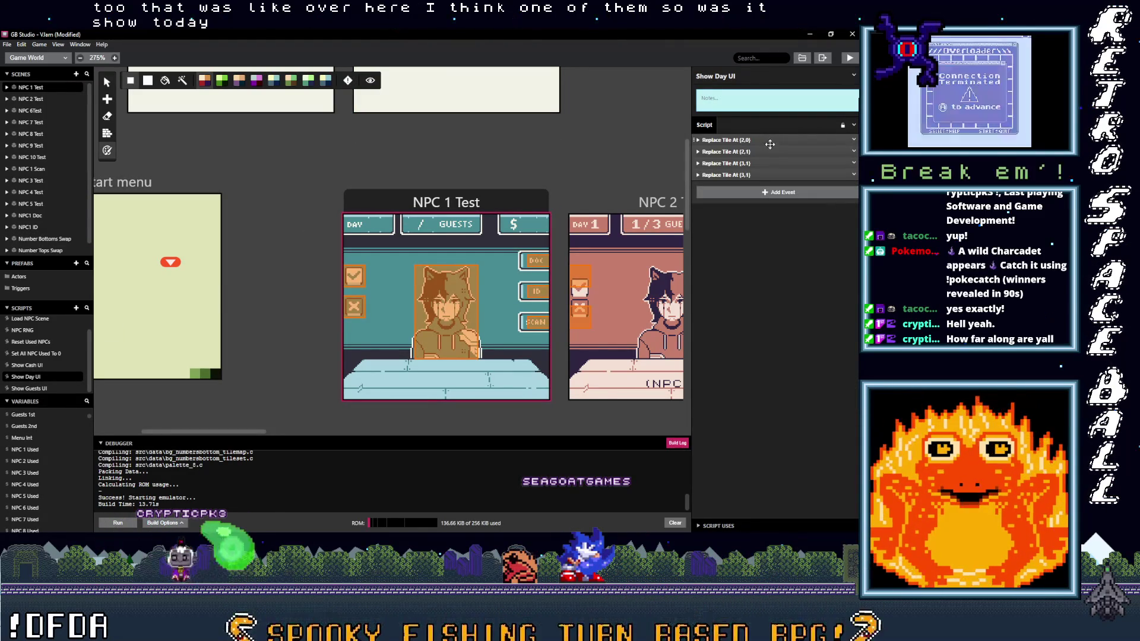
Change the third Replace Tile At event's target from (3,1) to (3,0).
left_click(763, 174)
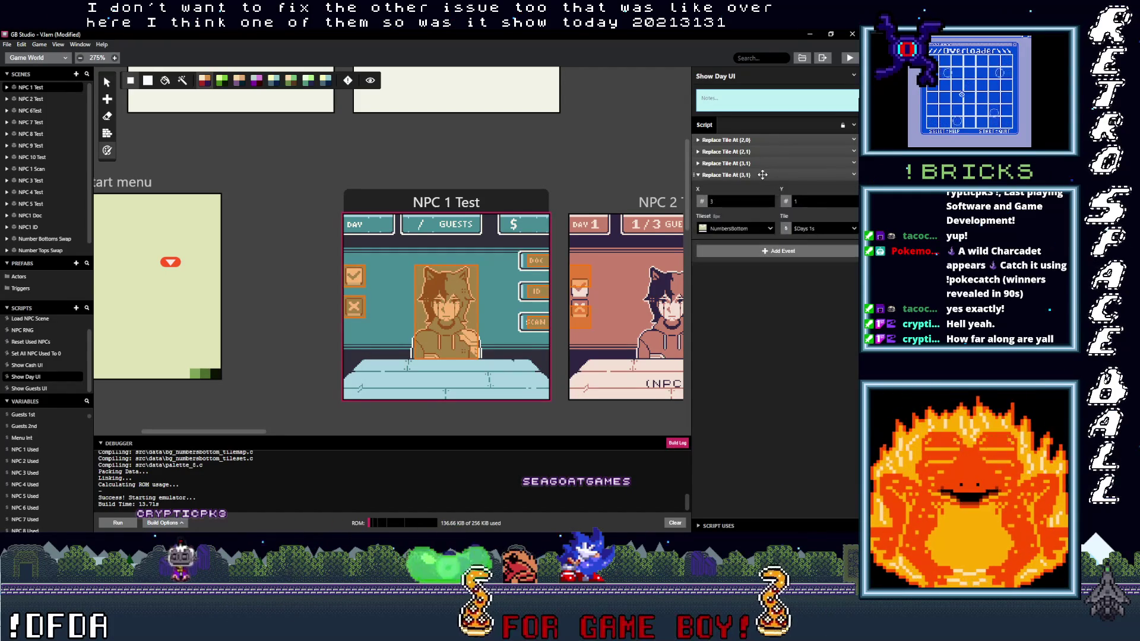
left_click(755, 163)
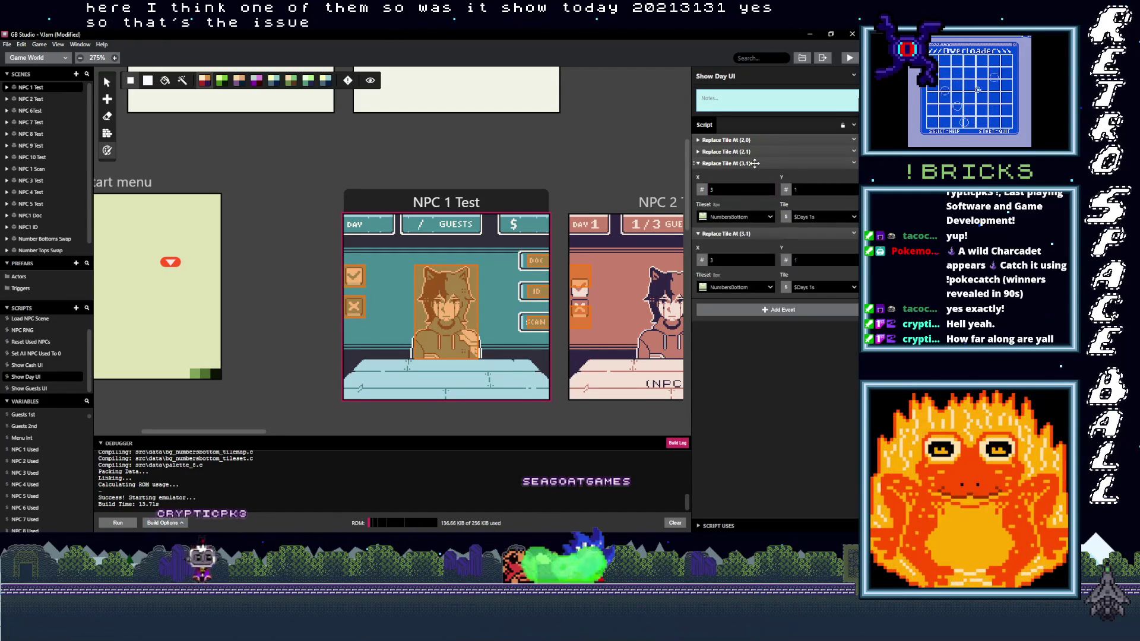
left_click(754, 164)
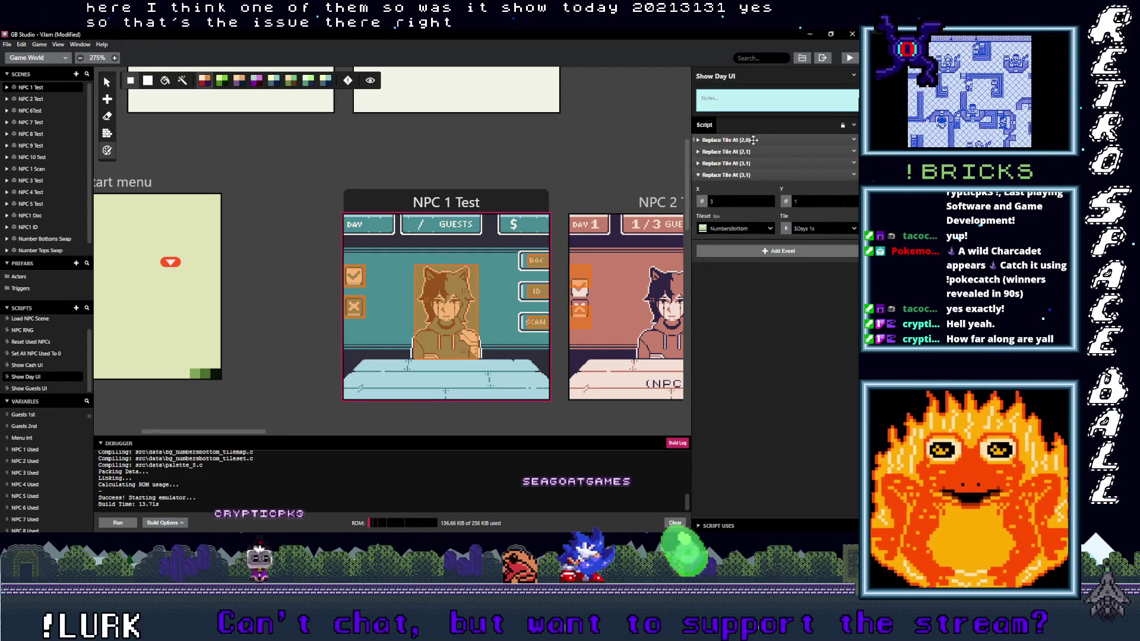
left_click(753, 140)
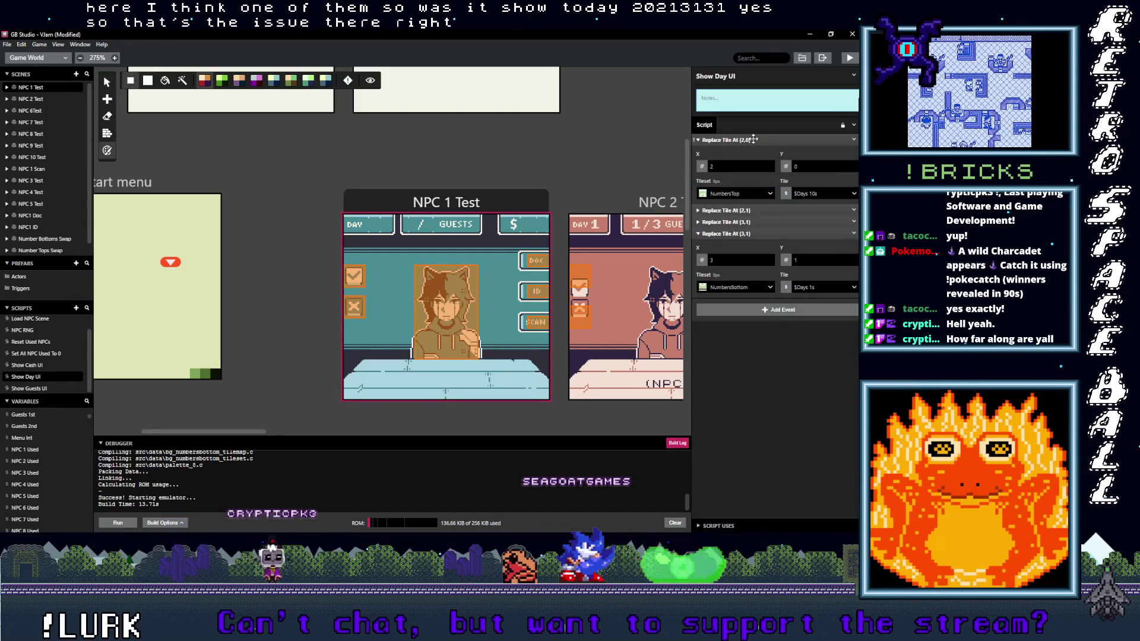
left_click(749, 210)
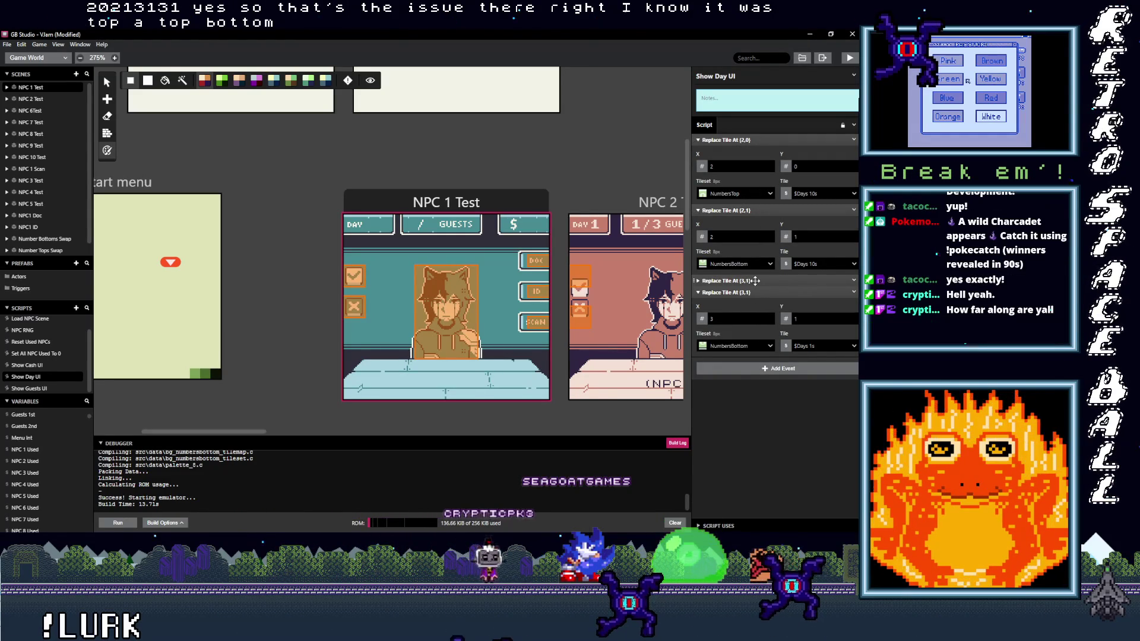
left_click(754, 281)
left_click(804, 308)
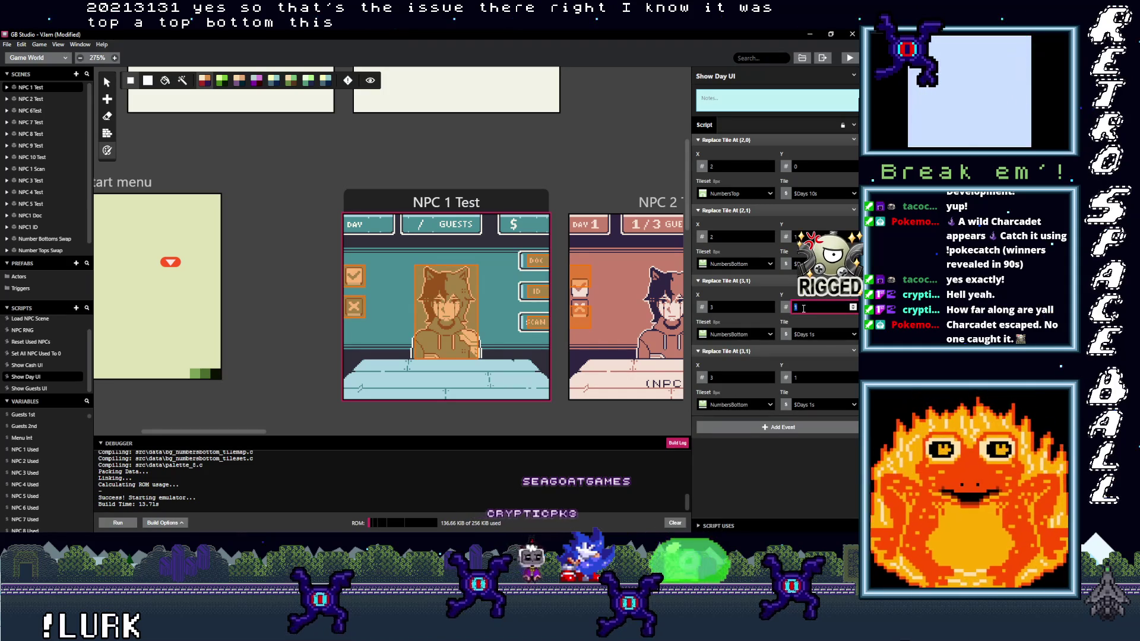
left_click(778, 351)
left_click(742, 281)
left_click(741, 211)
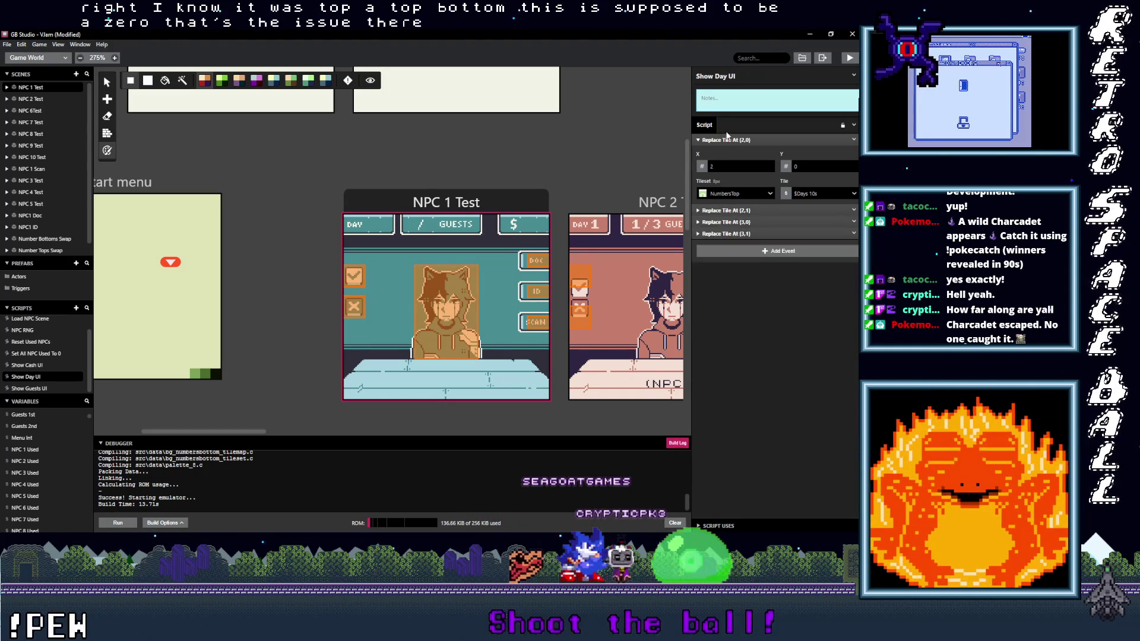
left_click(741, 140)
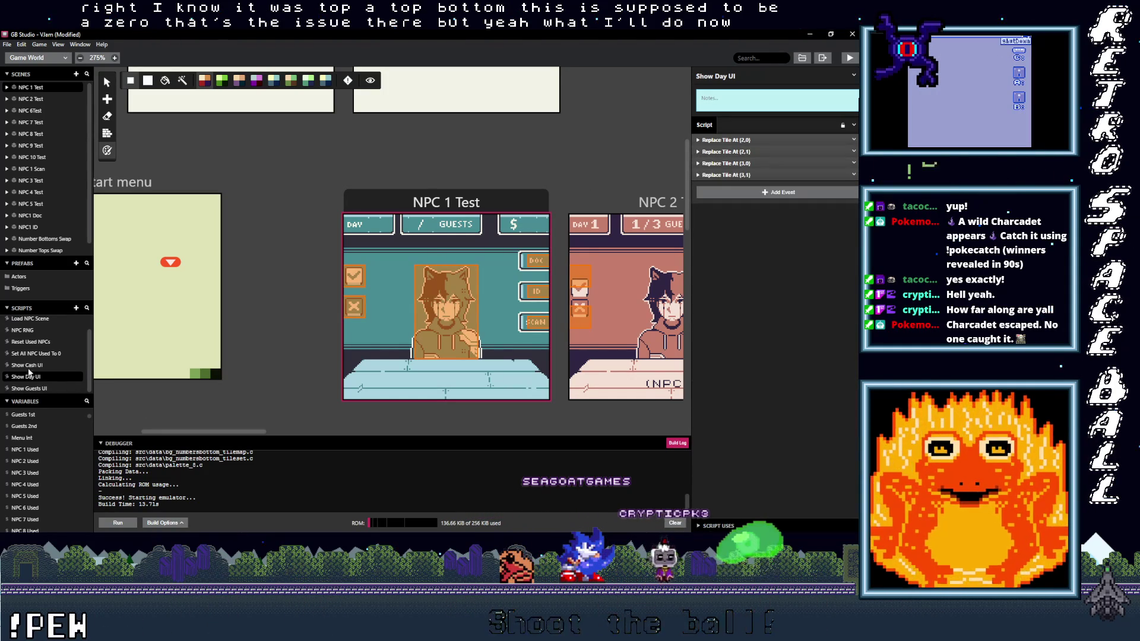
In Show Cash UI, collapse the digit events and copy the final two GBVM Script events.
left_click(27, 366)
left_click(742, 152)
left_click(736, 164)
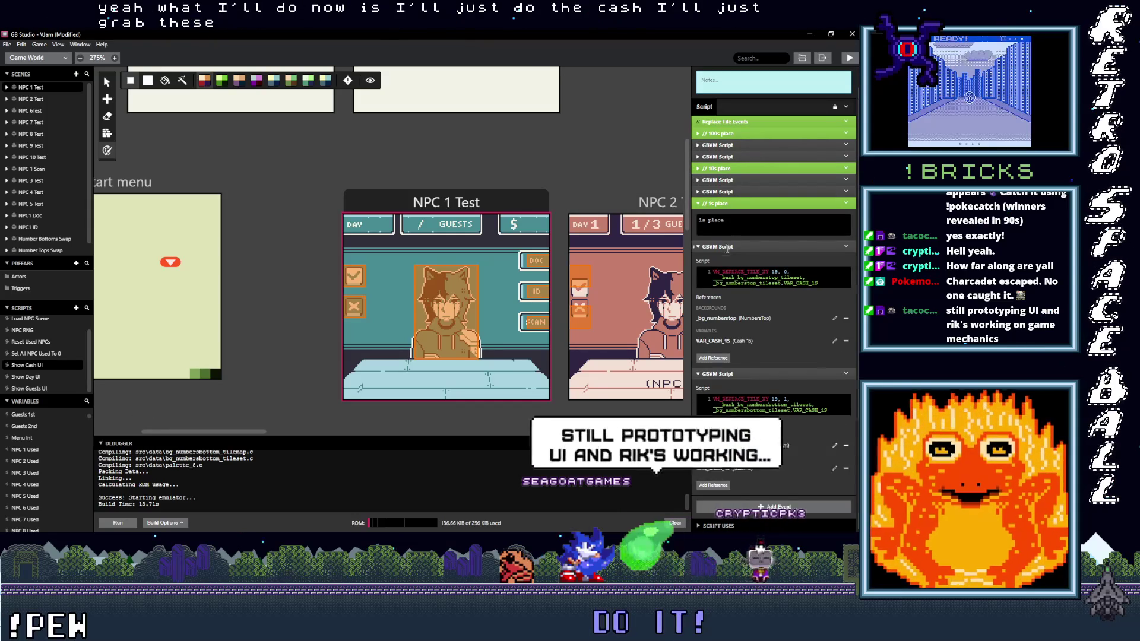
left_click(725, 248)
left_click(849, 277)
left_click(850, 221)
left_click(854, 244)
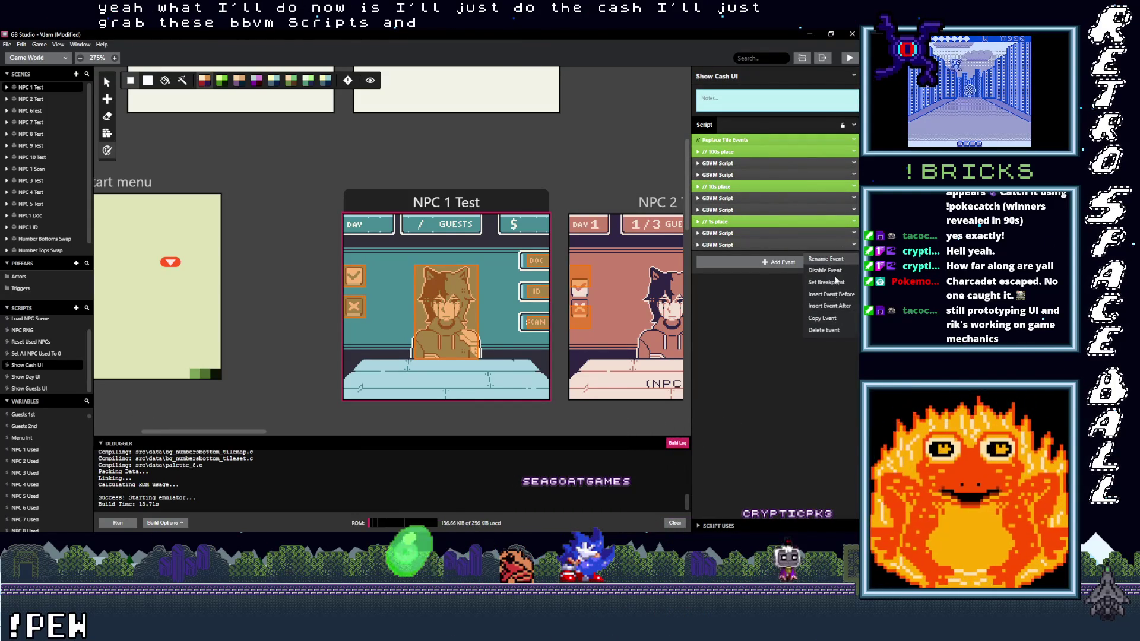
left_click(809, 244)
left_click(853, 234, "shift")
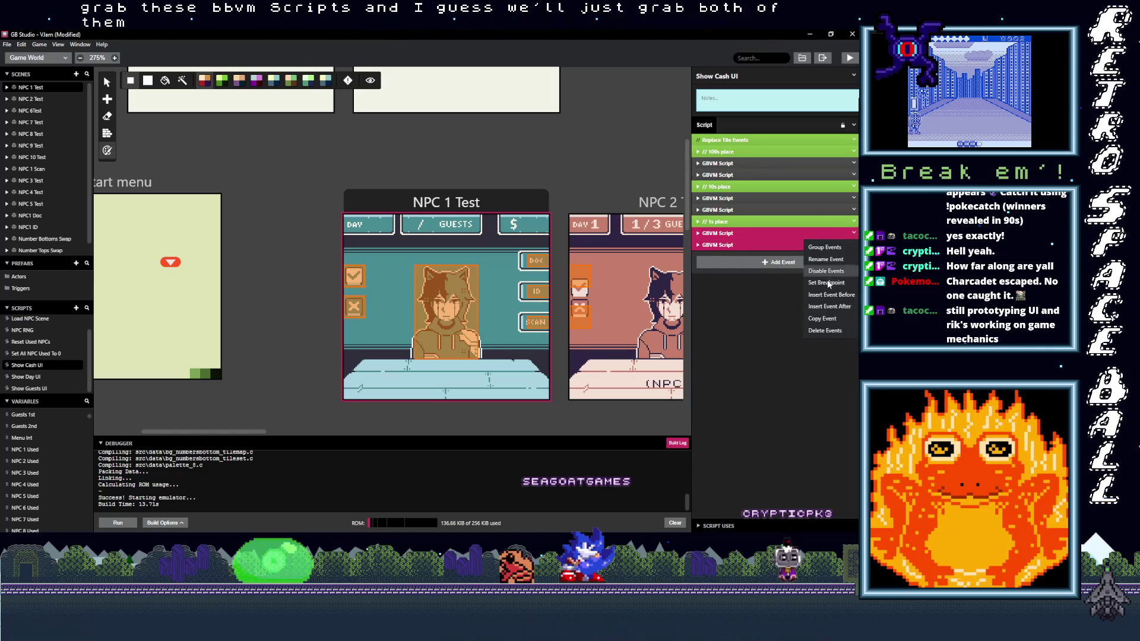
In Show Day UI, wrap the Replace Tile events in a new Event Group and disable it.
left_click(25, 378)
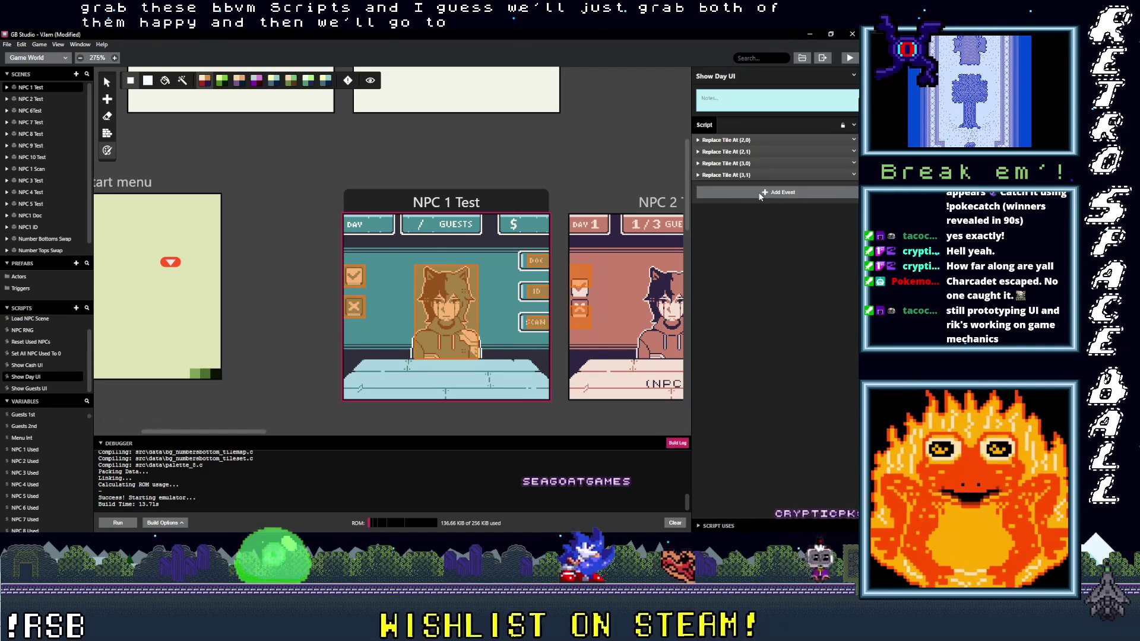
key("alt")
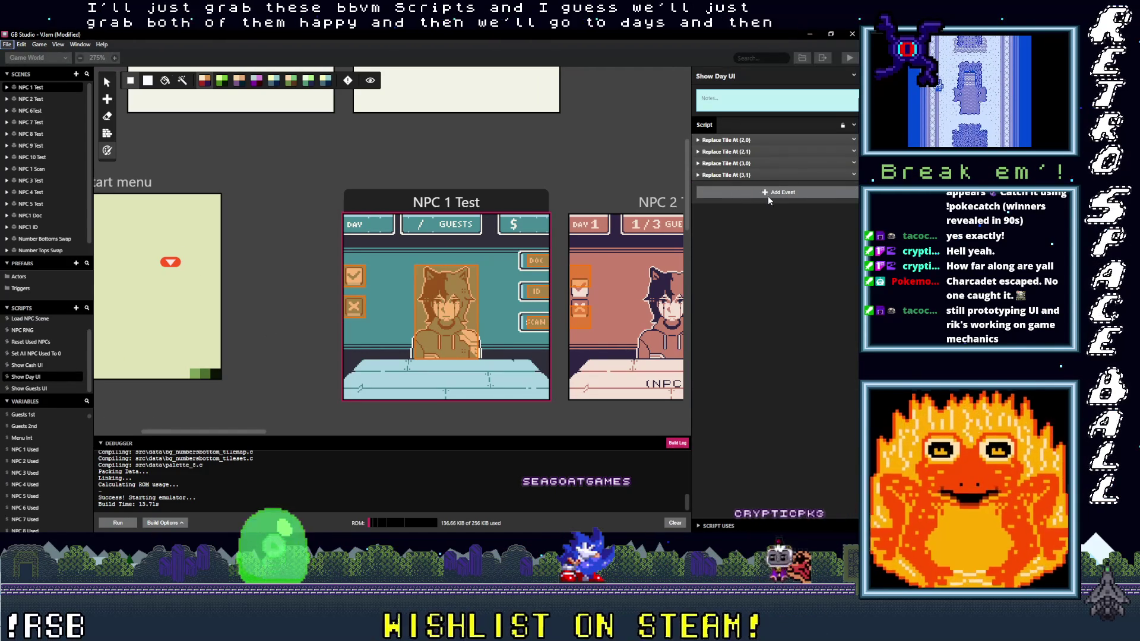
left_click(759, 192)
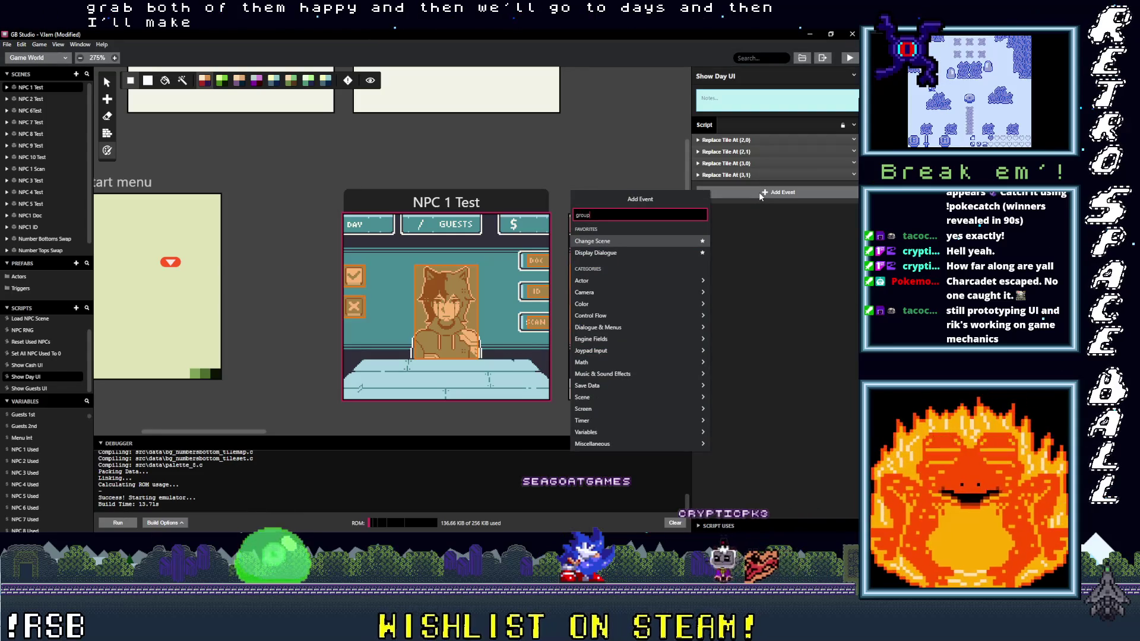
type("group")
left_click(623, 229)
mouse_move(742, 176)
left_mouse_down()
mouse_move(744, 188)
mouse_move(742, 158)
left_mouse_up()
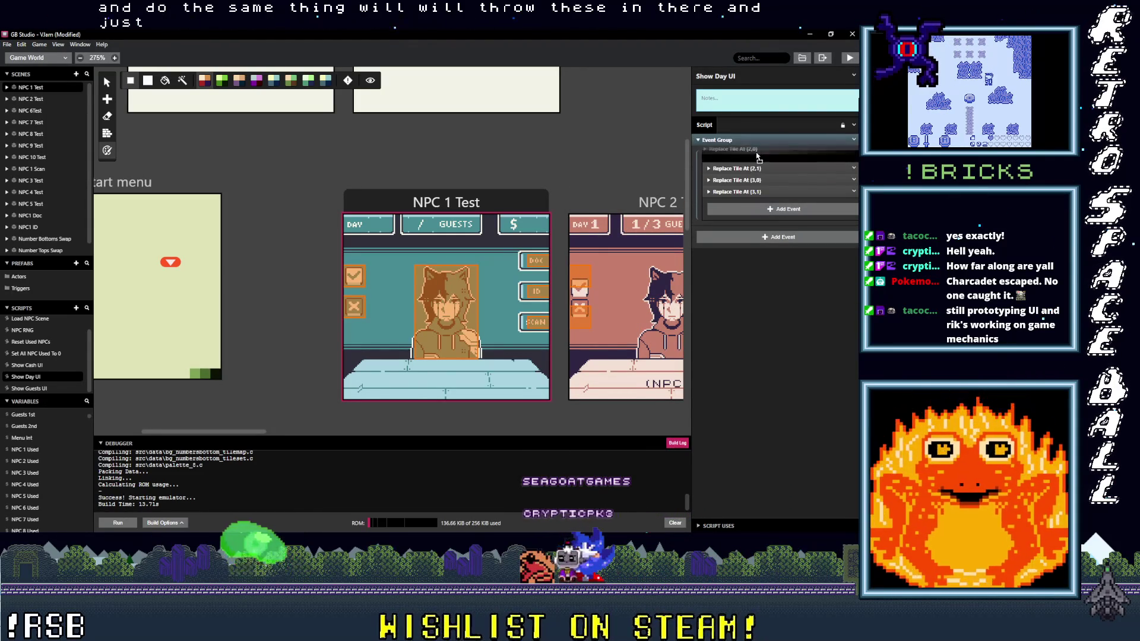
left_click(853, 139)
left_click(841, 178)
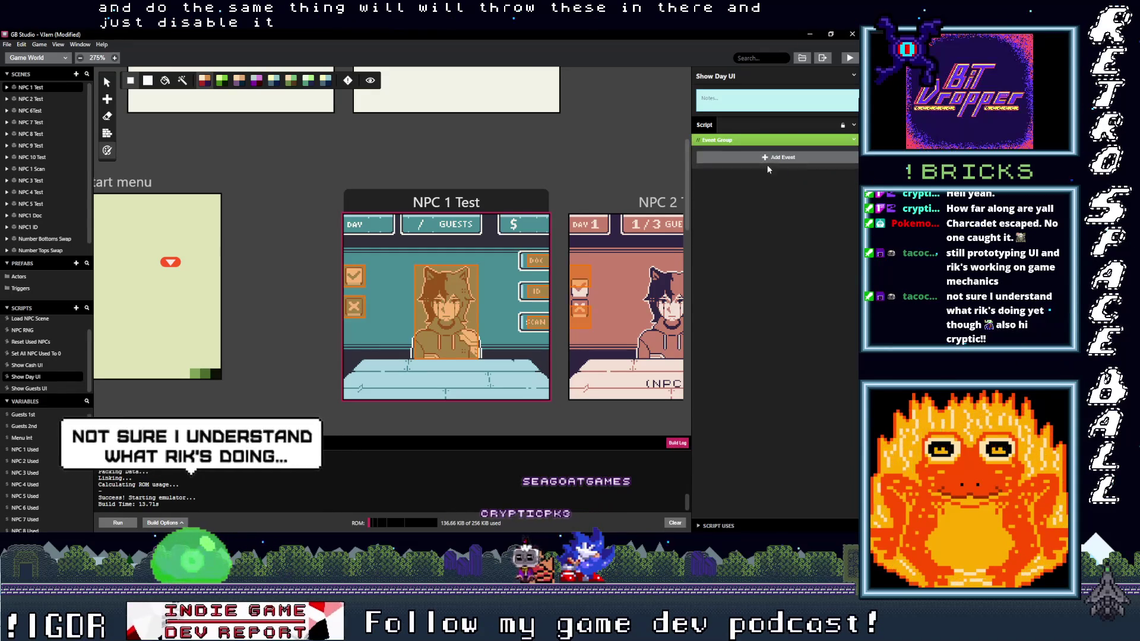
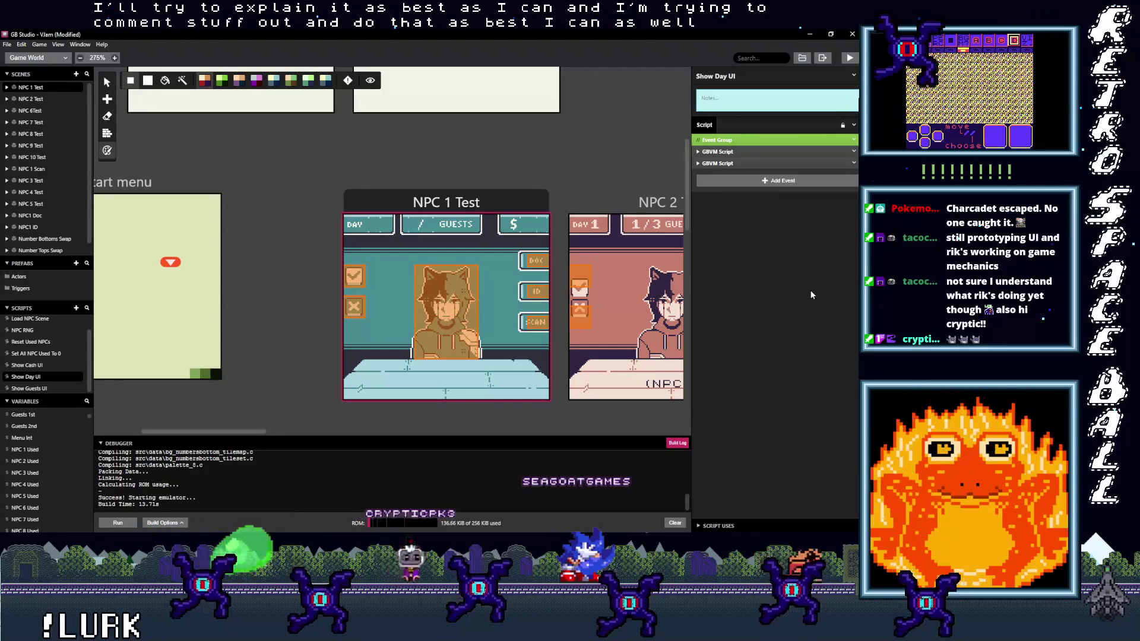
Expand both GBVM Script events and remove the VAR_CASH_1S reference from each.
left_click(719, 152)
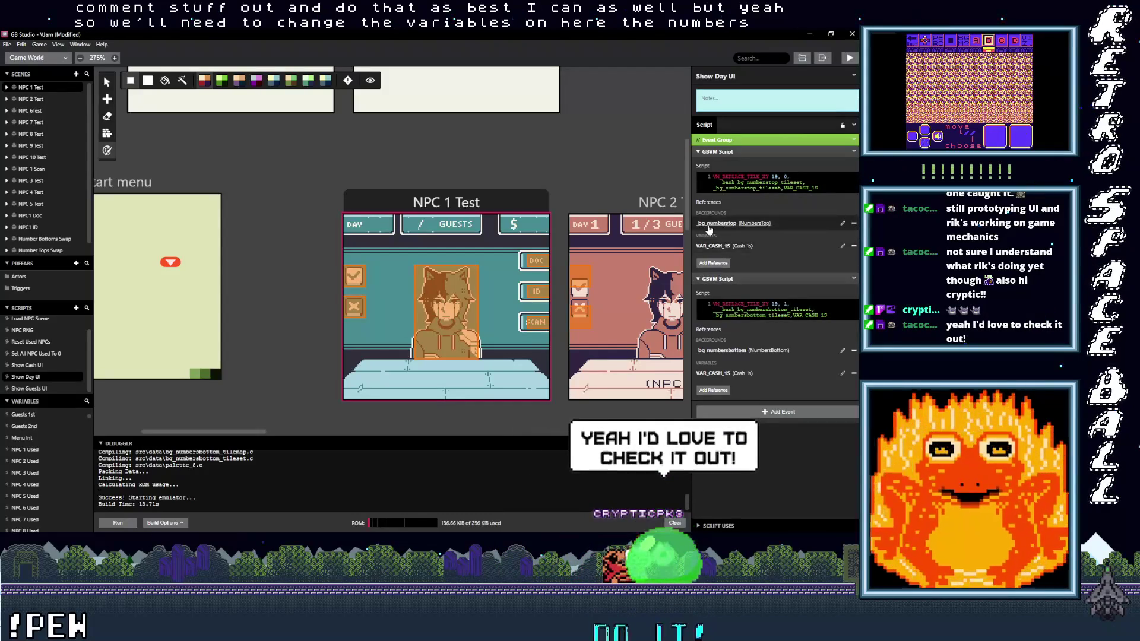
left_click(725, 280)
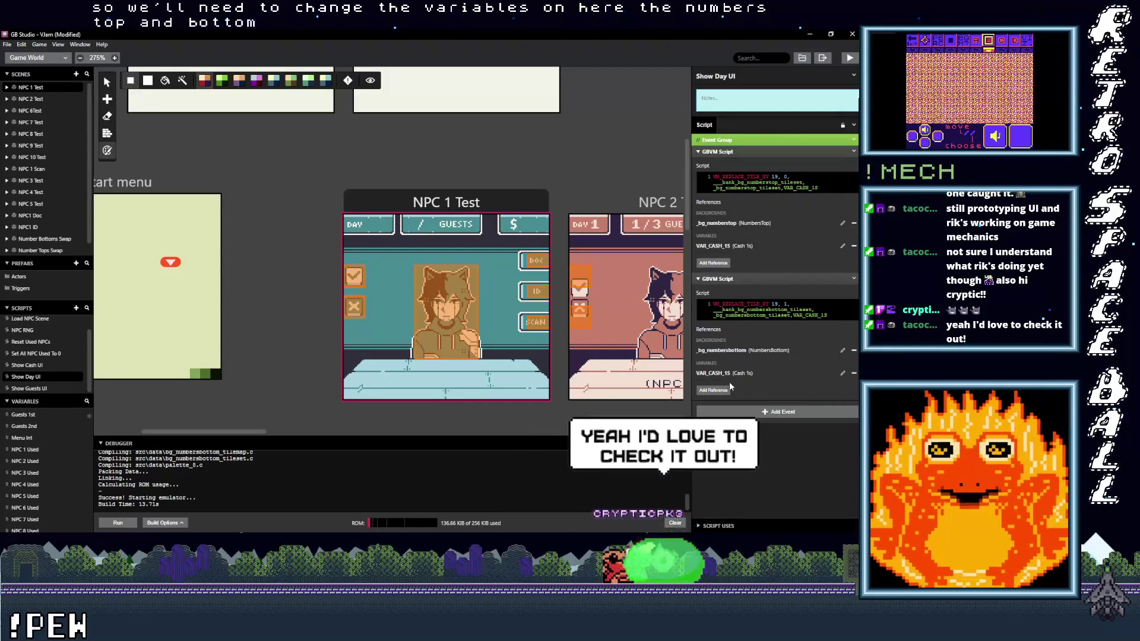
left_click(853, 249)
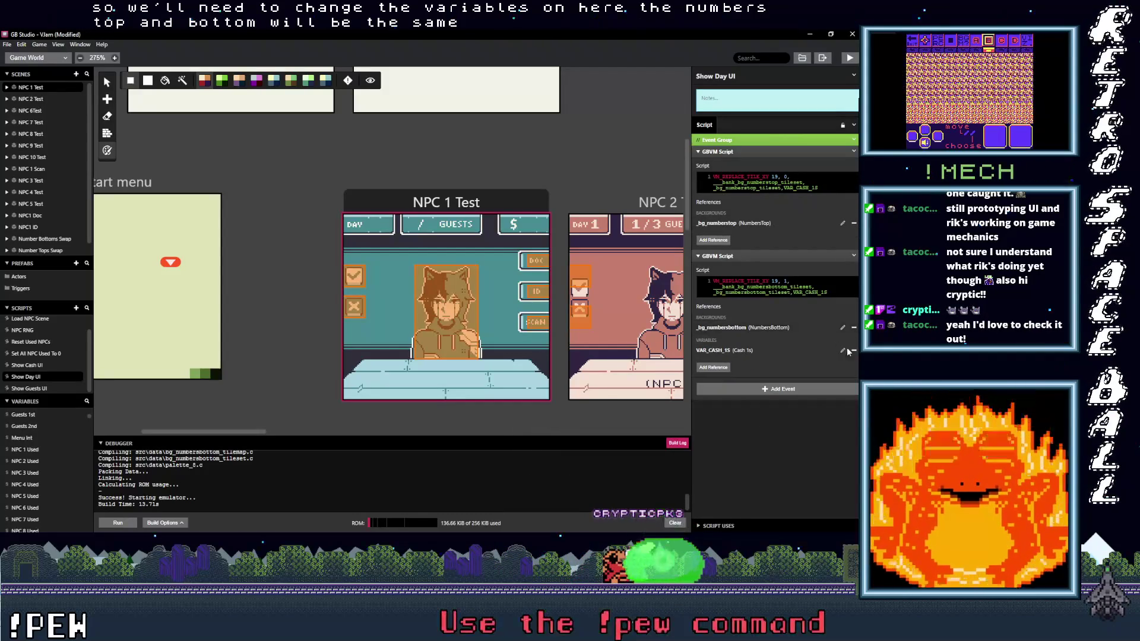
left_click(851, 350)
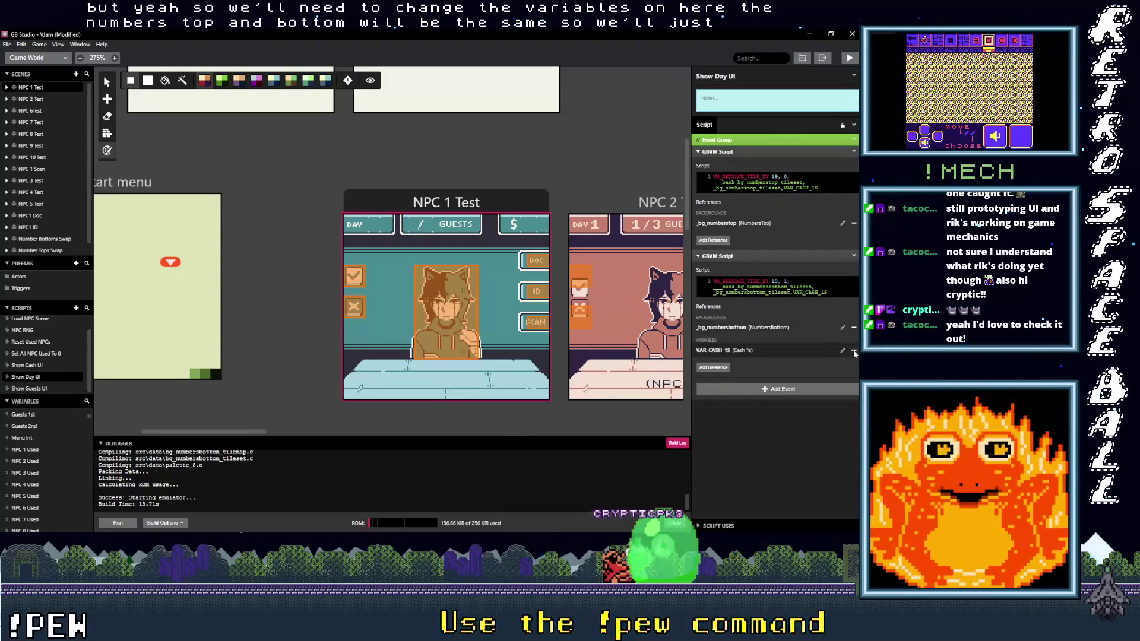
left_click(716, 240)
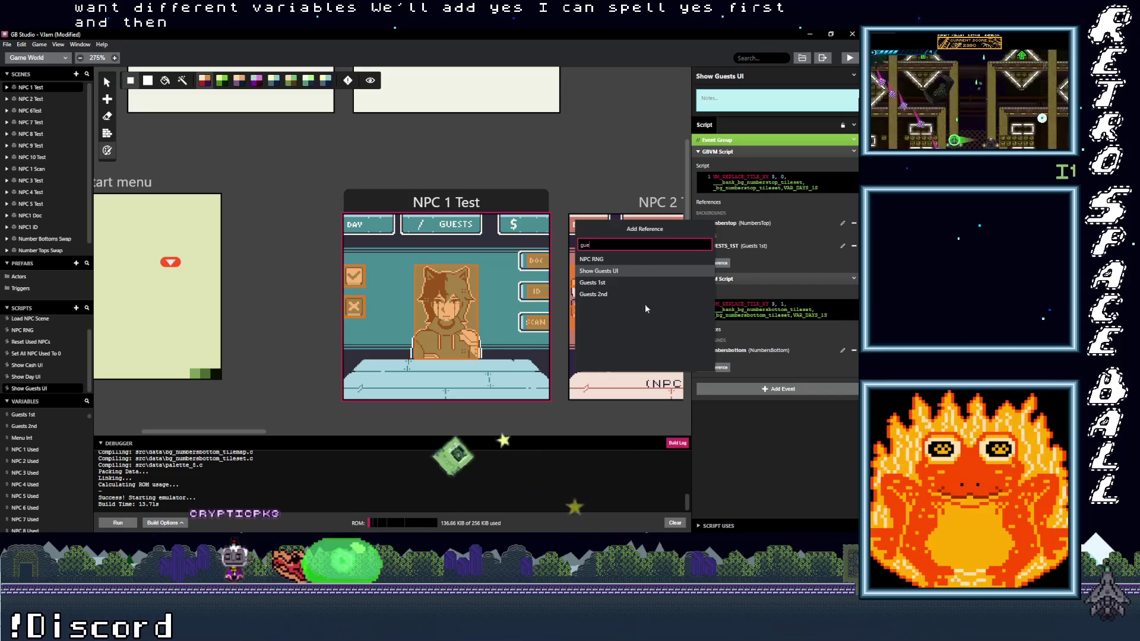
Make both GBVM scripts reference the Guests 1st variable.
left_click(608, 293)
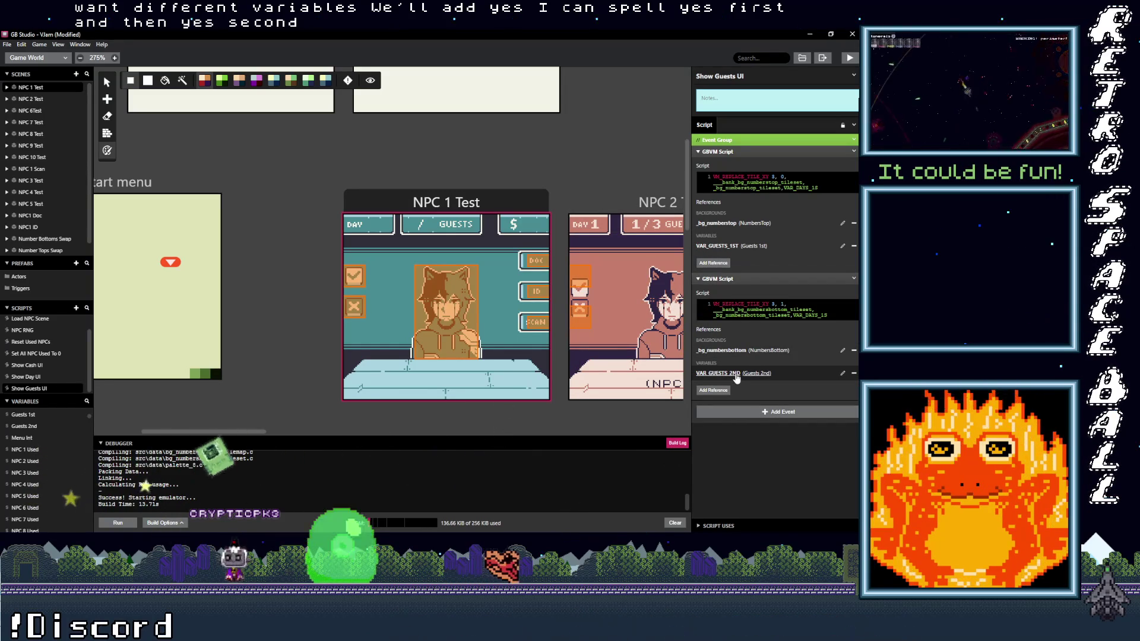
left_click(853, 372)
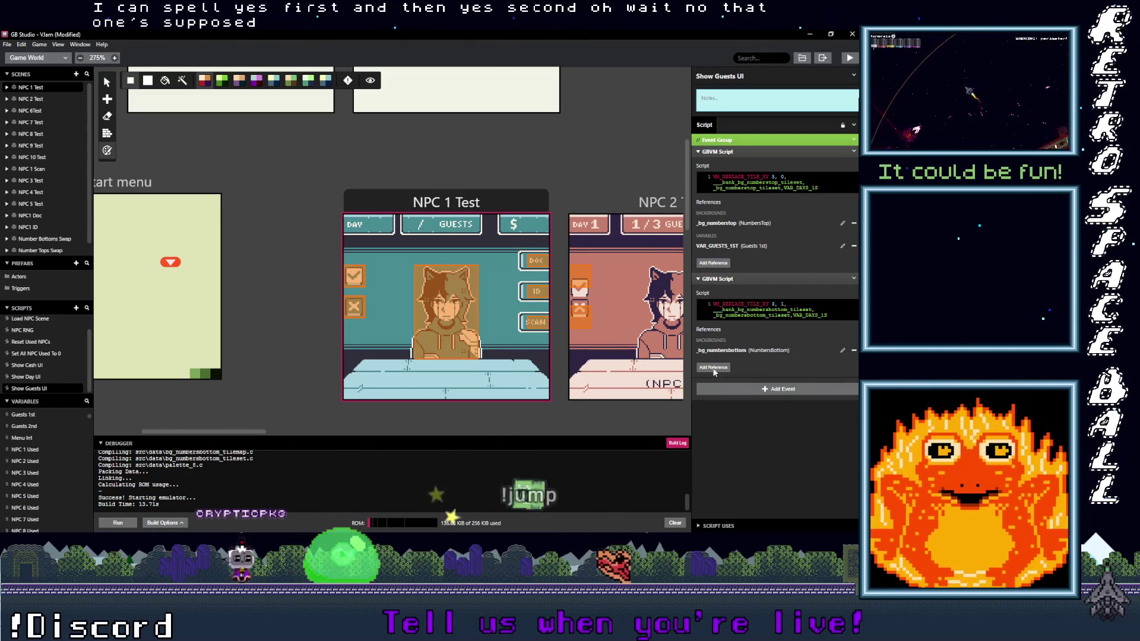
left_click(713, 367)
type("u")
left_click(629, 259)
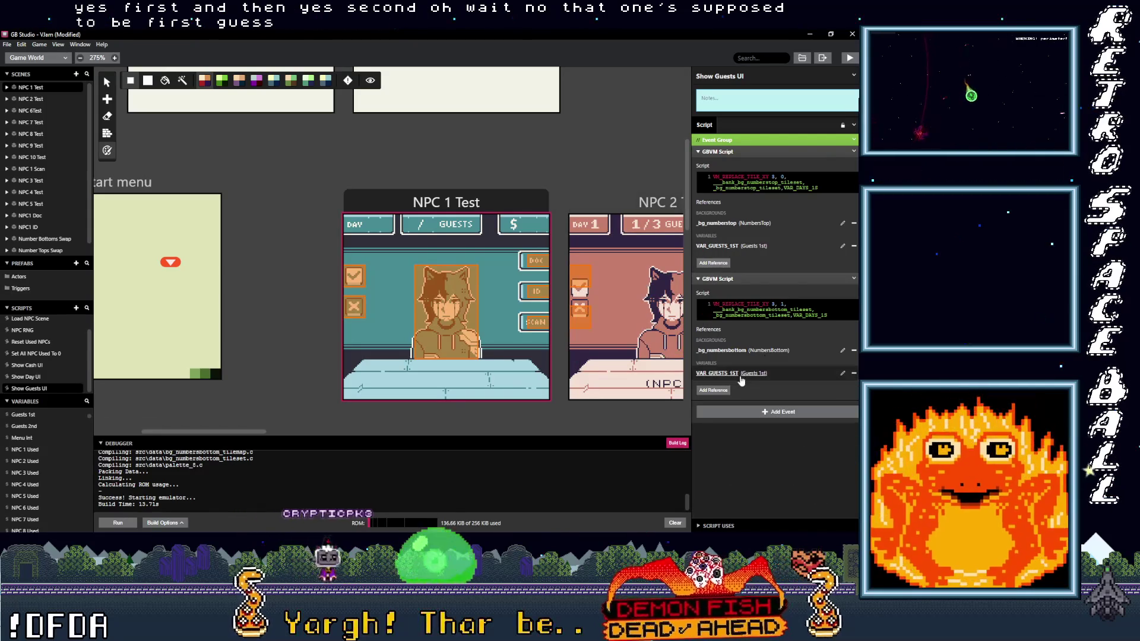
Replace VAR_DAYS_1S with VAR_GUESTS_1ST and x 8 with 6 in both scripts, then collapse them.
double_click(831, 315)
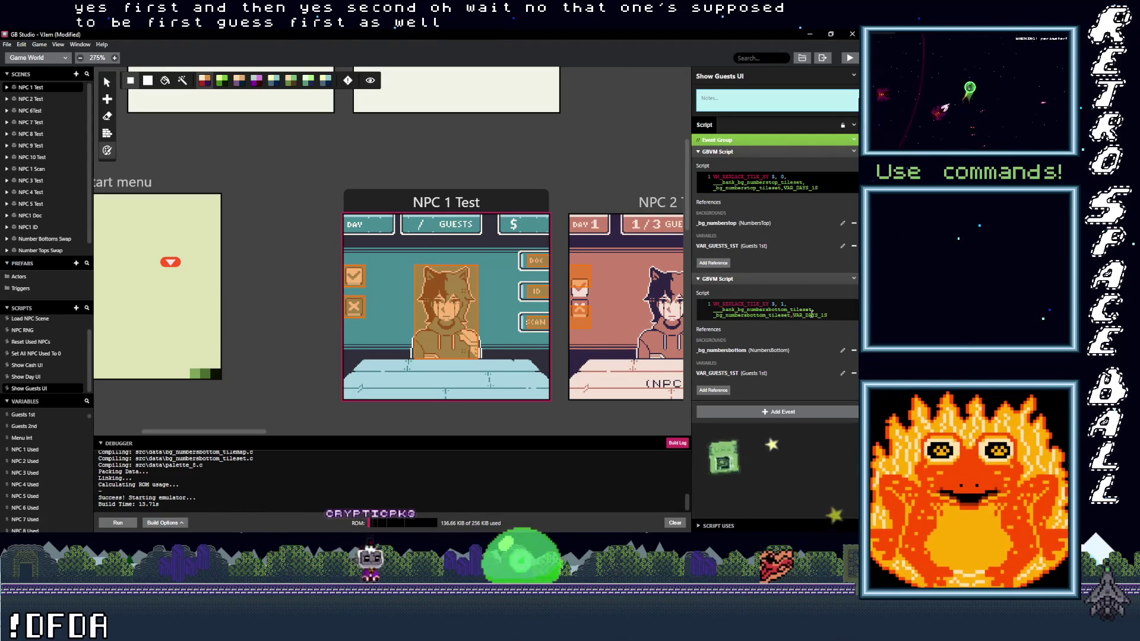
type("VAR_GUESTS_1ST")
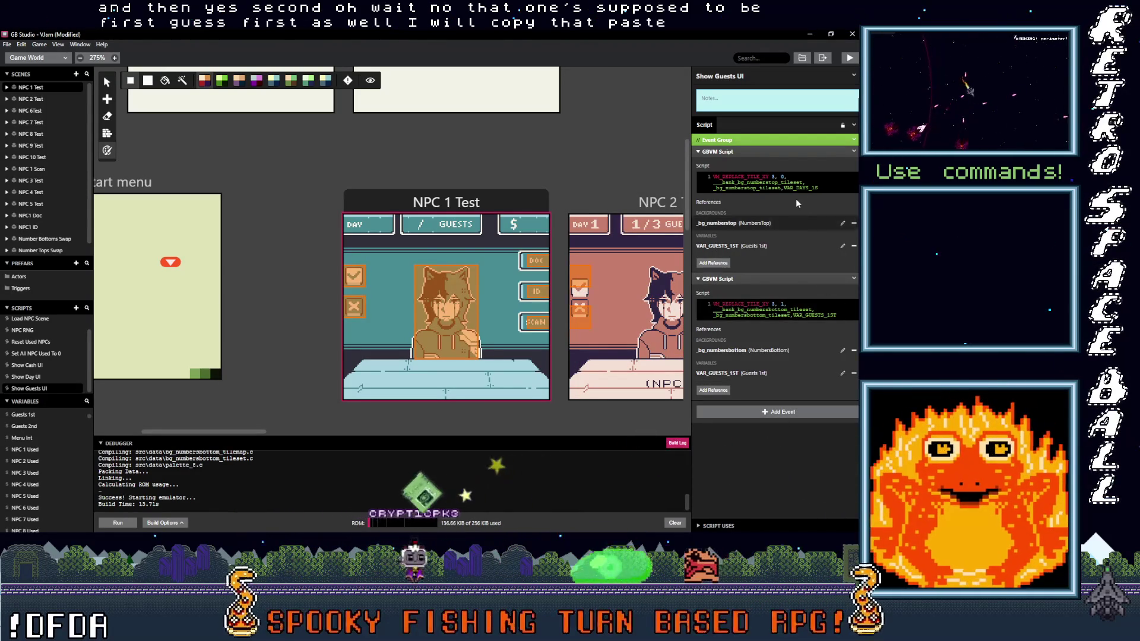
double_click(824, 191)
type("VAR_GUESTS_1ST")
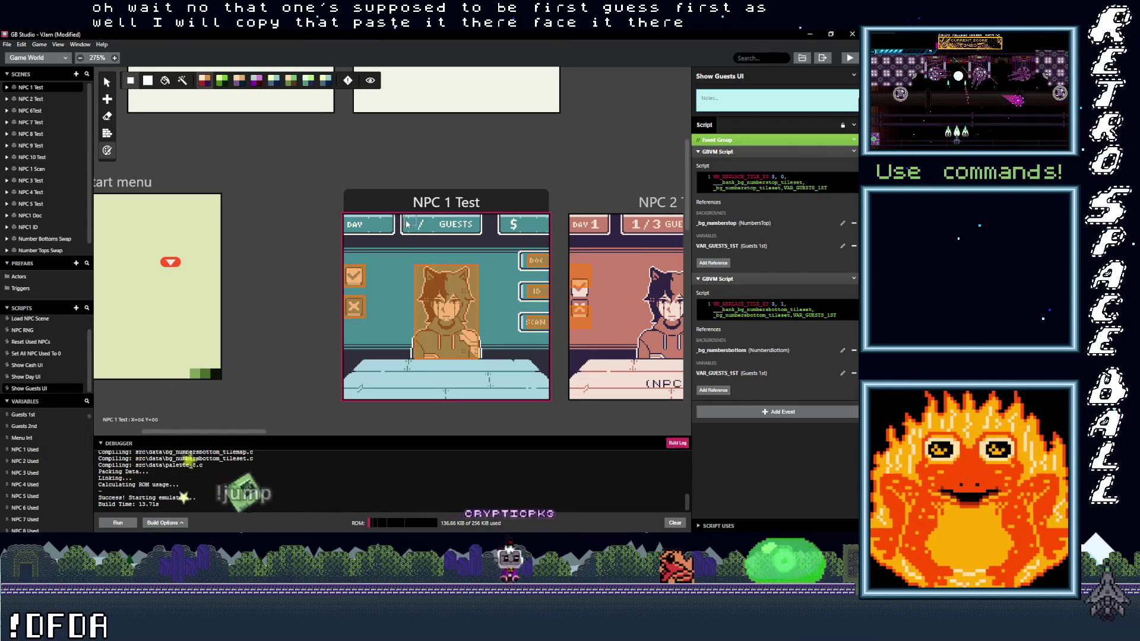
double_click(774, 176)
type("6")
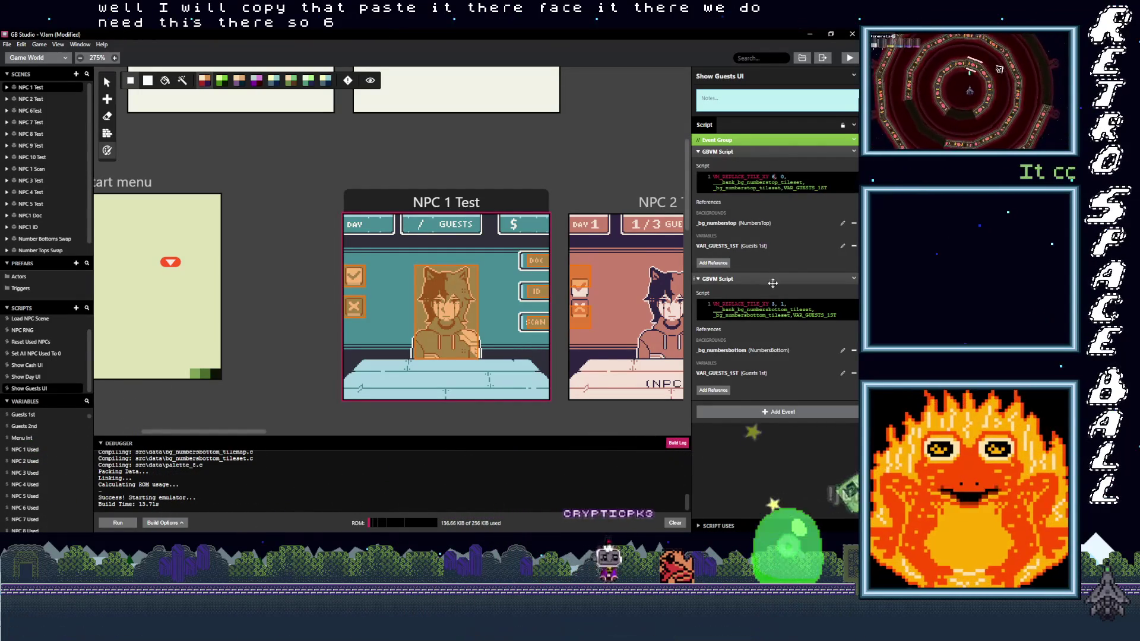
double_click(772, 303)
type("6")
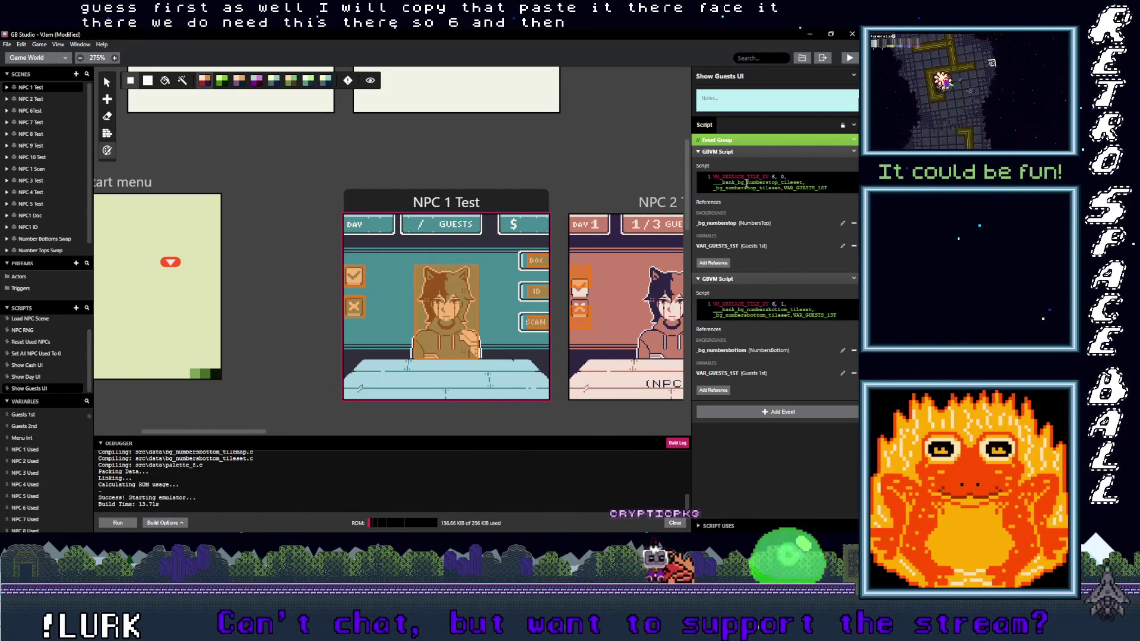
left_click(736, 152)
left_click(736, 163)
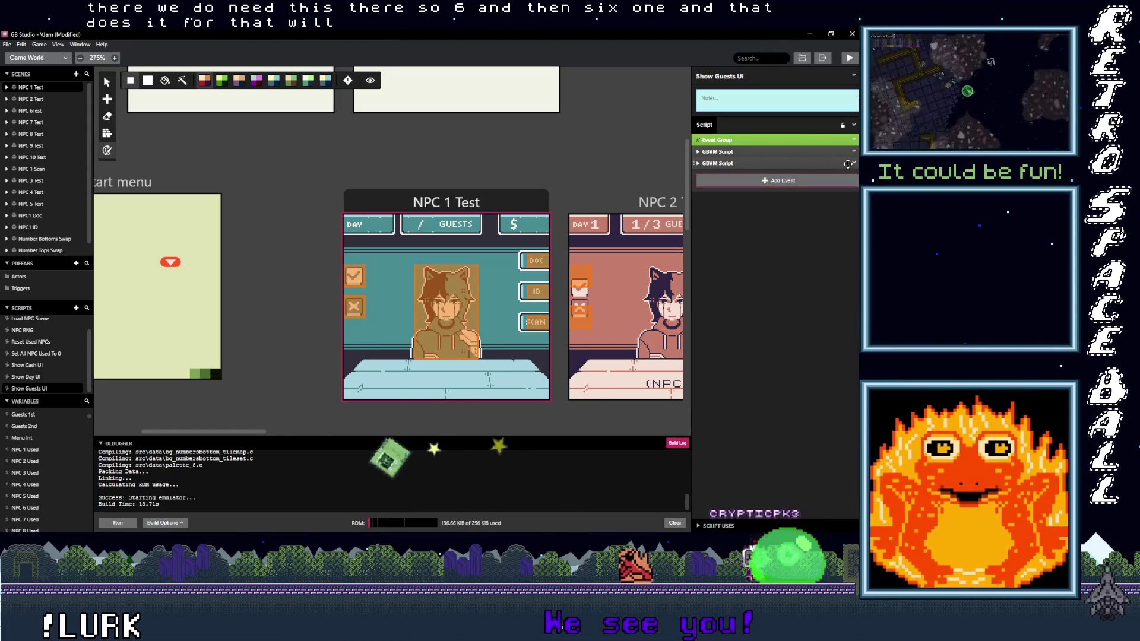
Duplicate both GBVM Script events and expand the two pasted copies.
right_click(808, 164)
left_click(809, 164, "shift")
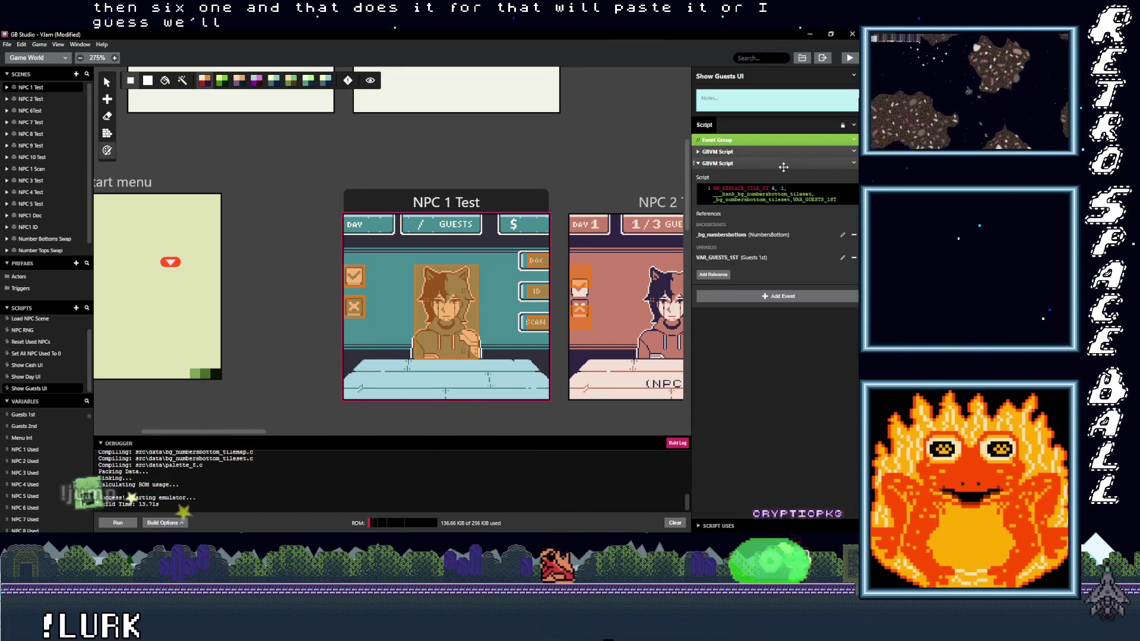
left_click(831, 152, "shift")
left_click(854, 152)
left_click(822, 237)
left_click(740, 180)
left_click(739, 177)
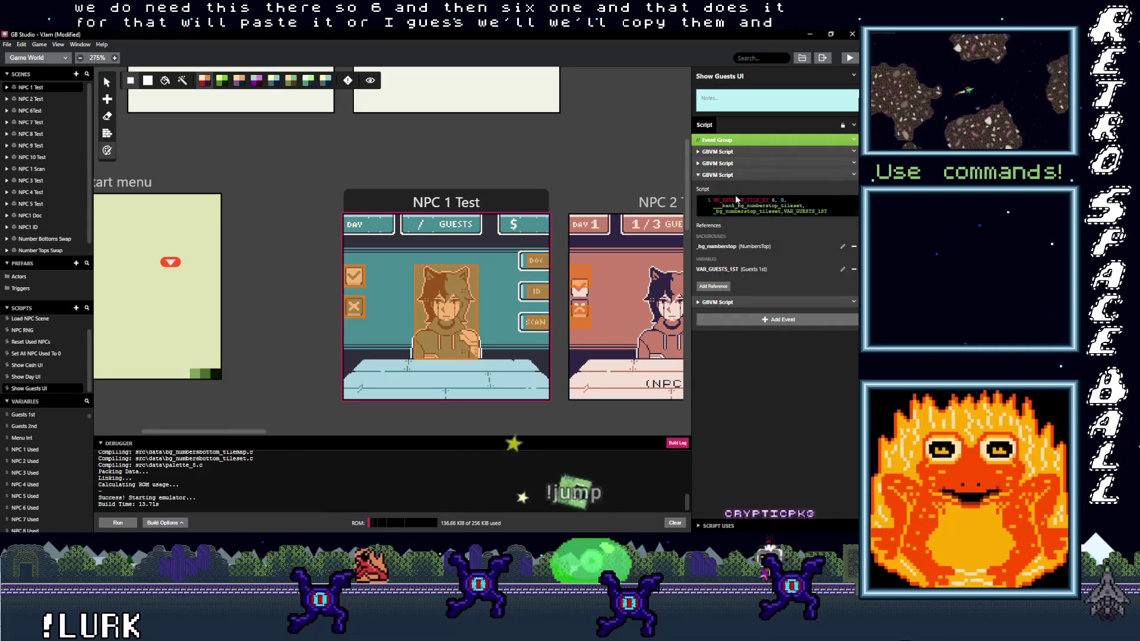
left_click(748, 303)
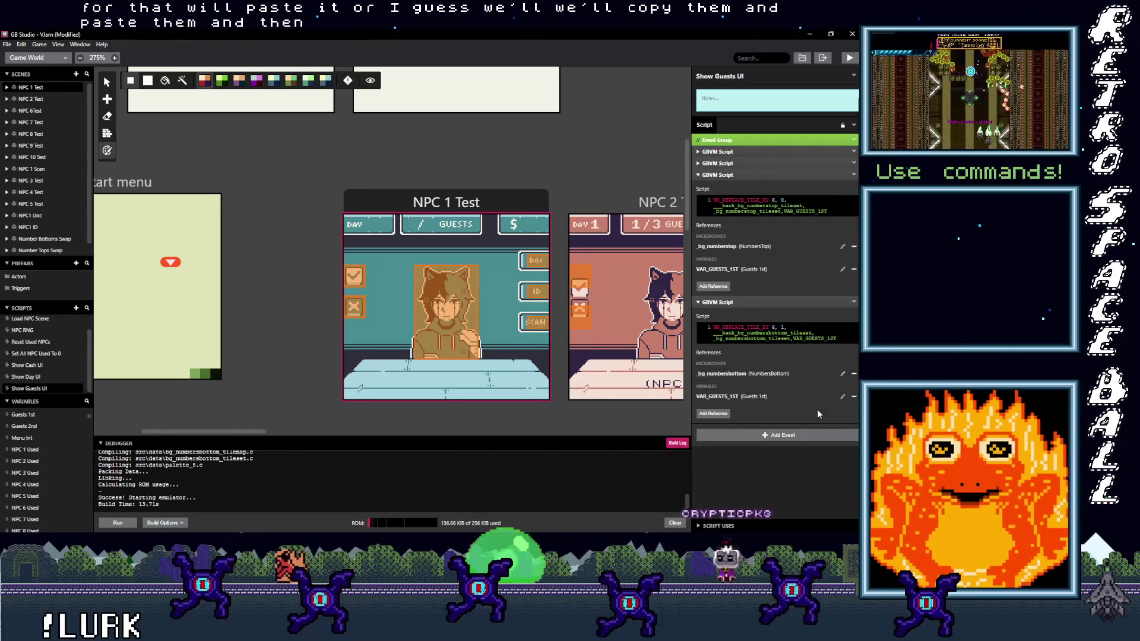
Switch the pasted scripts' references from Guests 1st to Guests 2nd.
left_click(854, 396)
left_click(854, 269)
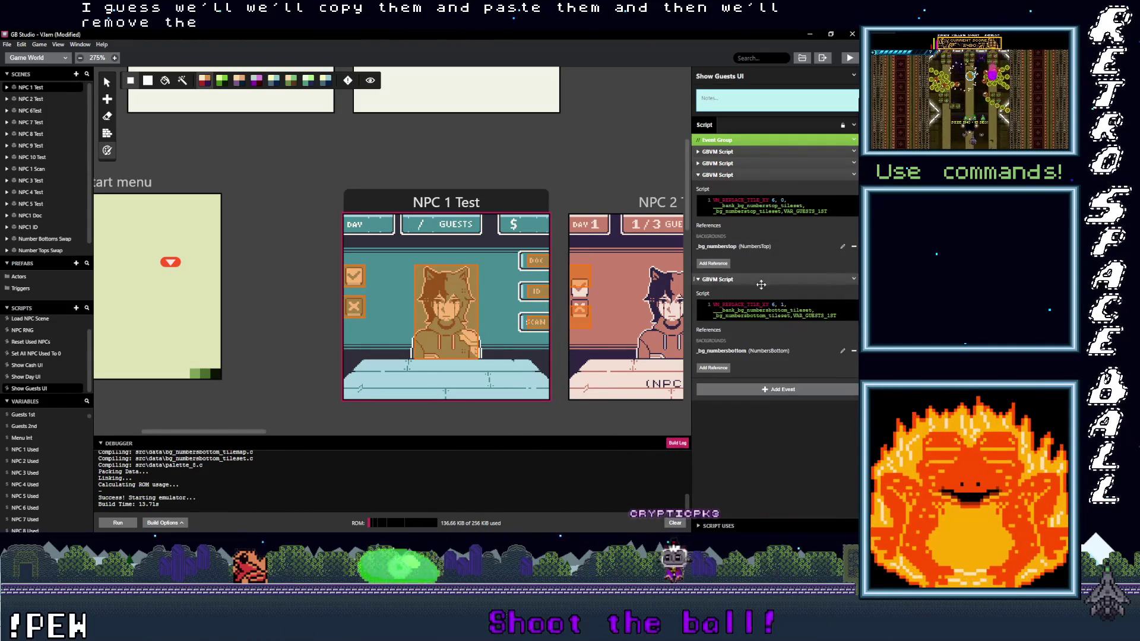
left_click(714, 264)
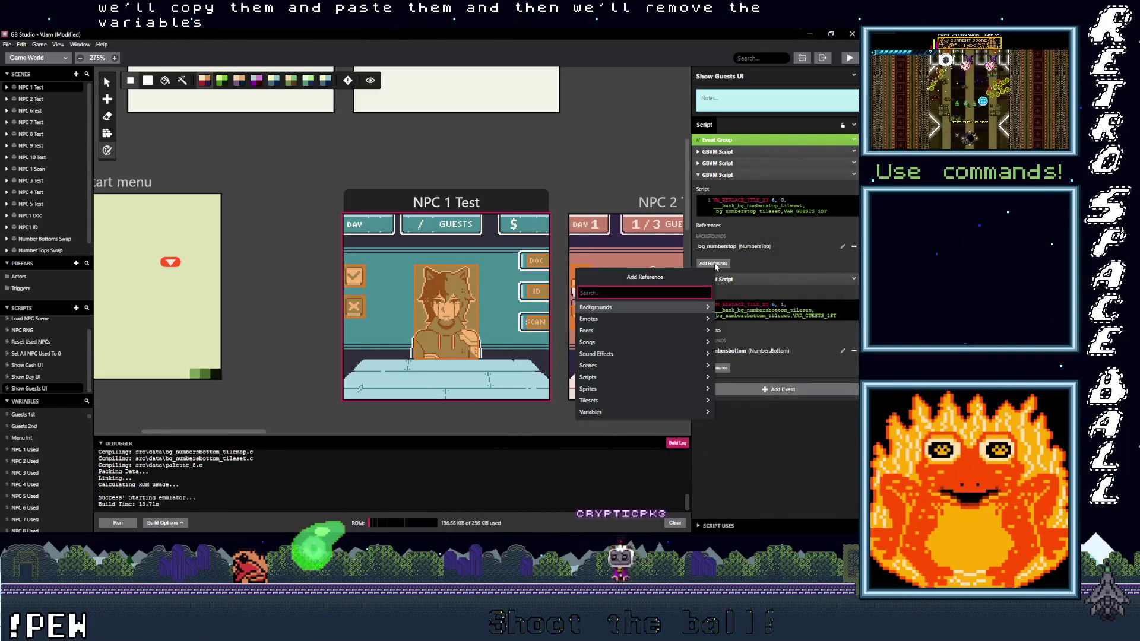
type("da")
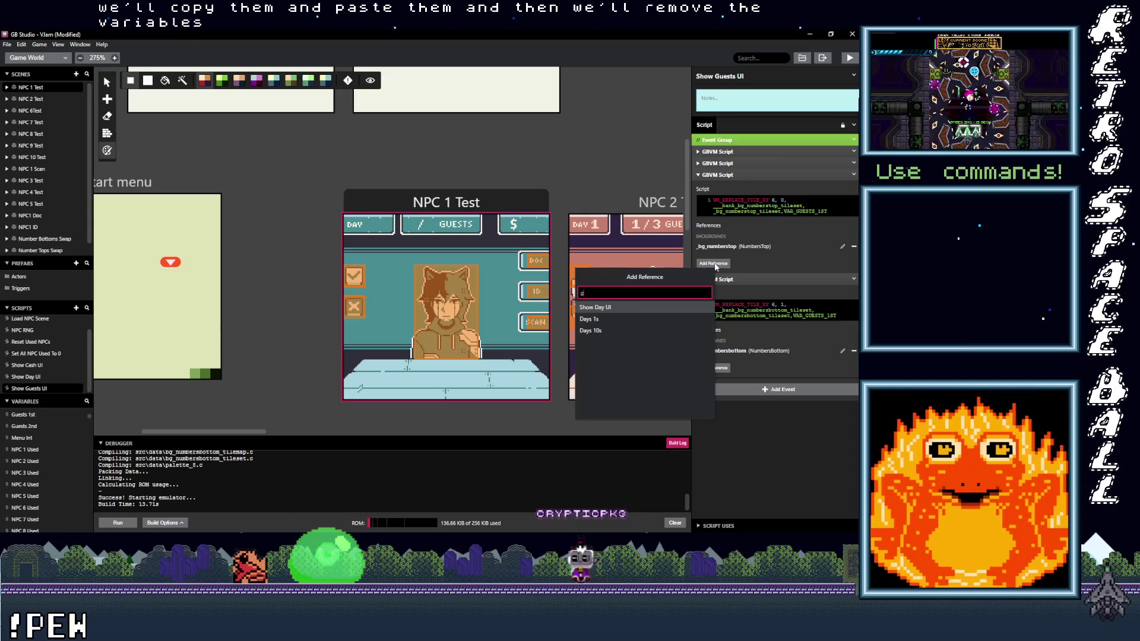
type("uy")
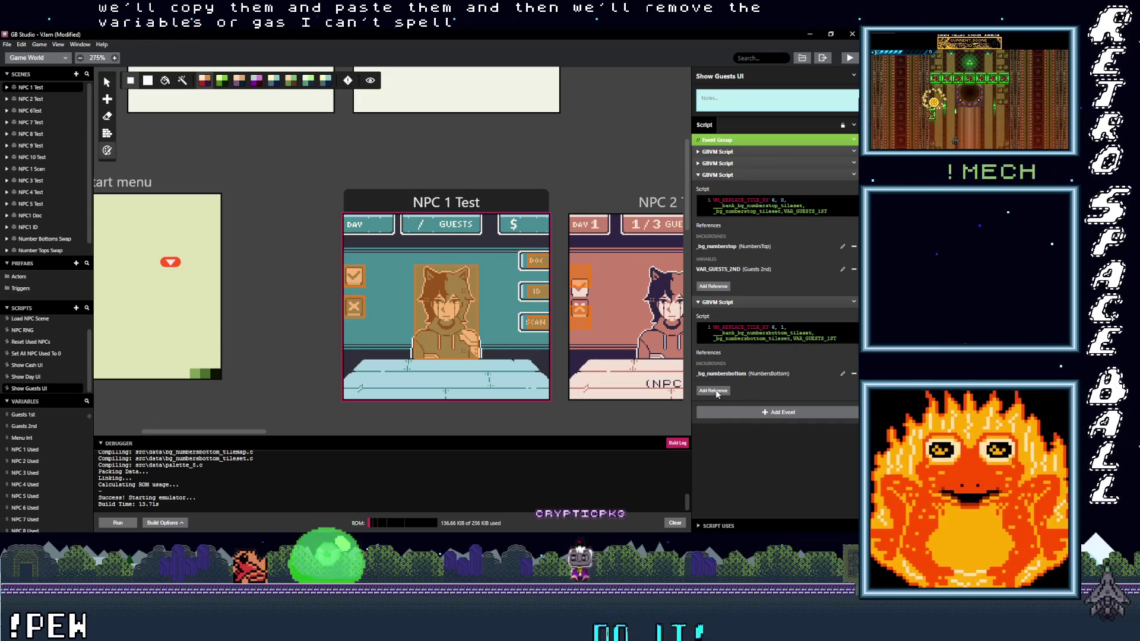
left_click(717, 394)
type("gue")
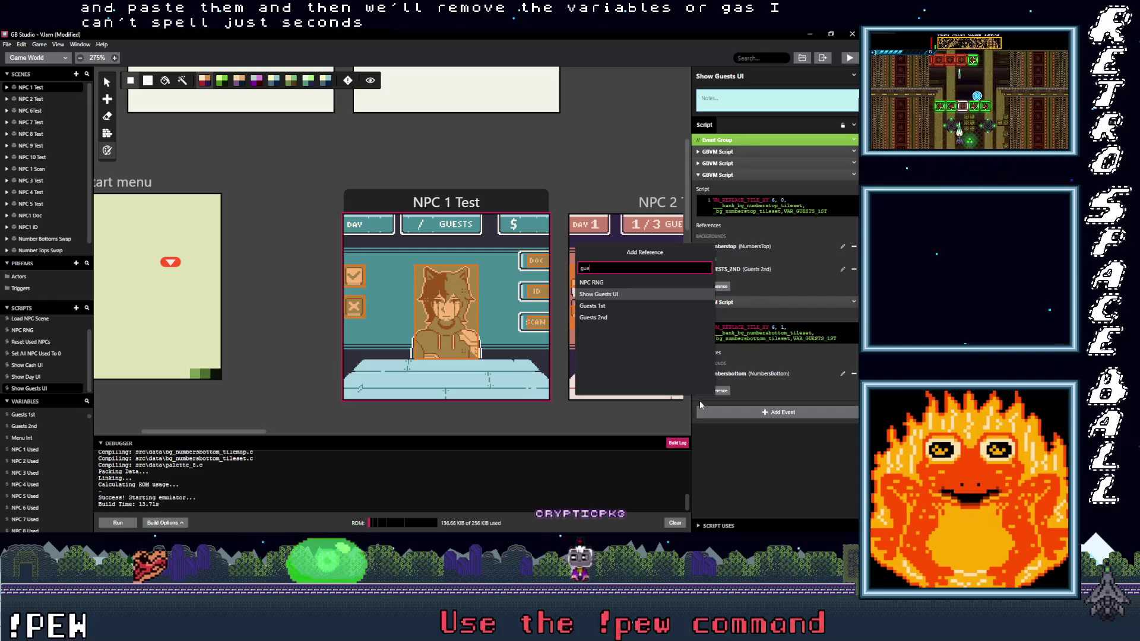
left_click(604, 319)
Change VAR_GUESTS_1ST to VAR_GUESTS_2ND in the pasted code and set the tile x to 8.
left_click(775, 372)
left_click_drag(794, 338, 841, 341)
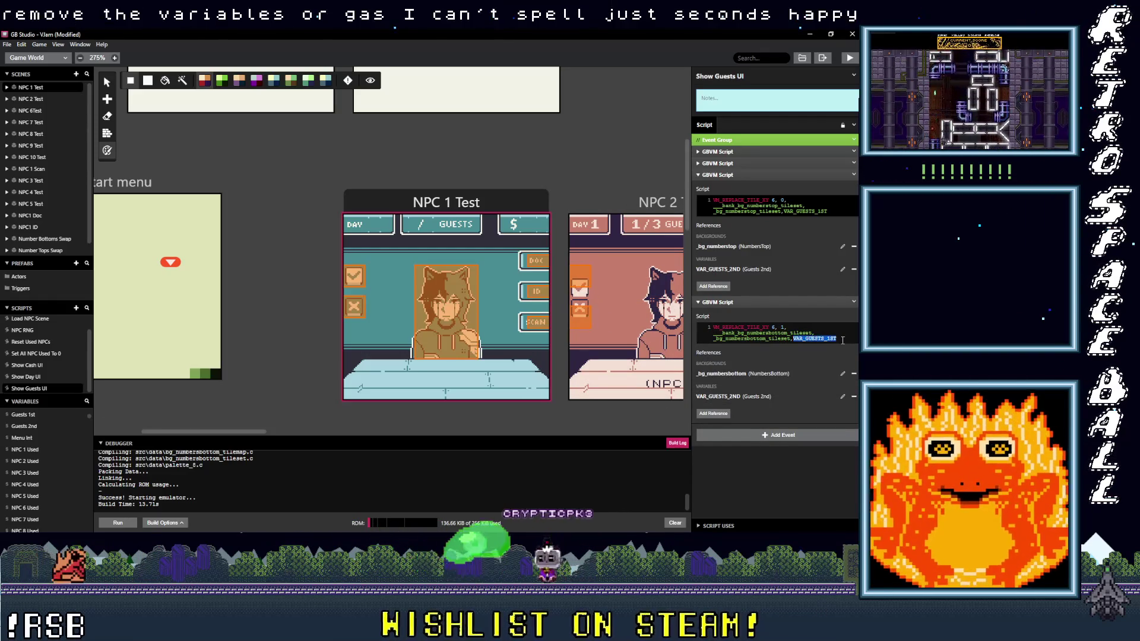
key("ctrl+v")
left_click(784, 211)
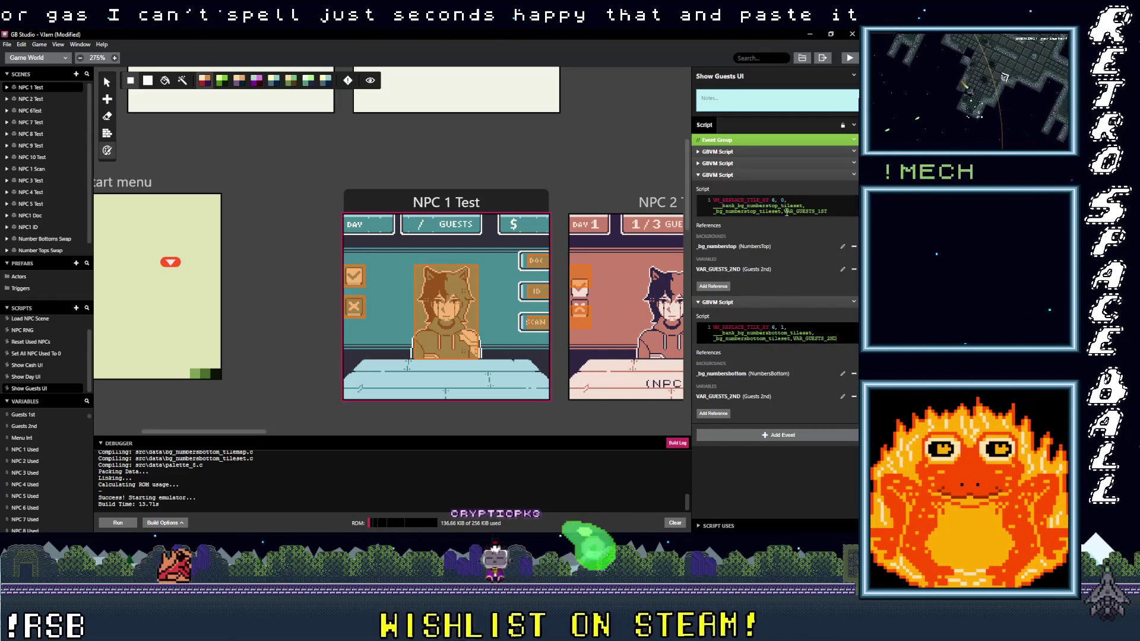
left_click(835, 215, "shift")
key("ctrl+v")
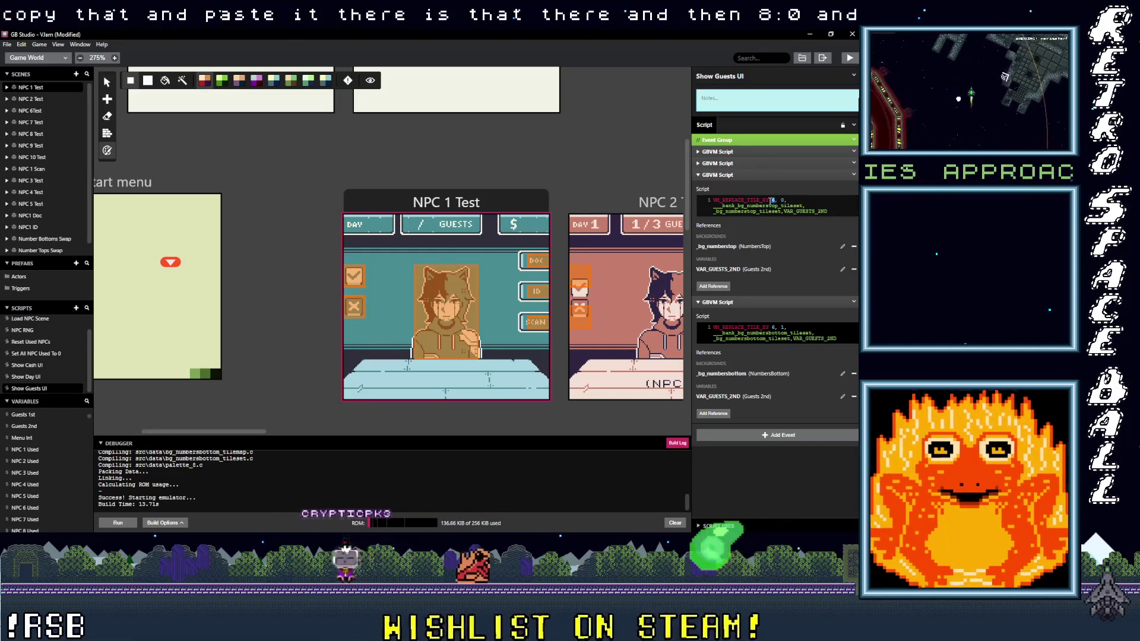
left_click(772, 327)
type("8")
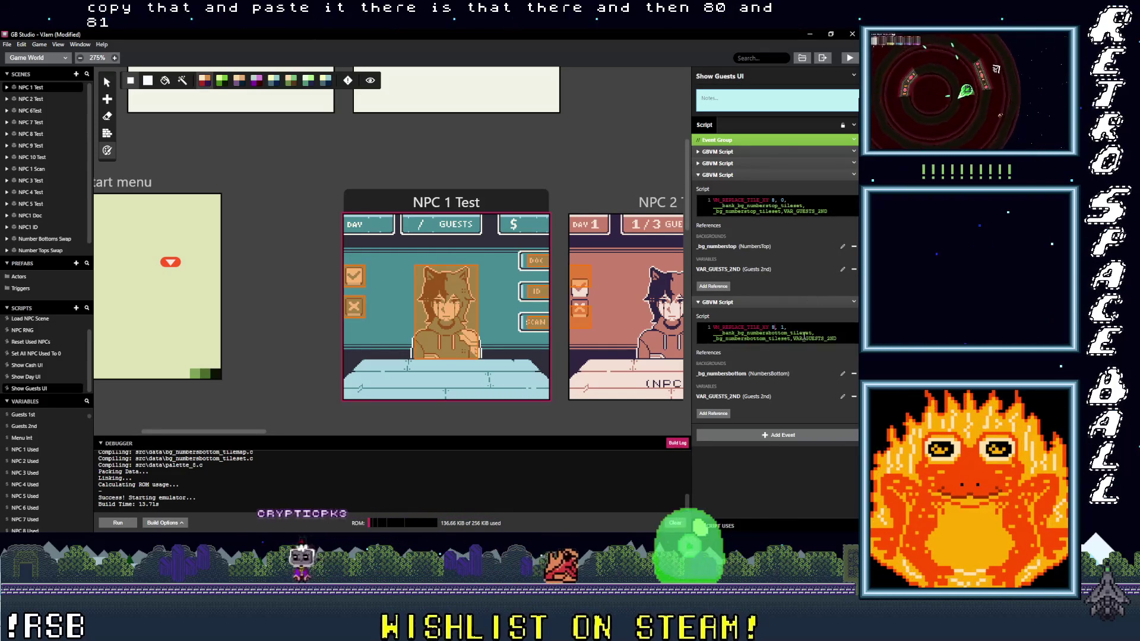
left_click(744, 175)
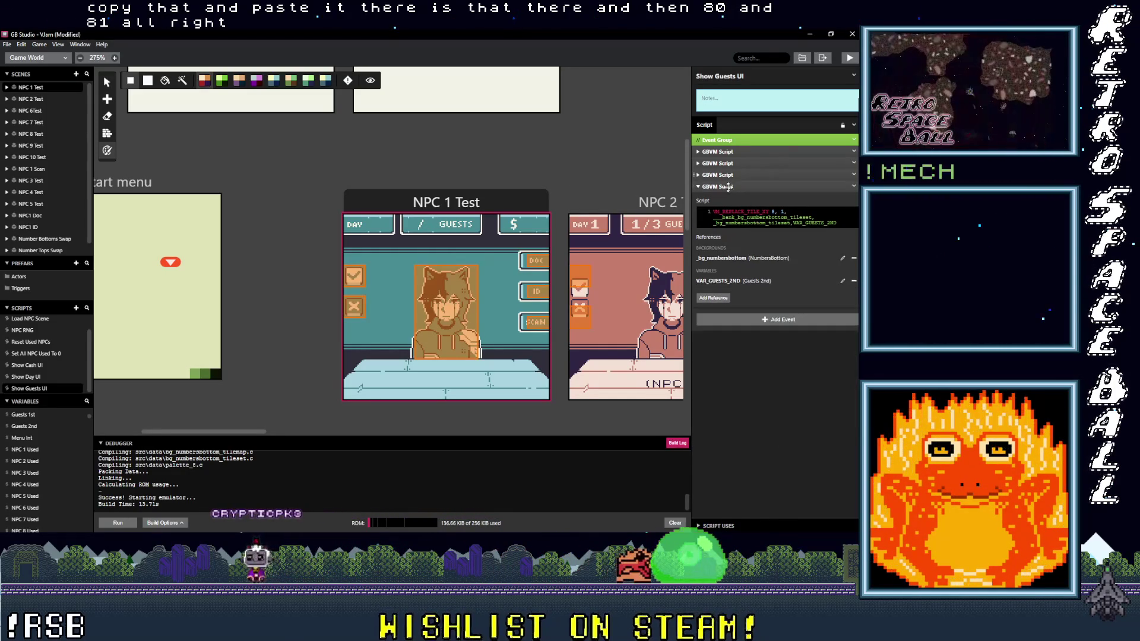
left_click(717, 186)
Select the Show Day UI script, then build and run the game in the emulator.
left_click(22, 378)
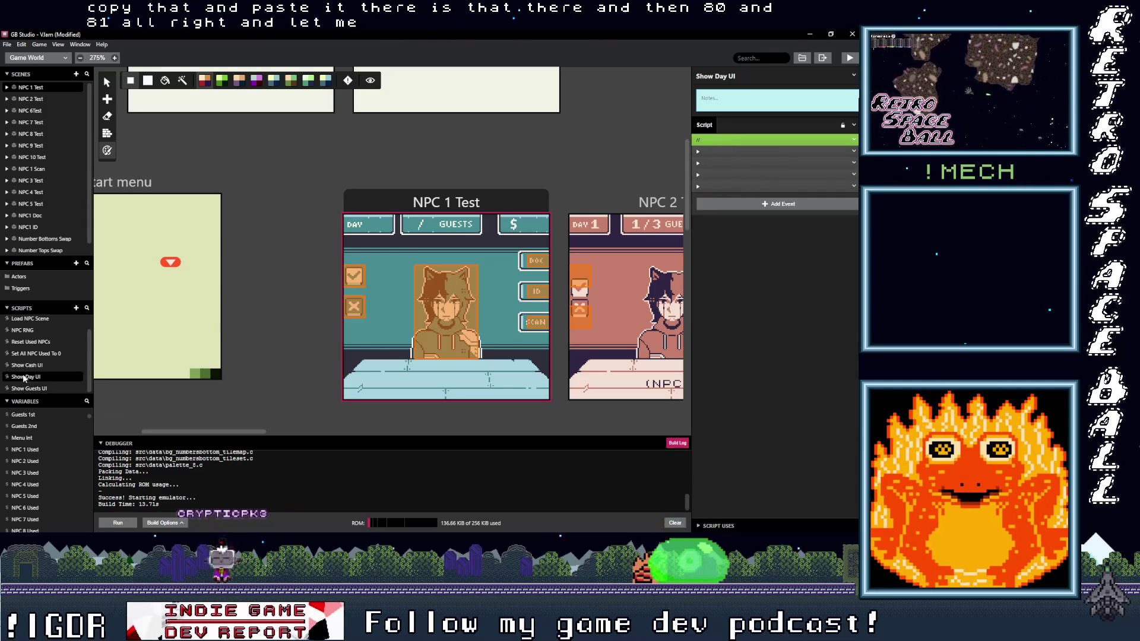
left_click(37, 367)
left_click(37, 378)
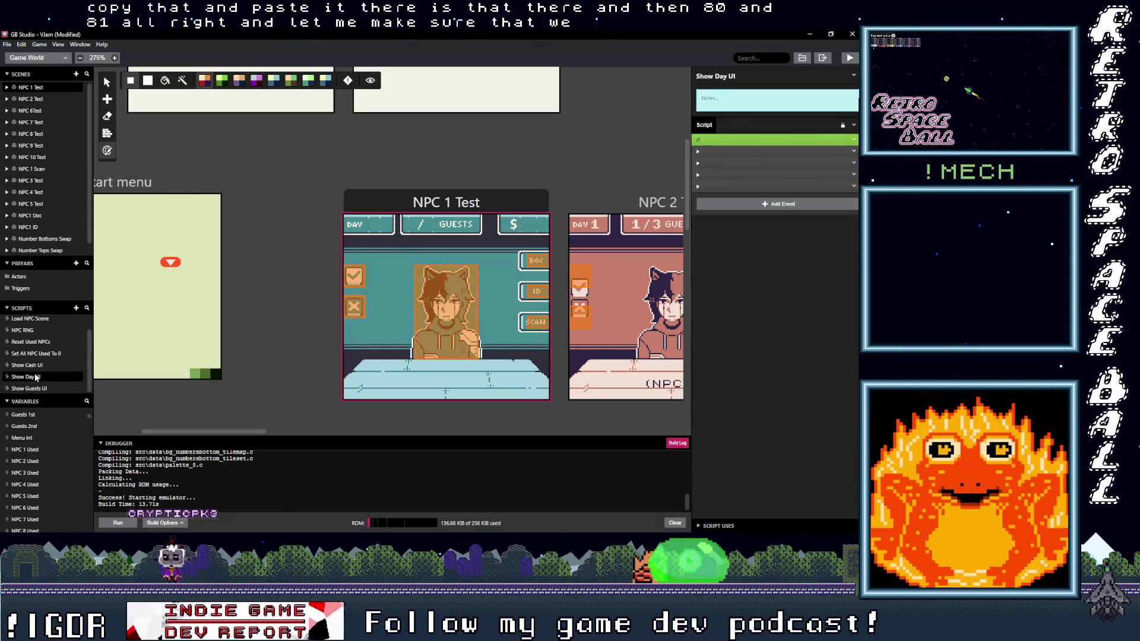
left_click(849, 58)
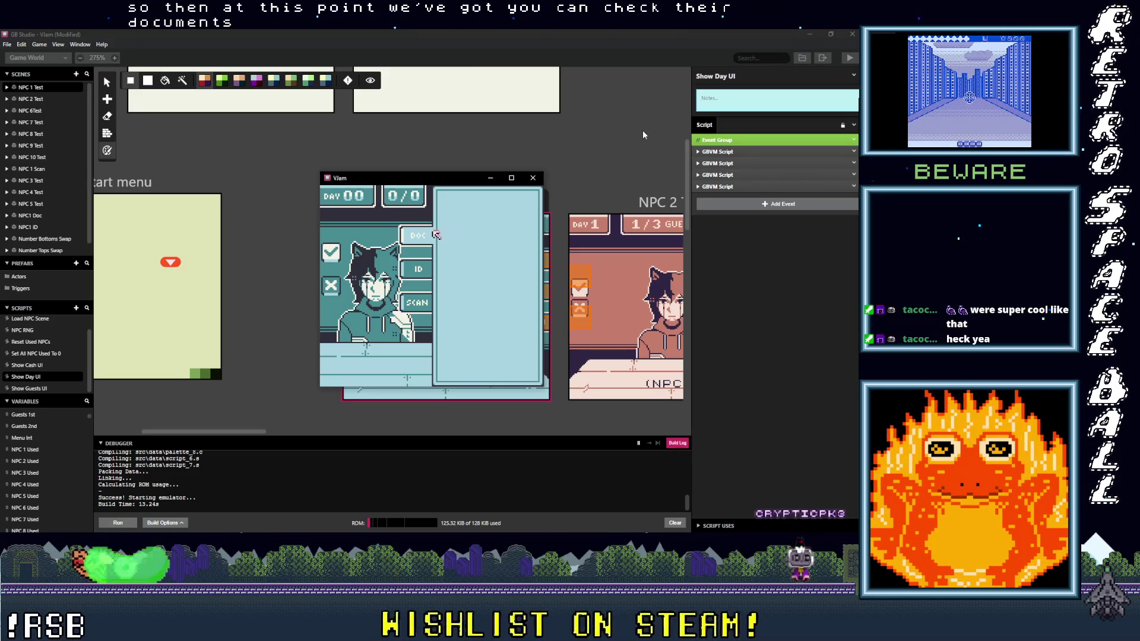
In the running game, move between SCAN and DOC and check the guest's documents.
key("Down")
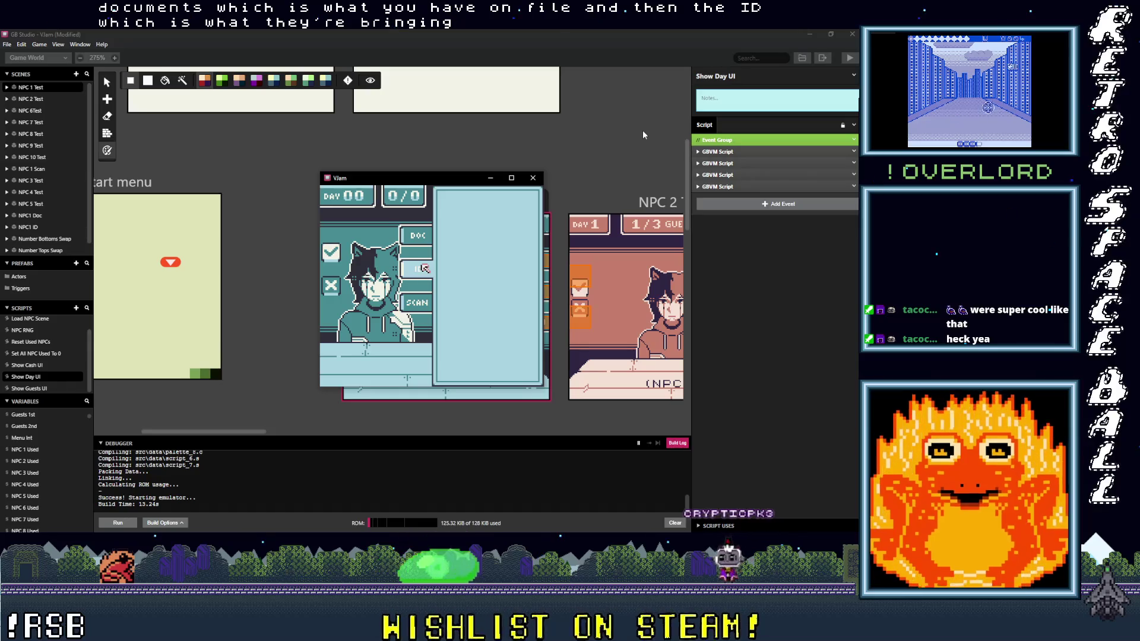
key("Down")
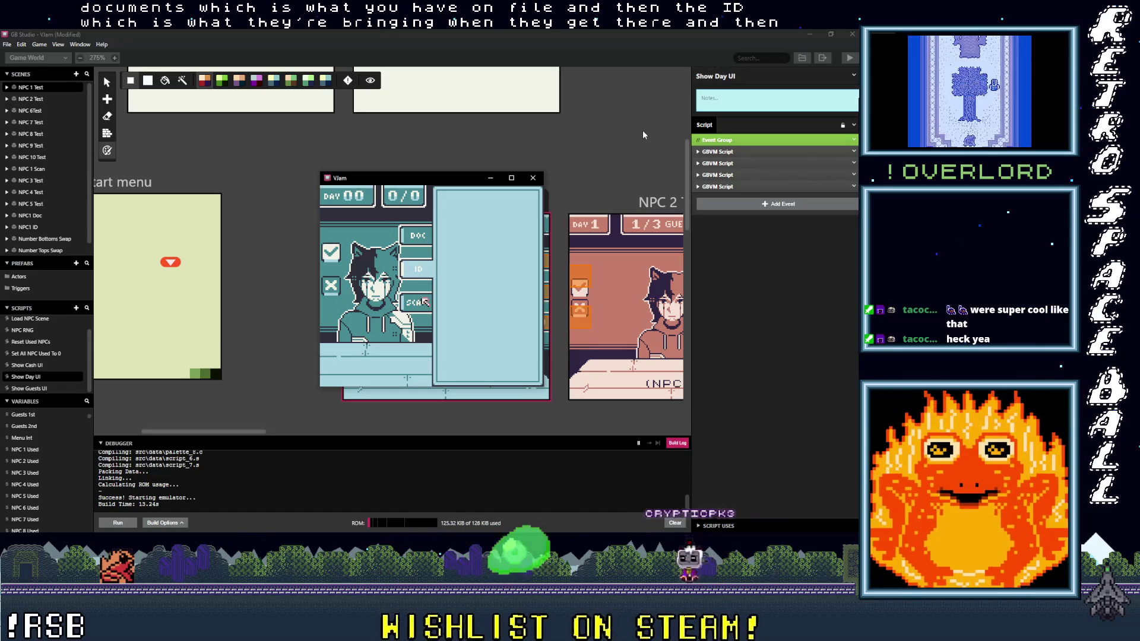
key("z")
key("Down")
key("Down")
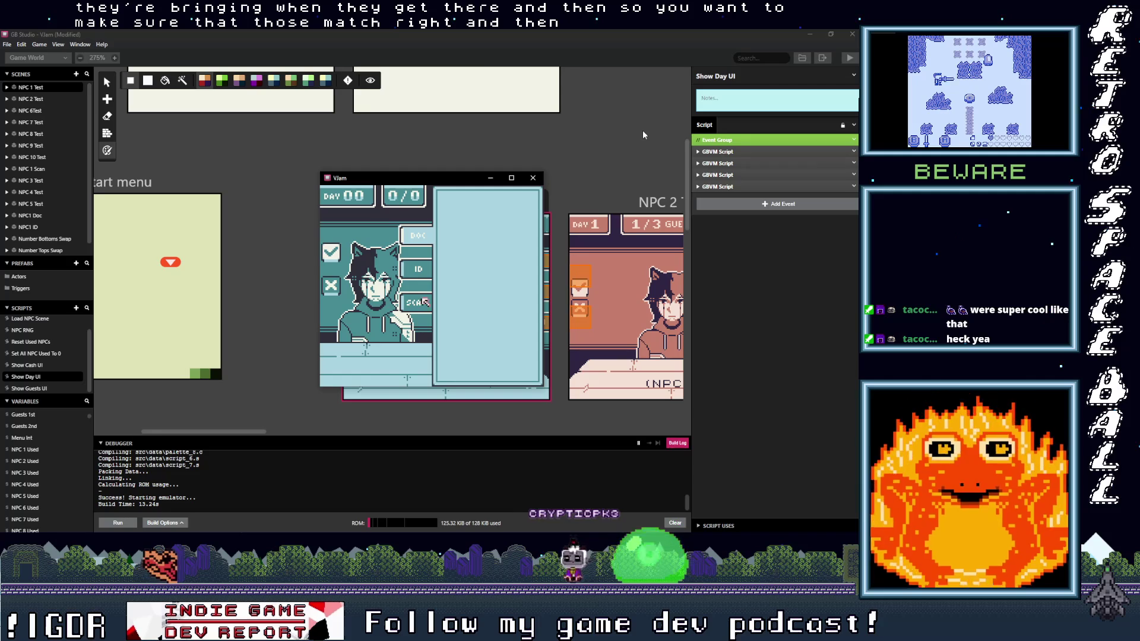
Open the body scan view and move the marker over the head, legs, feet and face.
key("z")
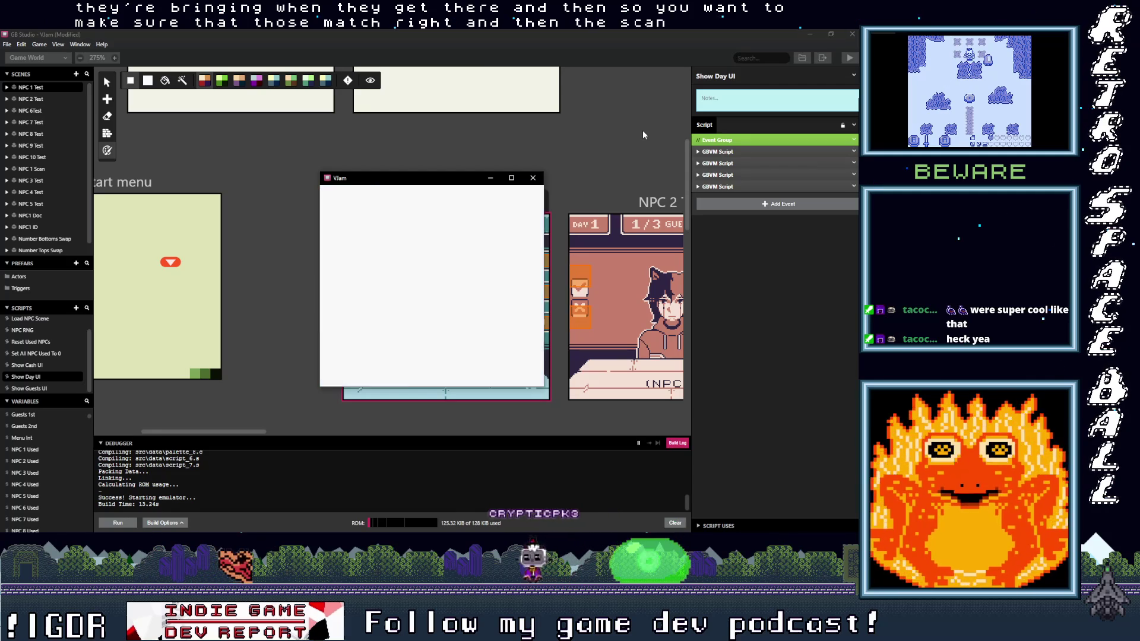
key("Up")
key("Left")
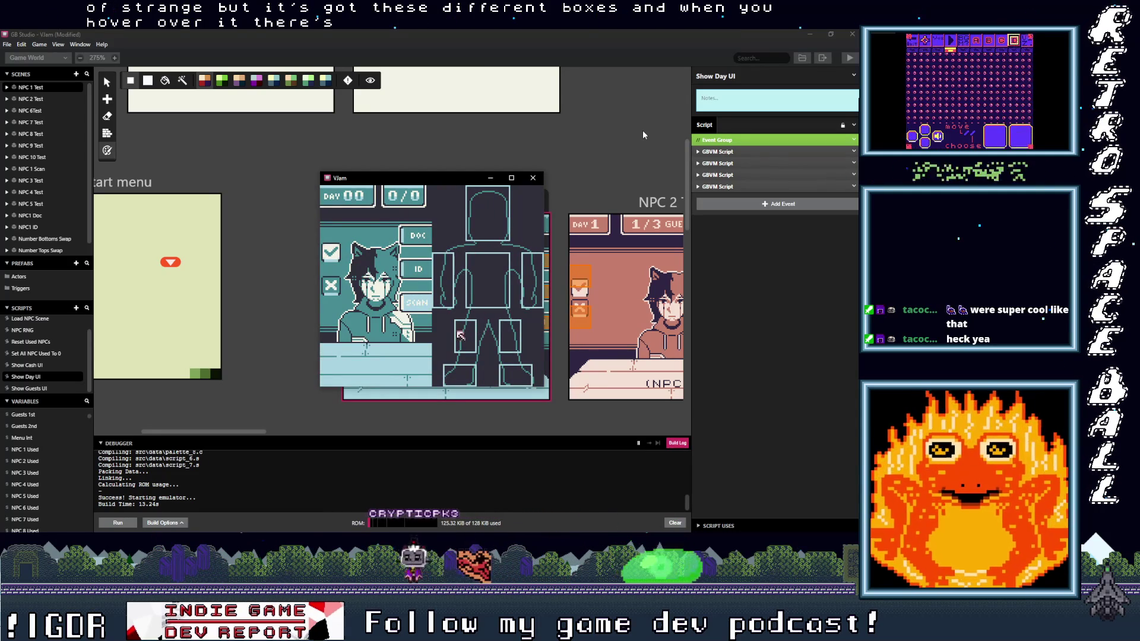
key("Right")
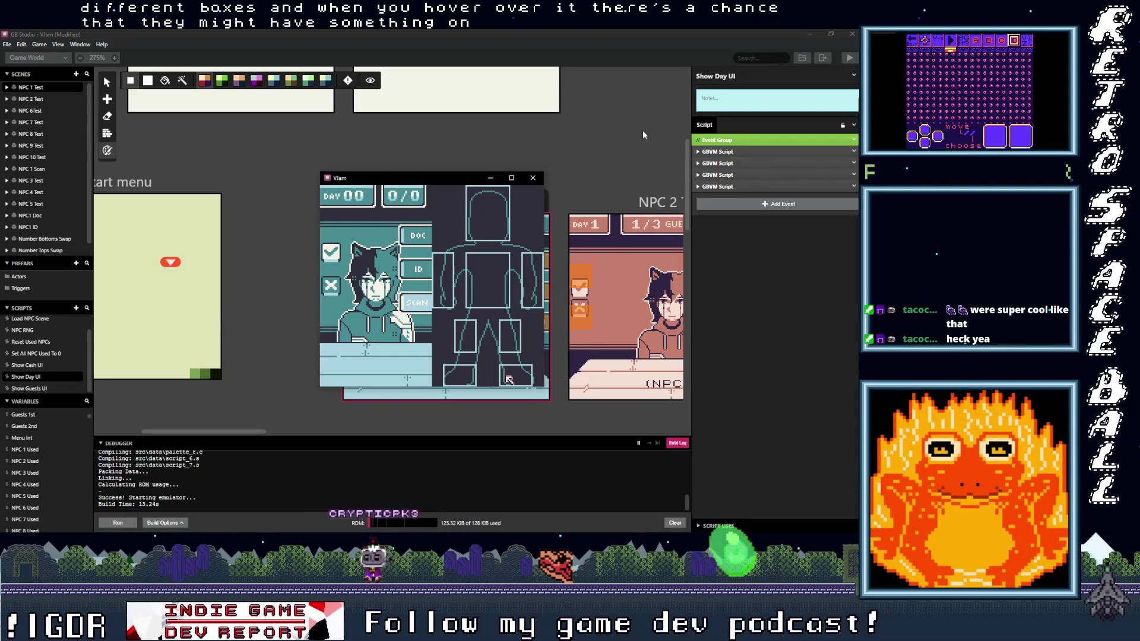
key("Left")
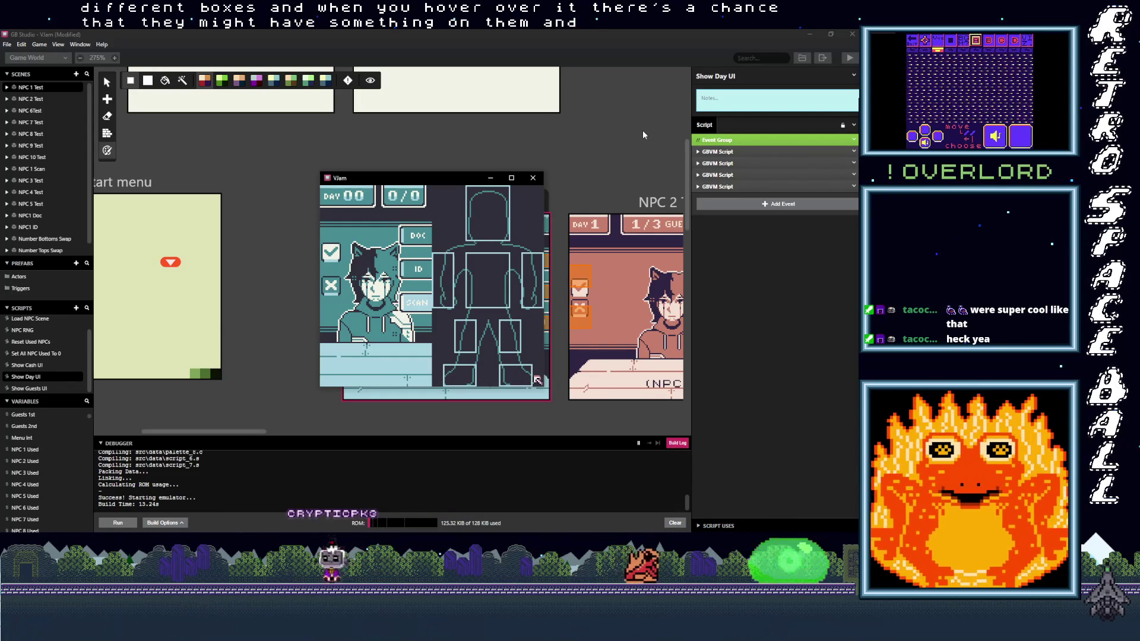
key("Up")
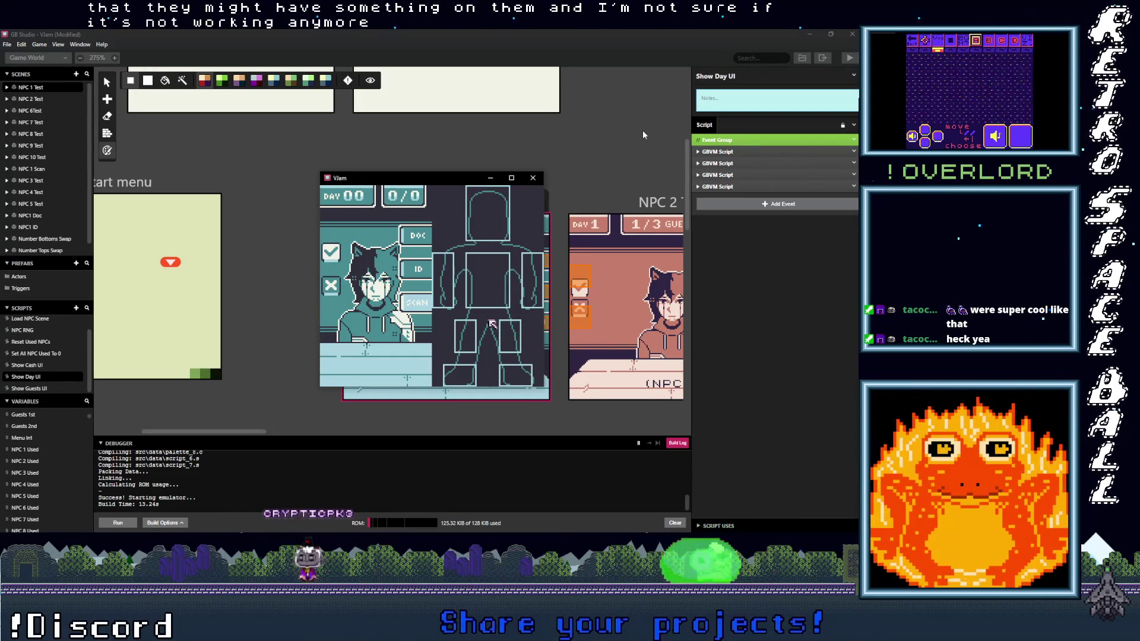
key("Up")
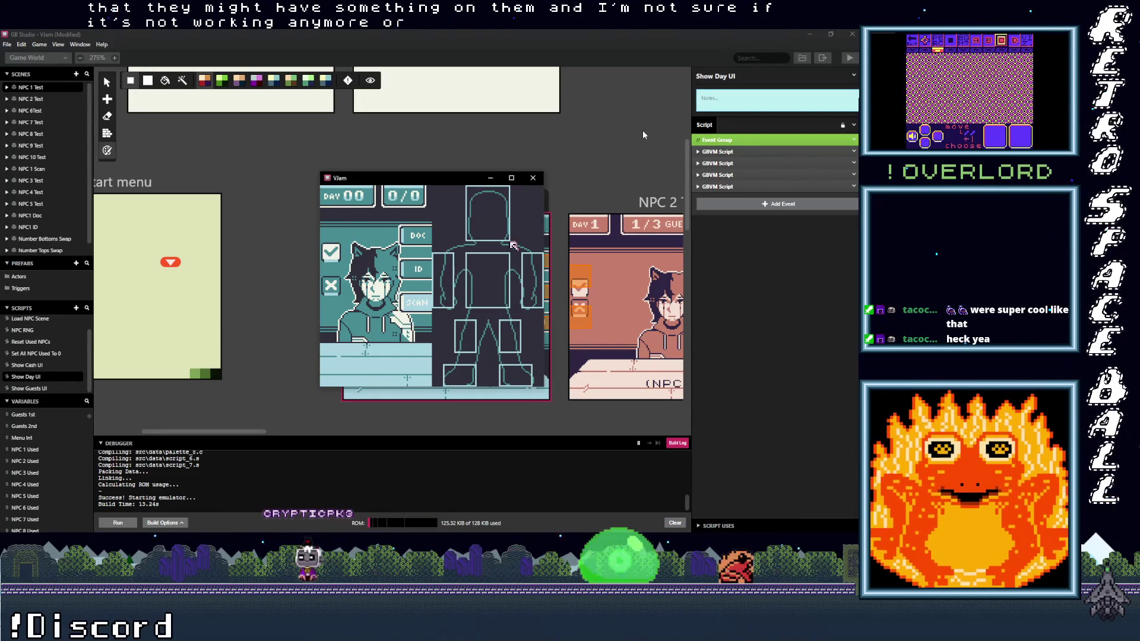
key("Up")
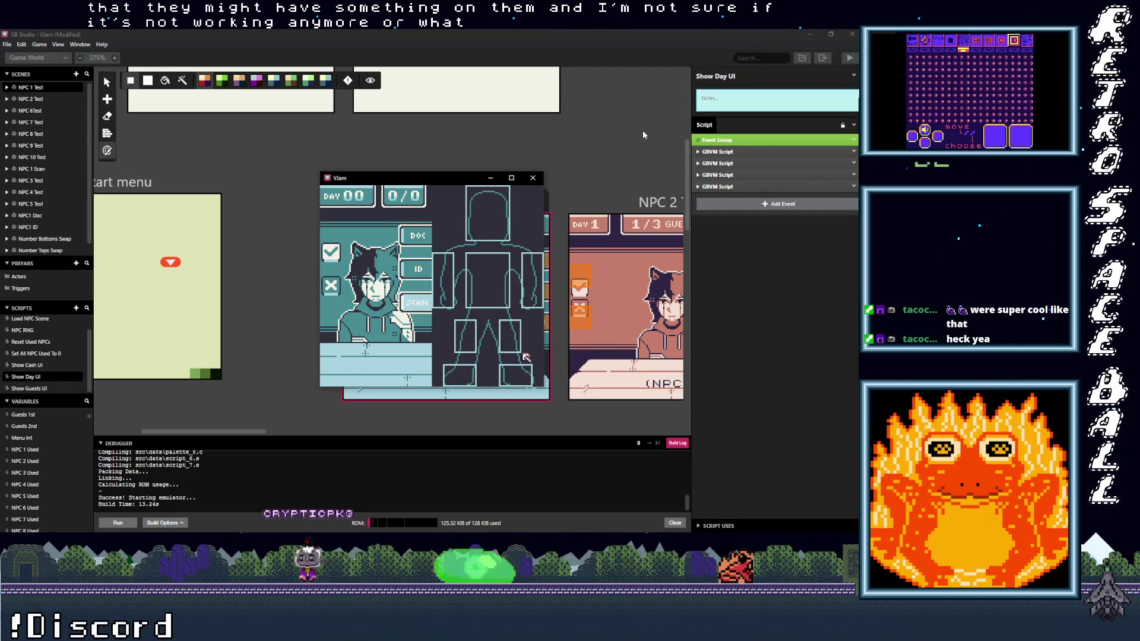
key("Down")
key("Up")
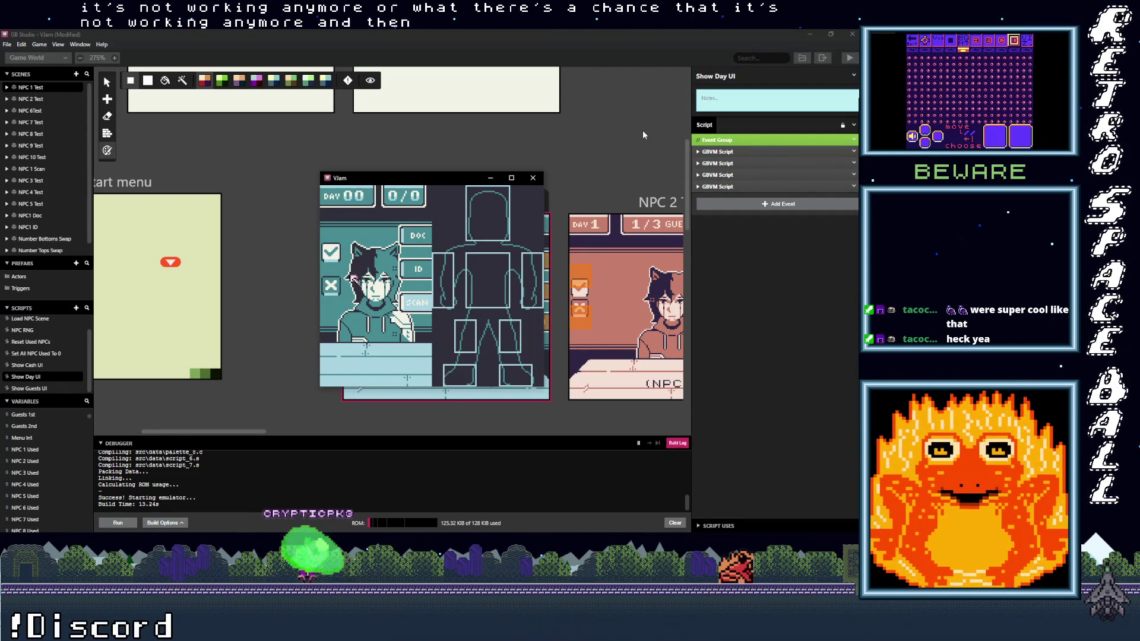
key("Left")
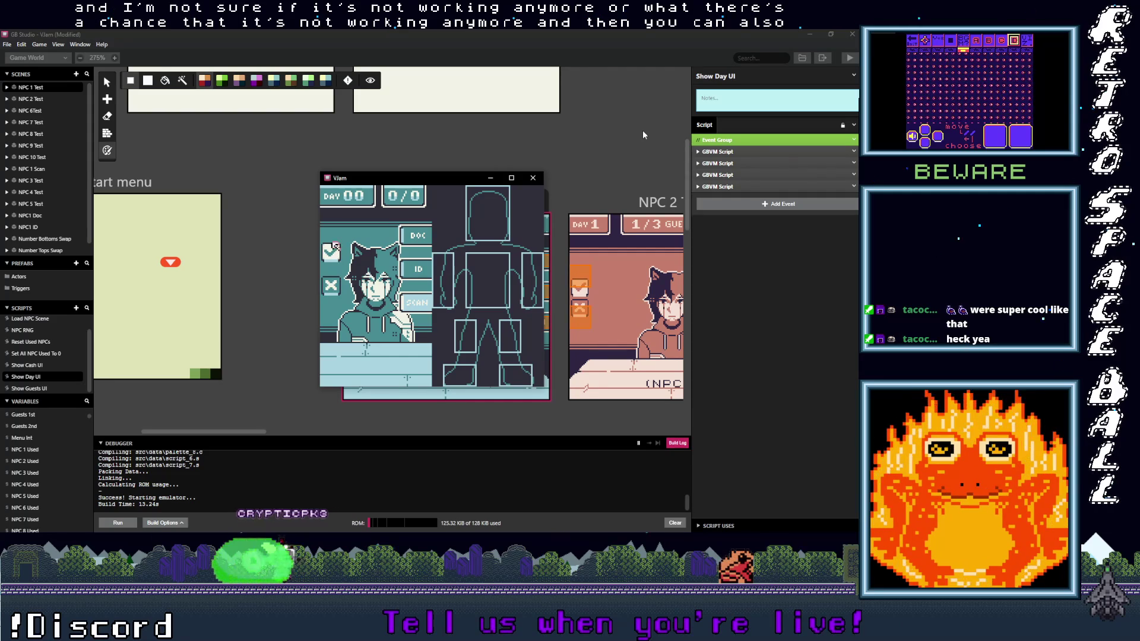
key("Right")
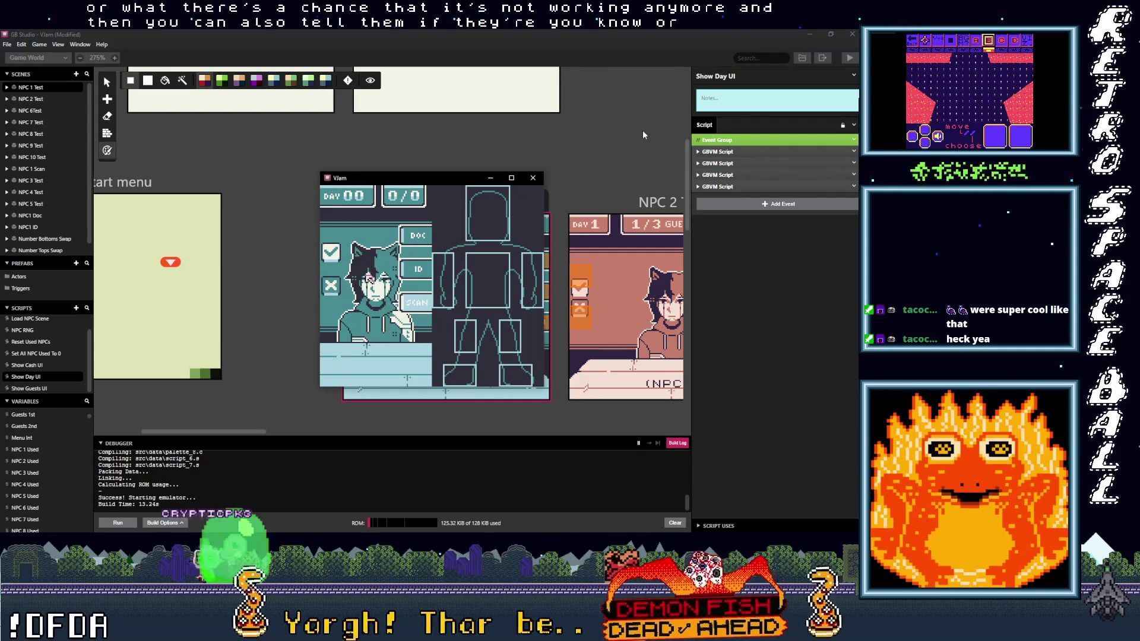
Leave the scan view, talk to the guest, and choose 'Can I help you?'.
key("x")
key("Right")
key("z")
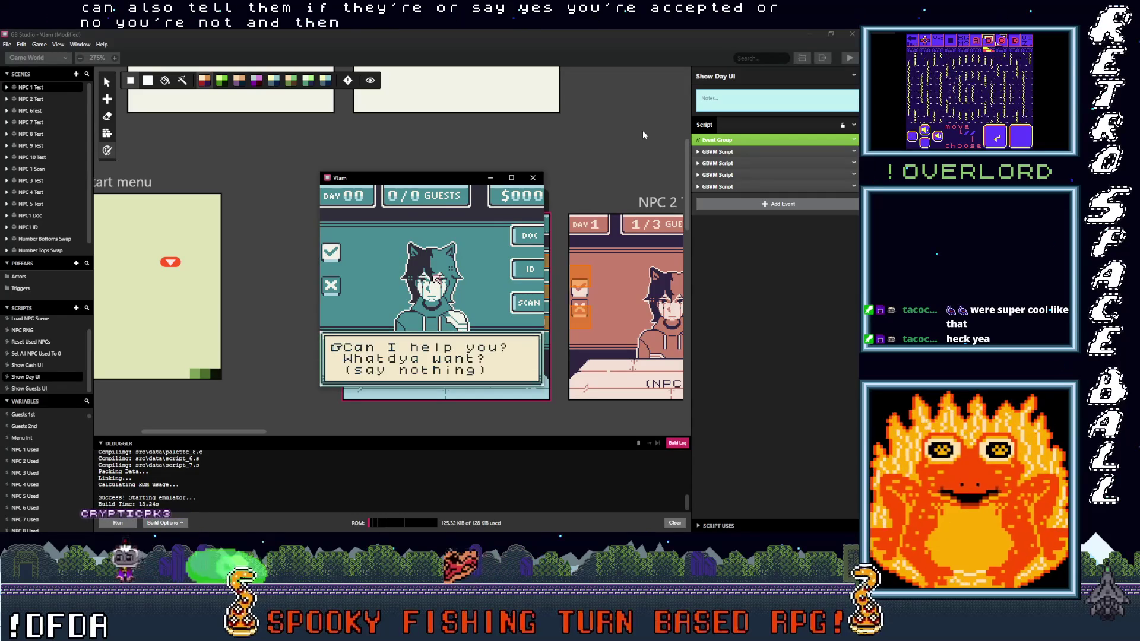
key("Down")
key("Down")
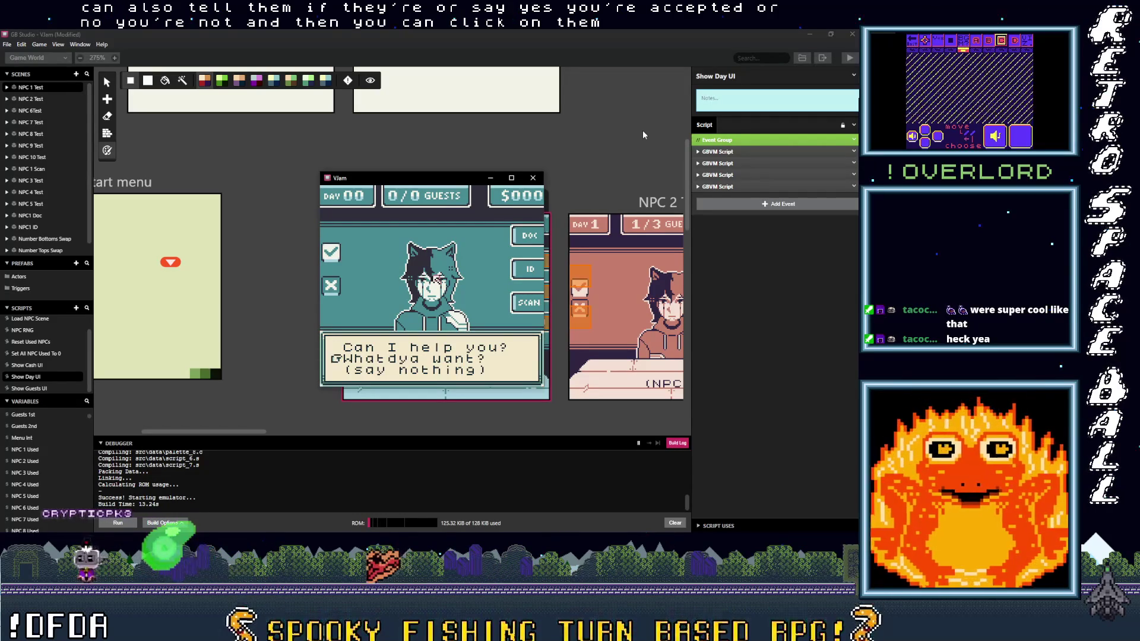
key("Down")
key("z")
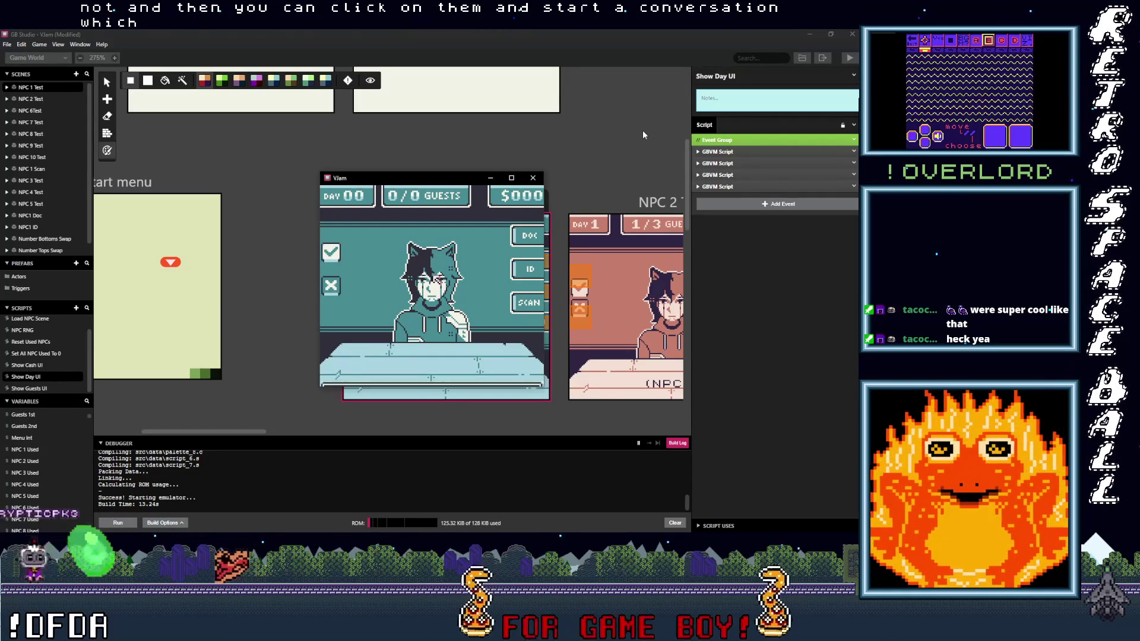
Reopen the dialogue to try other choices, dismiss it, and close the emulator.
key("z")
key("Down")
key("z")
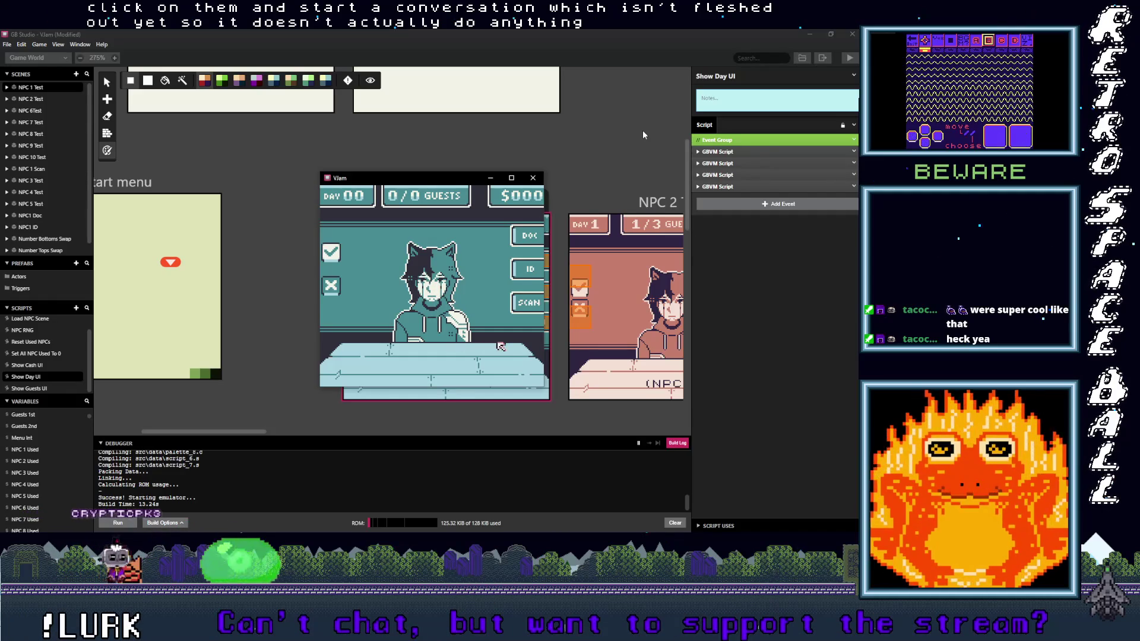
key("z")
key("z")
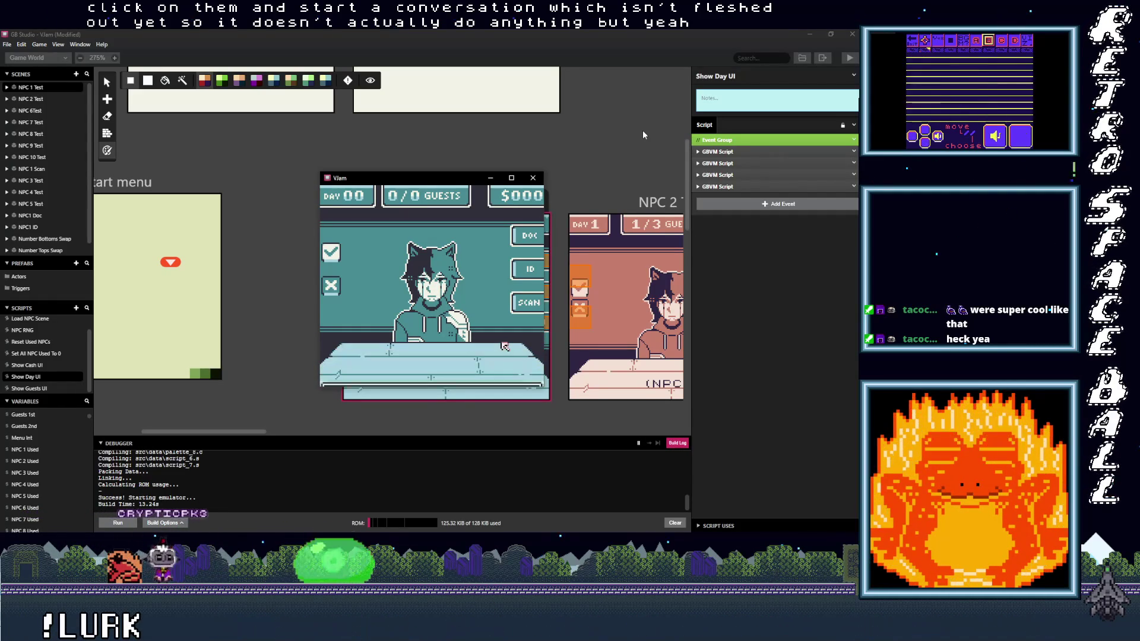
left_click(532, 177)
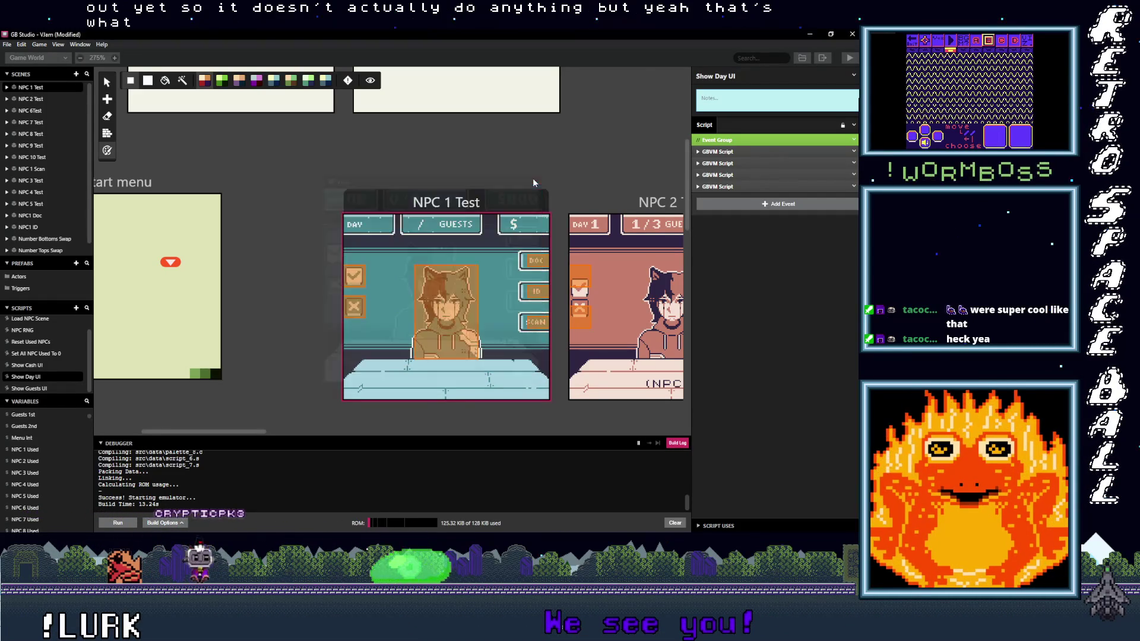
Add a Remove B/A Button Script event to the trigger's On Leave script.
left_click(445, 312)
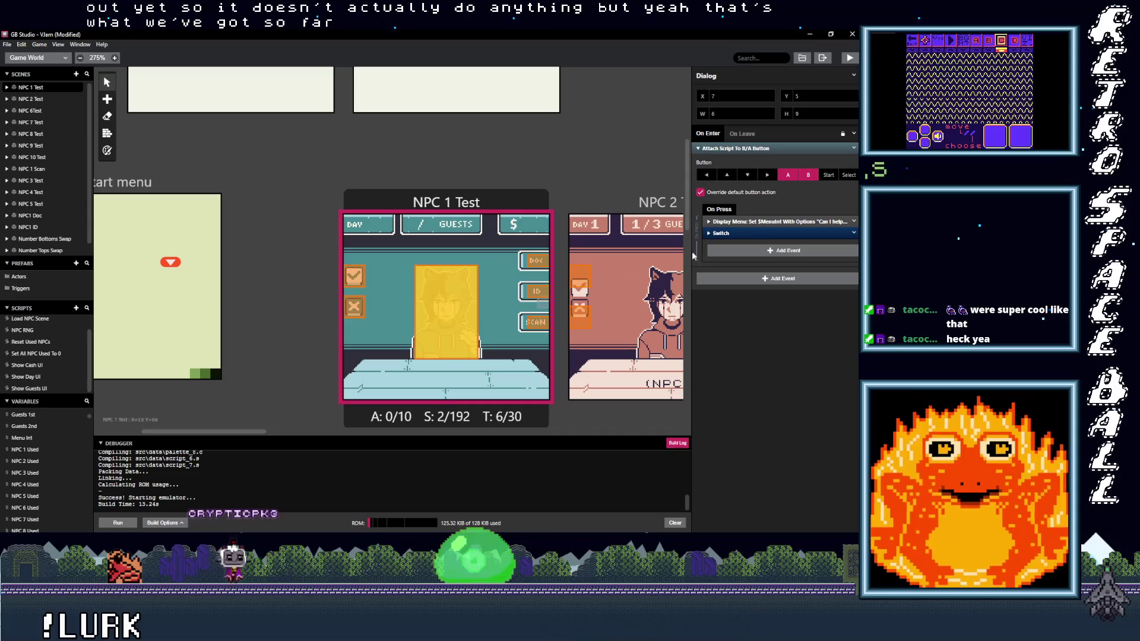
left_click(741, 134)
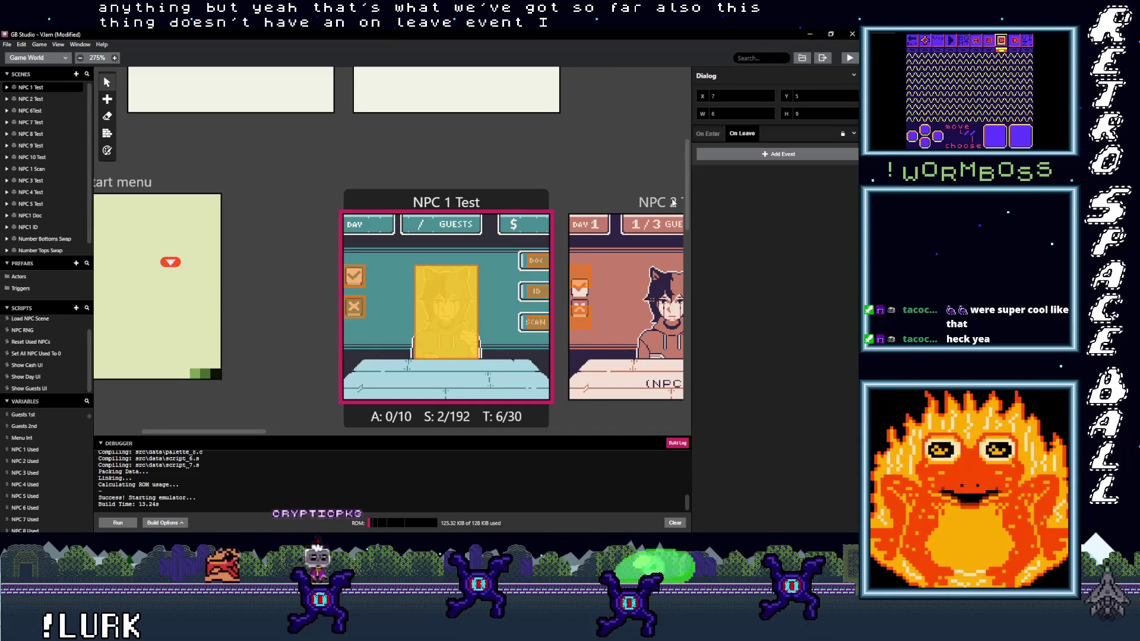
left_click(734, 155)
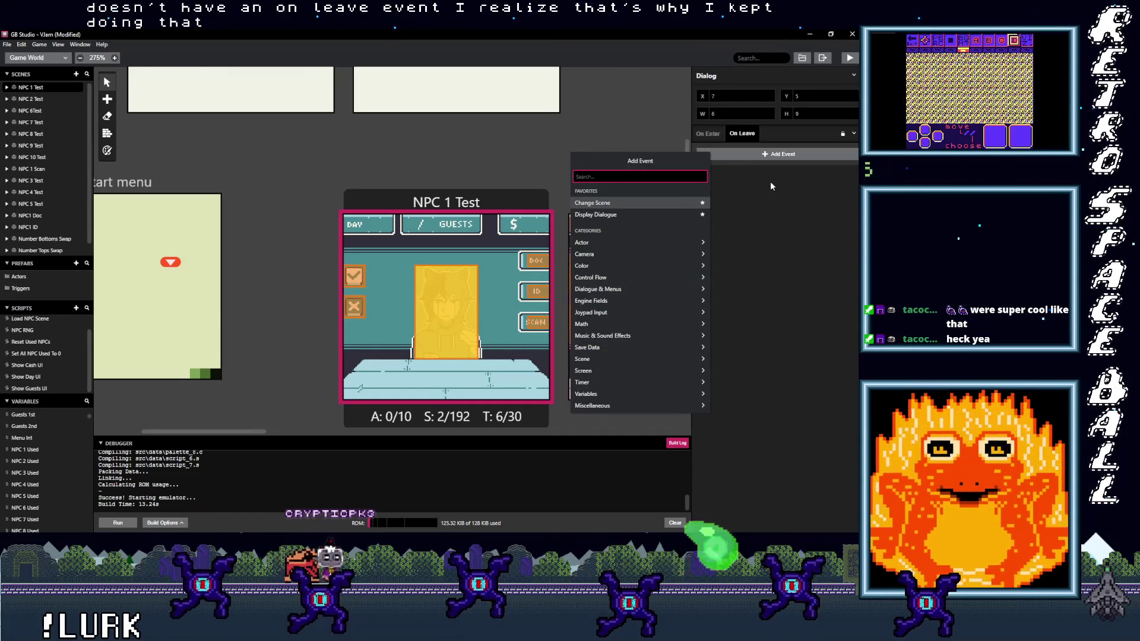
type("butt")
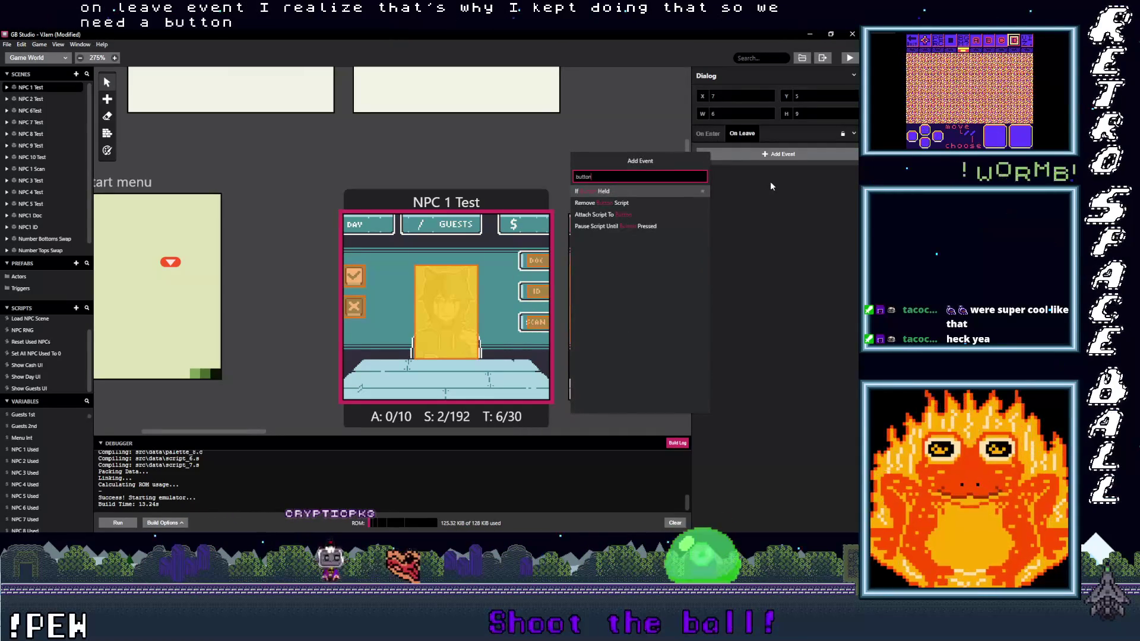
type("on")
left_click(609, 205)
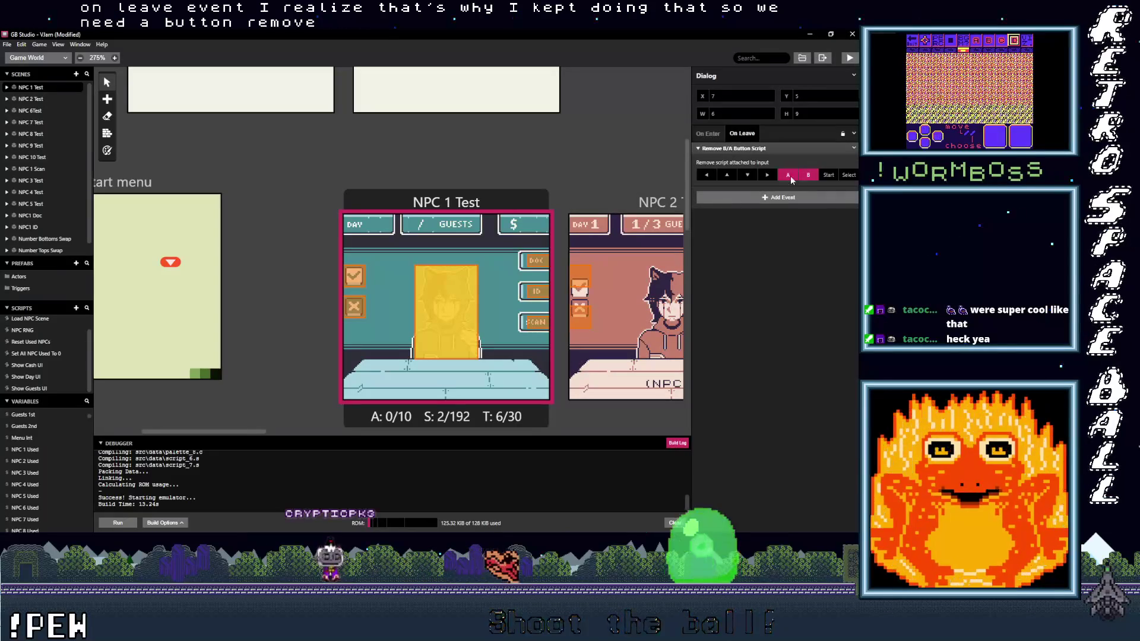
left_click(742, 148)
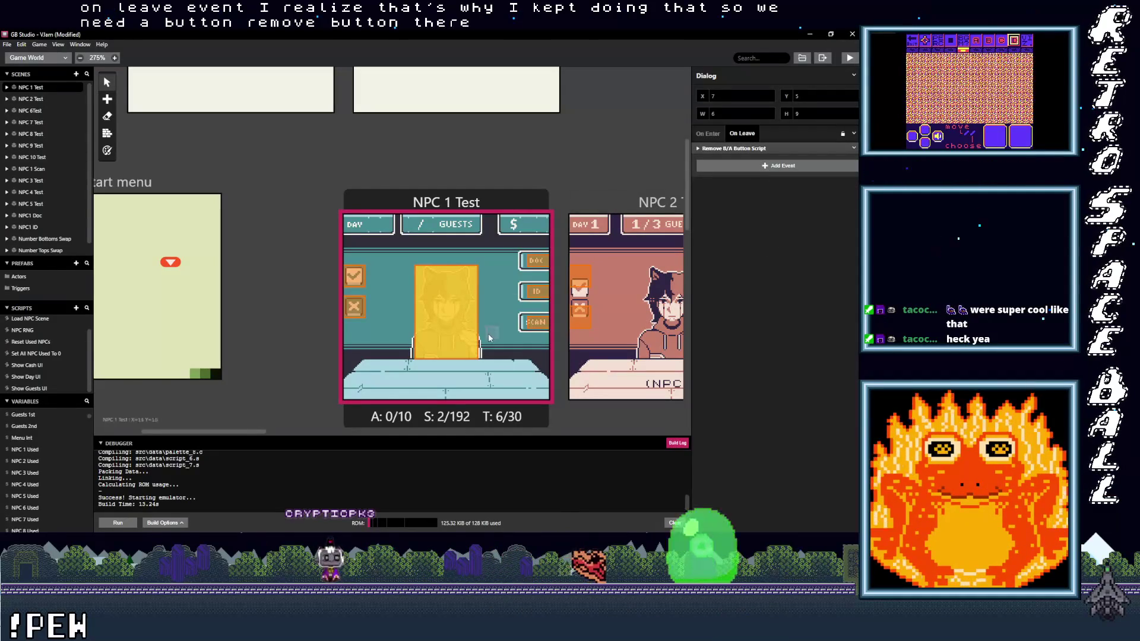
Compare with the NPC1 Doc and NPC1 ID triggers, then reselect the NPC 1 Test scene.
scroll(483, 325, "down", 5)
scroll(483, 326, "down", 2)
left_click(390, 184)
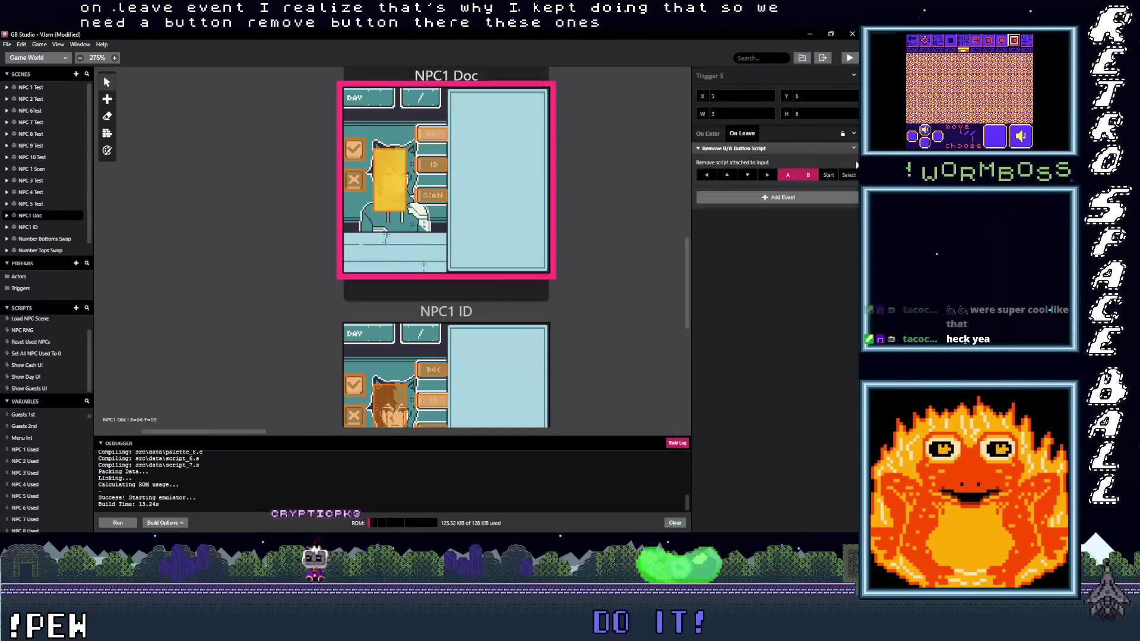
left_click(355, 385)
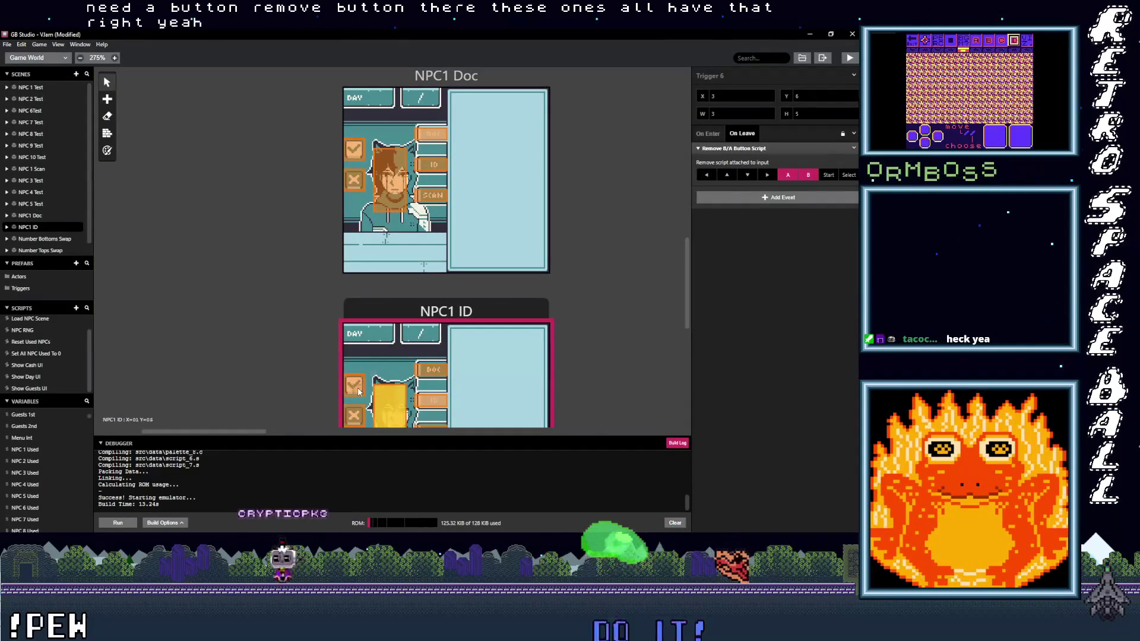
scroll(412, 370, "up", 10)
scroll(412, 375, "up", 2)
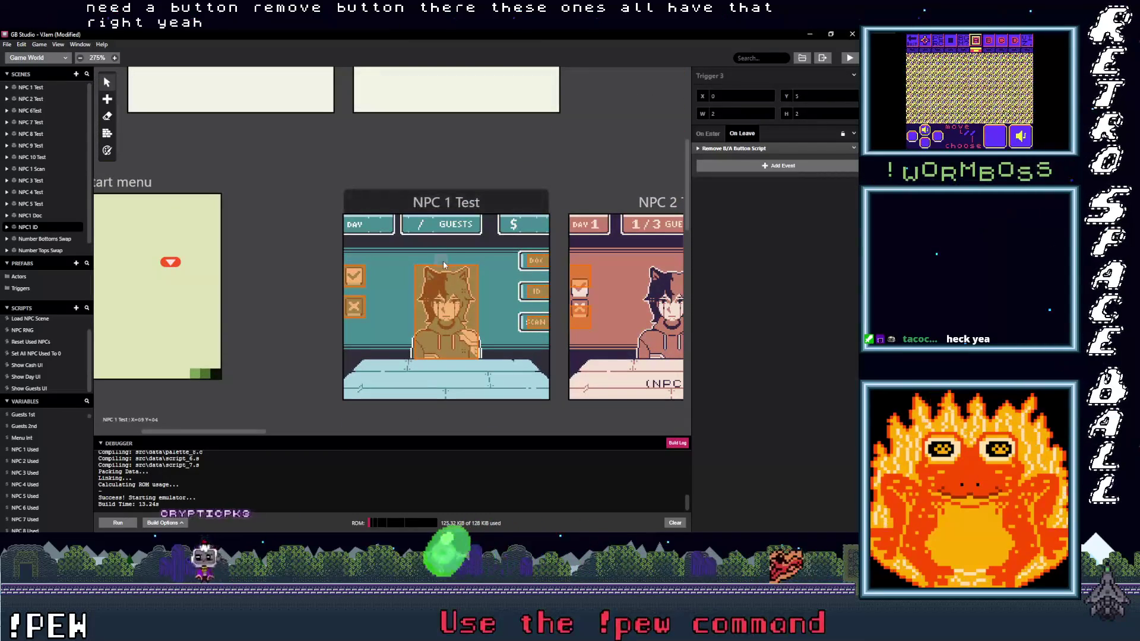
left_click(450, 204)
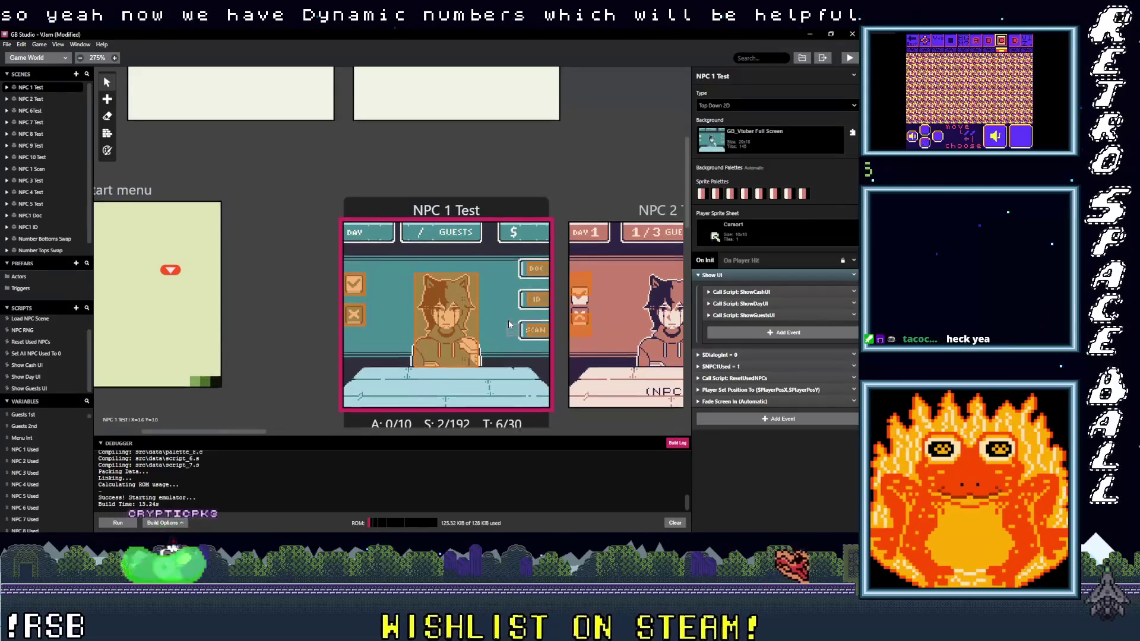
scroll(509, 323, "up", 5)
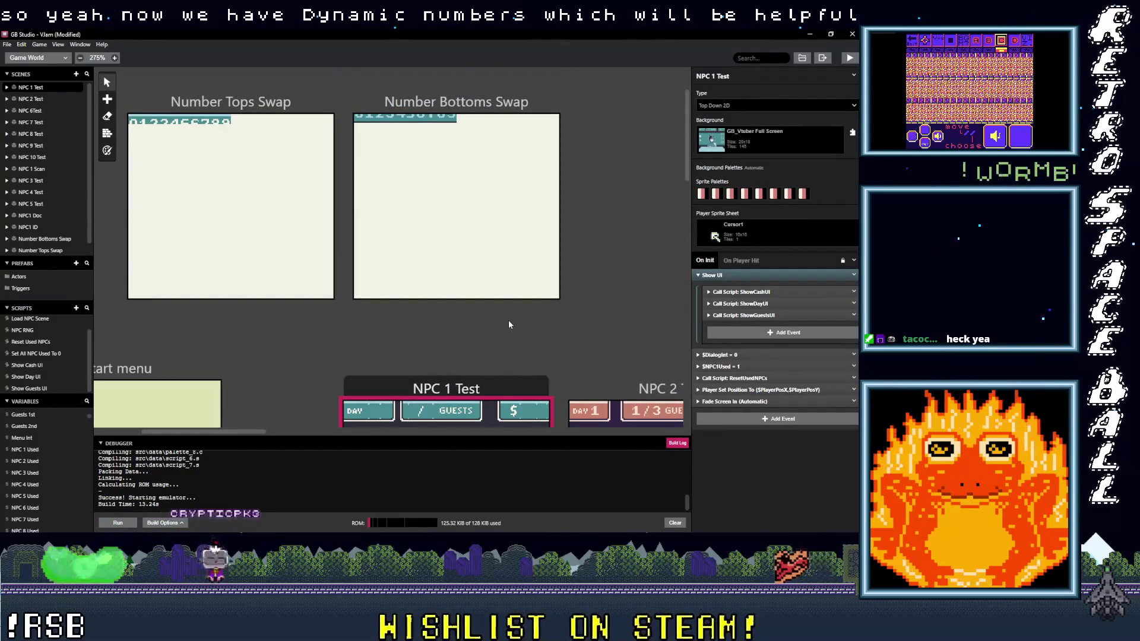
scroll(508, 324, "down", 10)
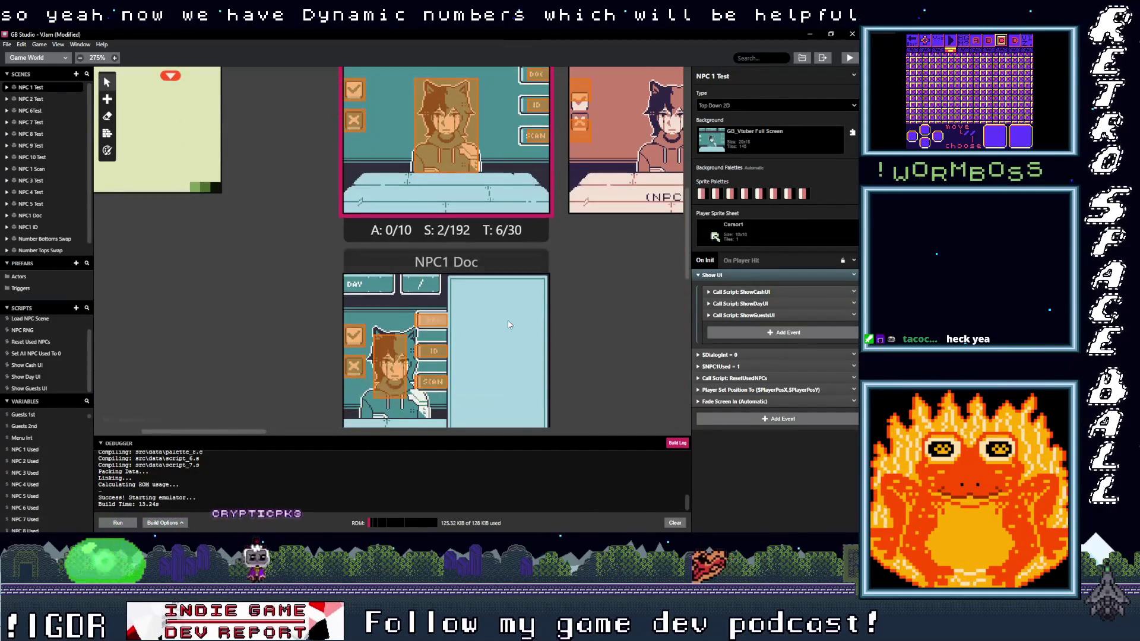
scroll(508, 325, "up", 4)
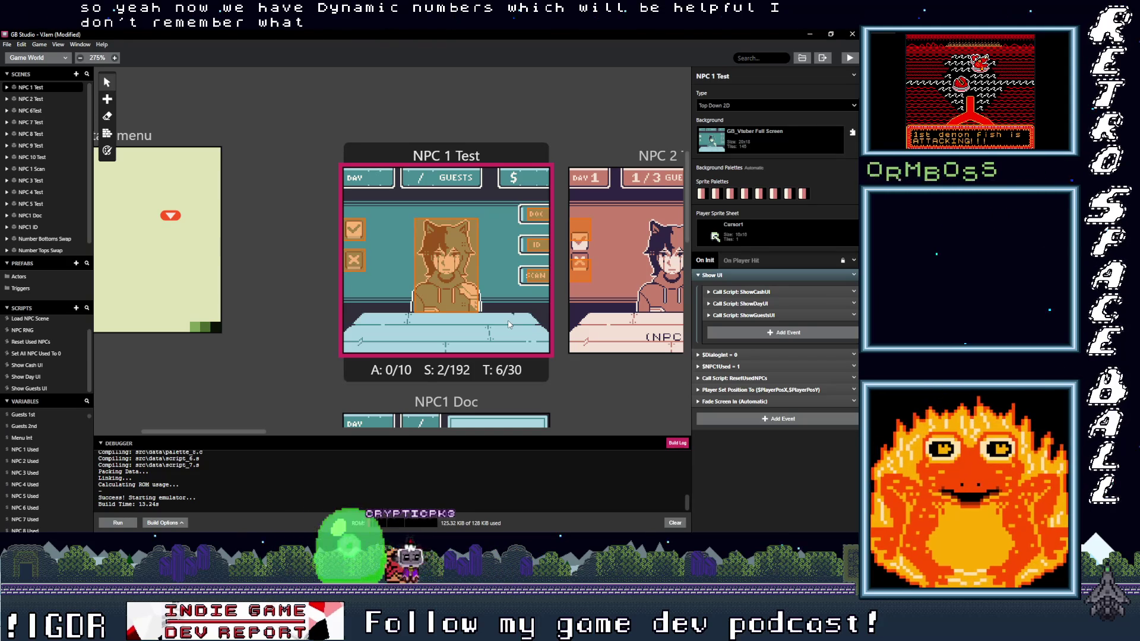
scroll(508, 324, "down", 5)
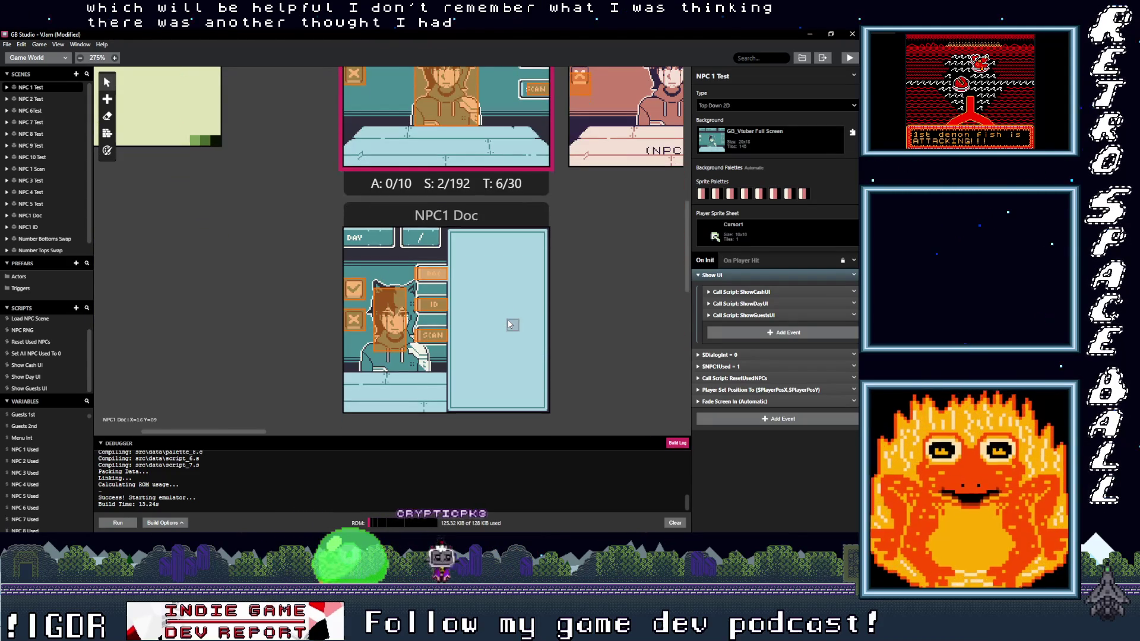
scroll(509, 324, "down", 3)
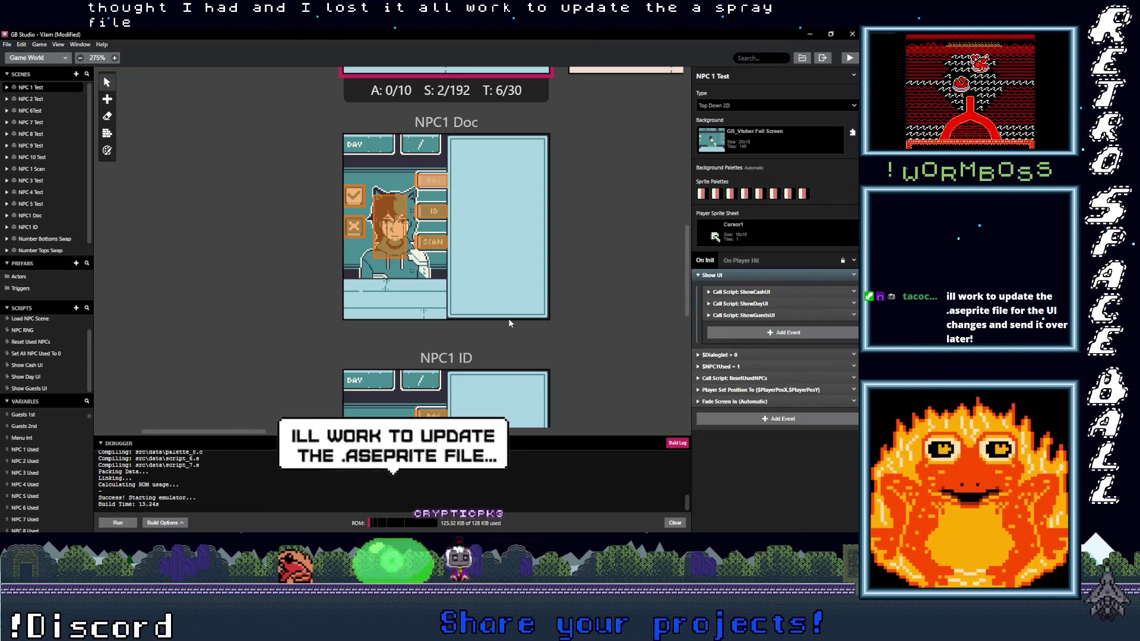
scroll(509, 322, "down", 5)
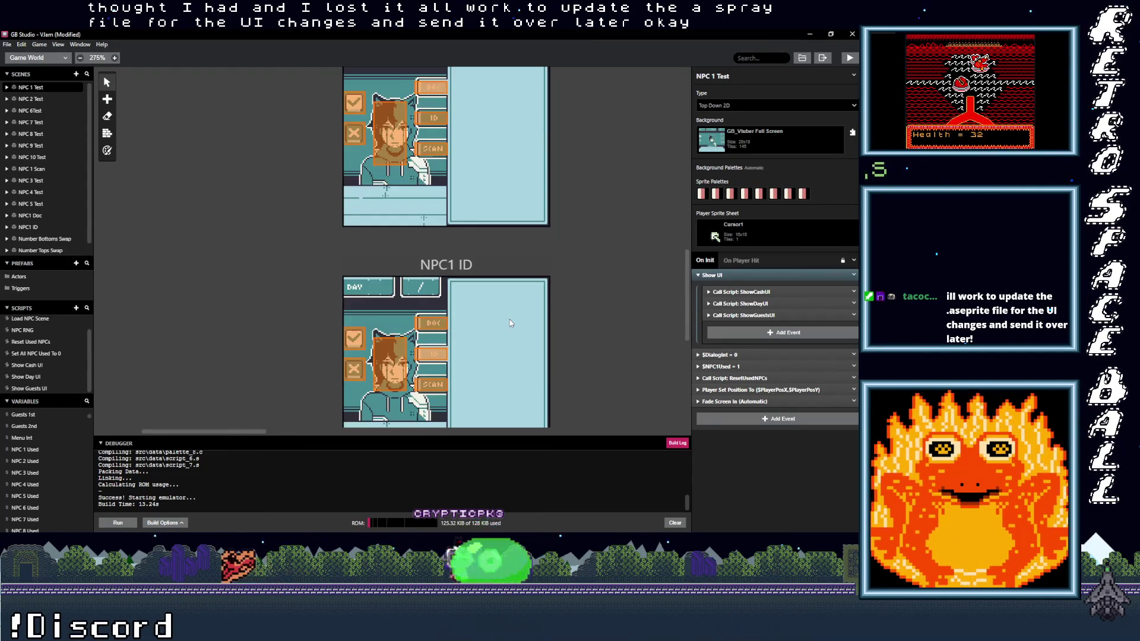
scroll(510, 322, "down", 1)
scroll(509, 323, "up", 4)
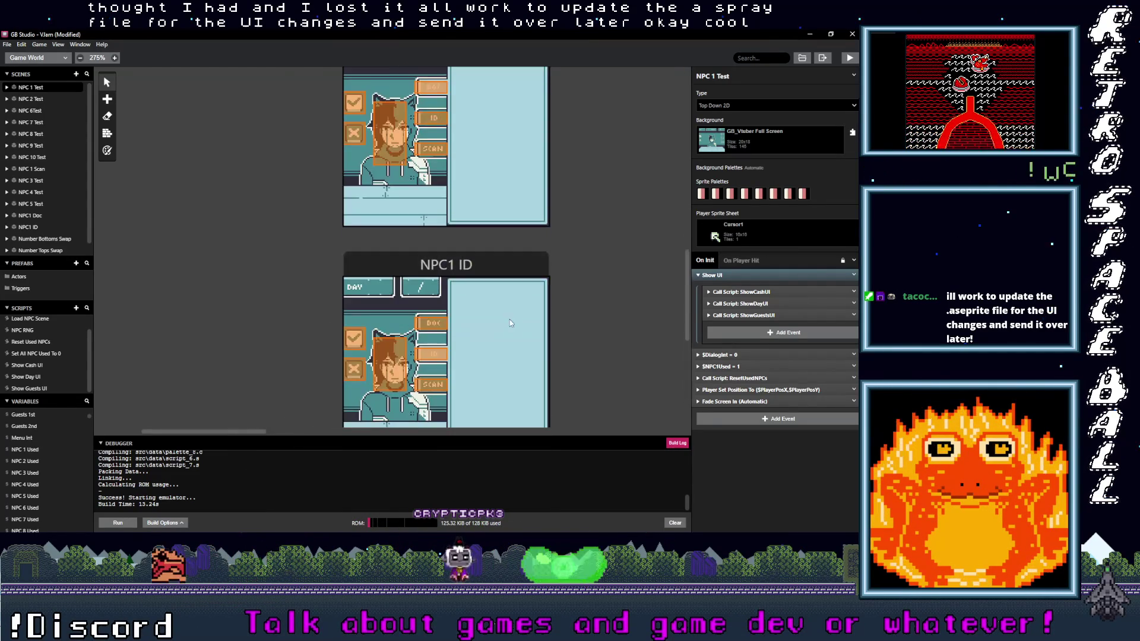
scroll(509, 322, "down", 2)
scroll(510, 323, "down", 3)
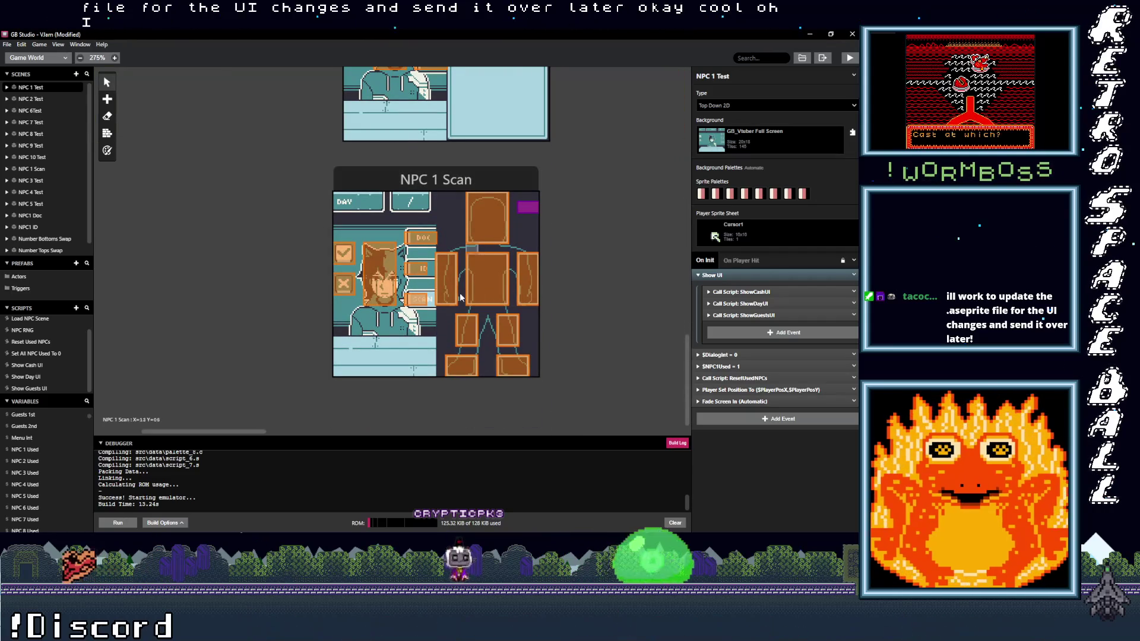
scroll(481, 294, "up", 10)
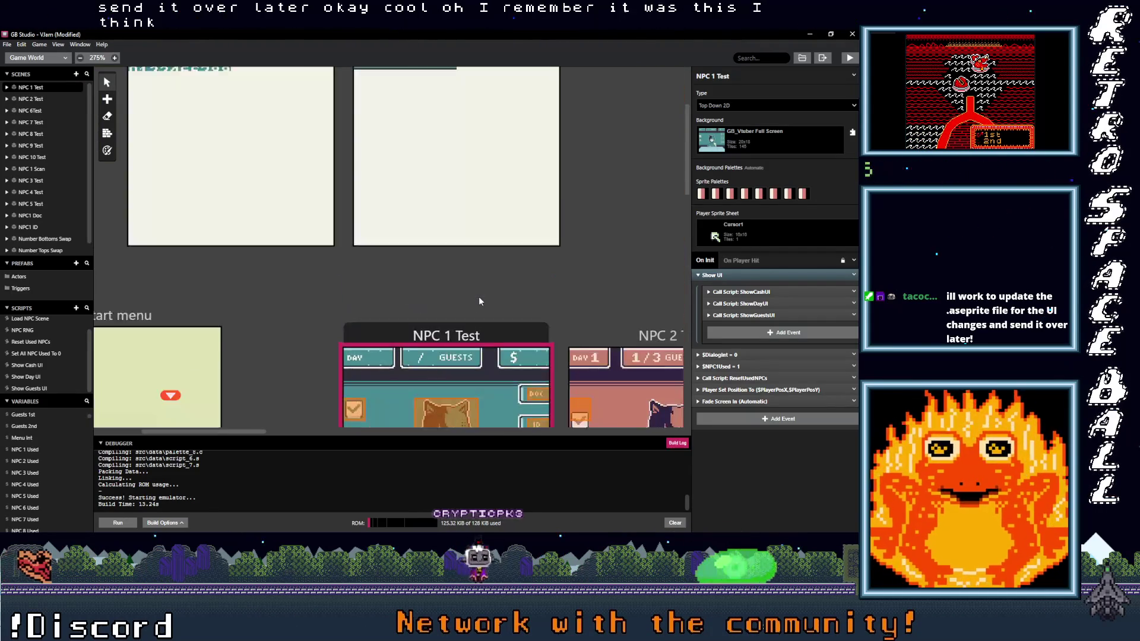
scroll(481, 301, "down", 3)
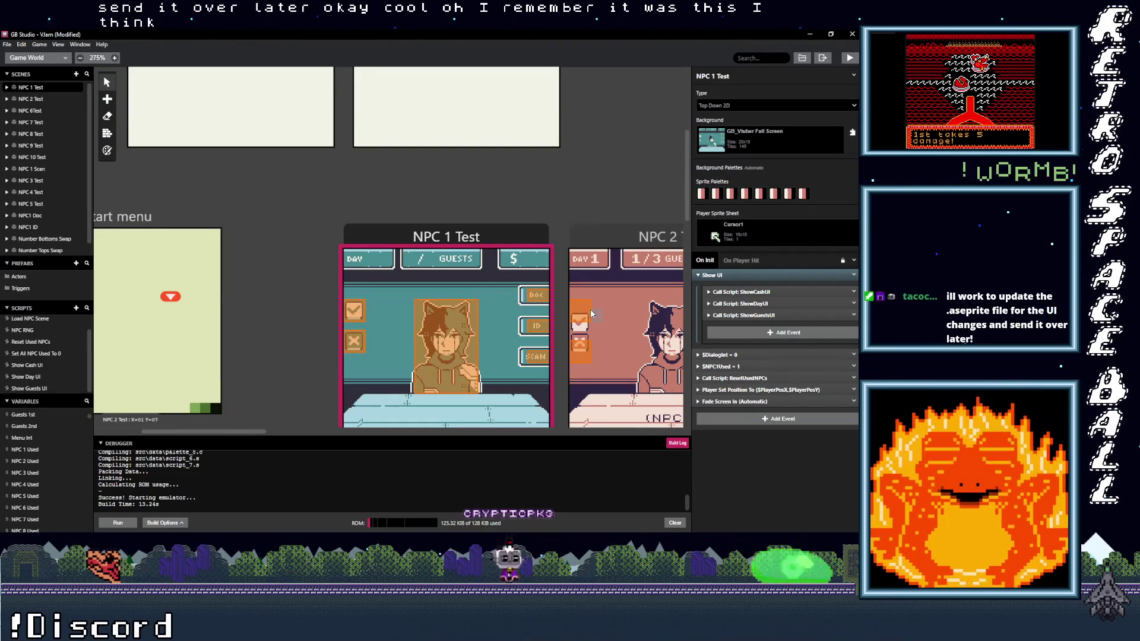
scroll(483, 322, "up", 3)
scroll(507, 315, "down", 10)
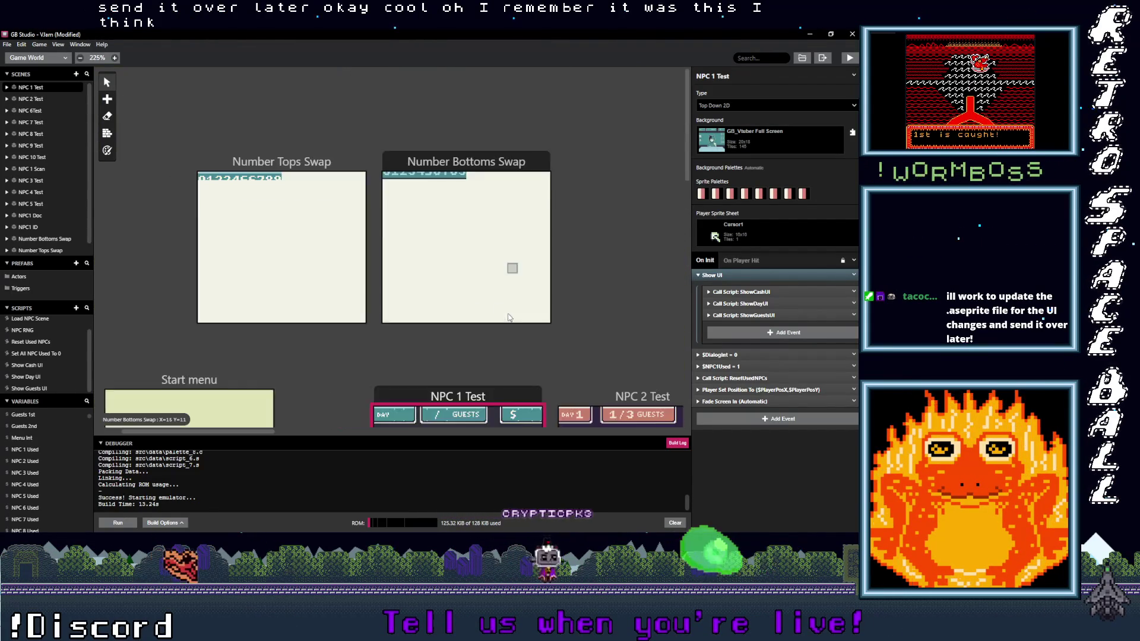
scroll(410, 317, "up", 2)
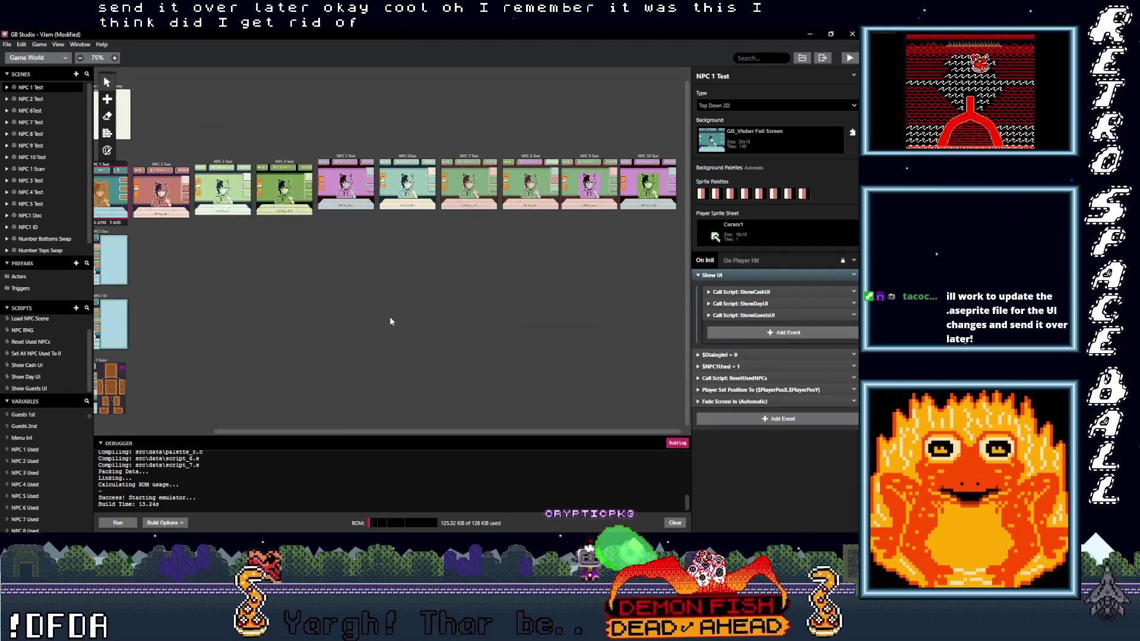
mouse_move(314, 436)
left_mouse_down()
mouse_move(197, 436)
mouse_move(376, 439)
mouse_move(315, 415)
mouse_move(141, 288)
mouse_move(9, 52)
left_mouse_up()
left_click(7, 44)
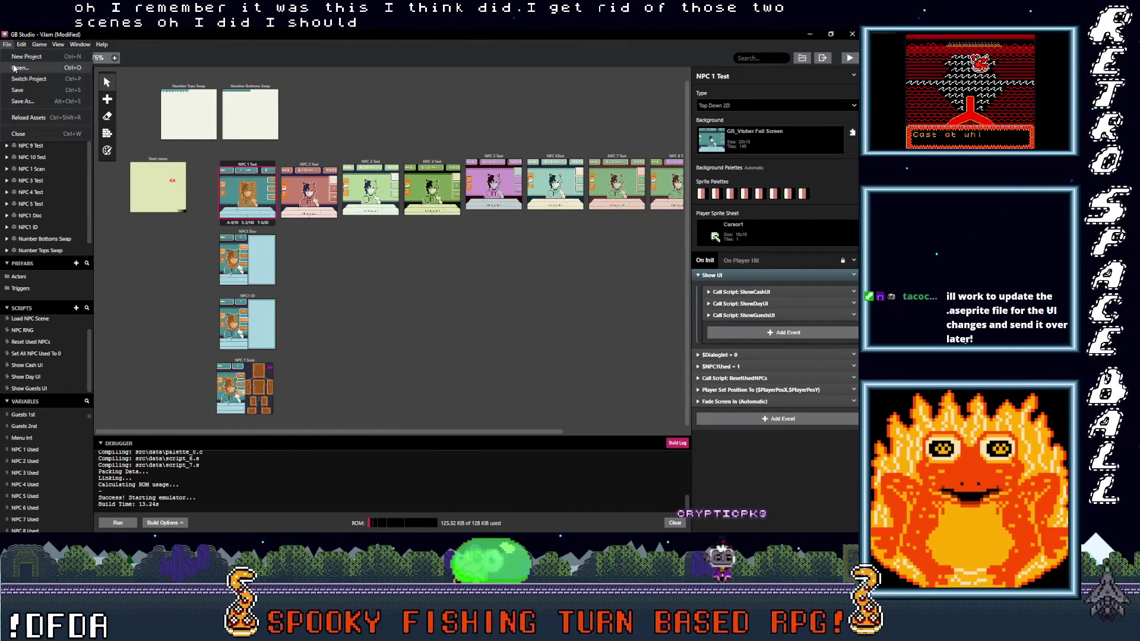
Save the project, then in NPC 1 Scan collapse Show UI and expand $BodyWarningVar = Random(1,64).
left_click(58, 96)
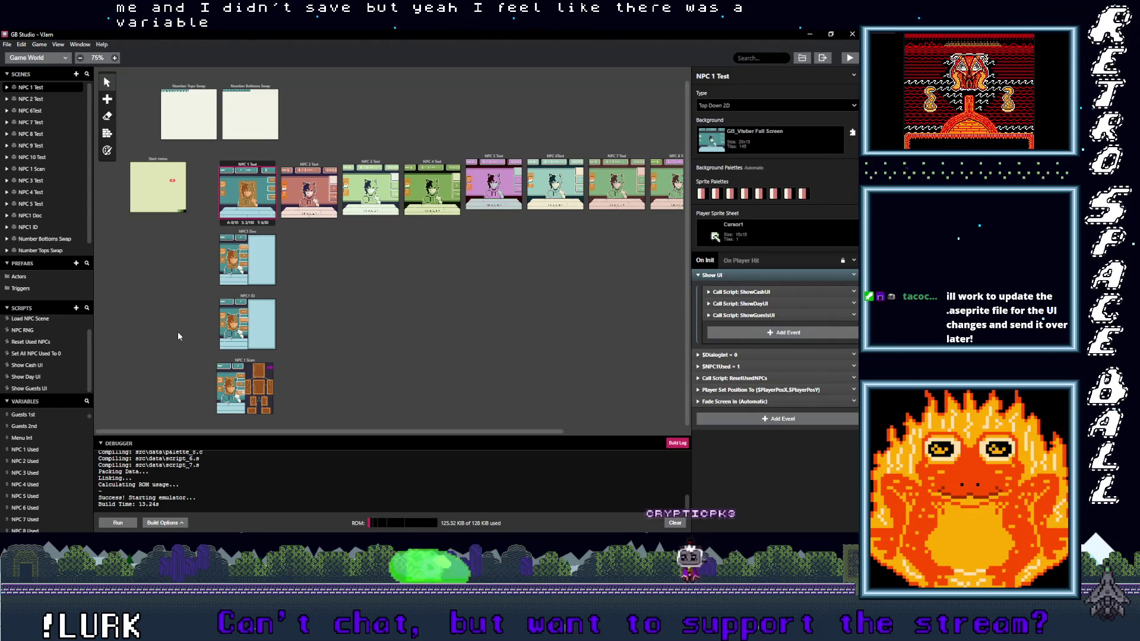
left_click(236, 364)
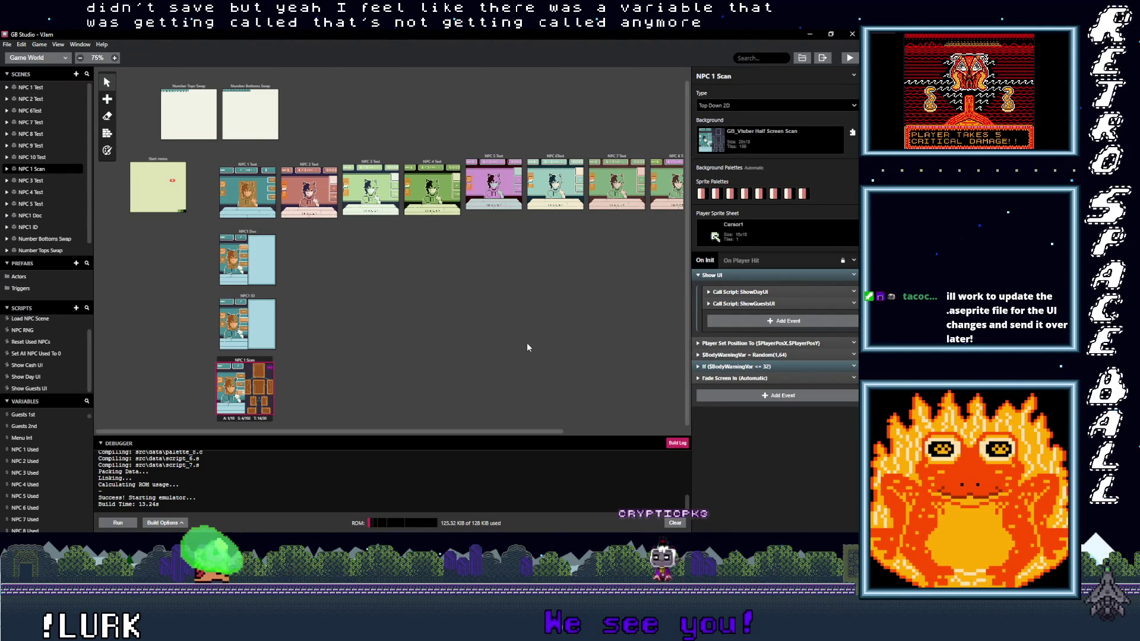
mouse_move(758, 274)
left_mouse_down()
mouse_move(777, 322)
mouse_move(768, 305)
left_mouse_up()
left_click(772, 299)
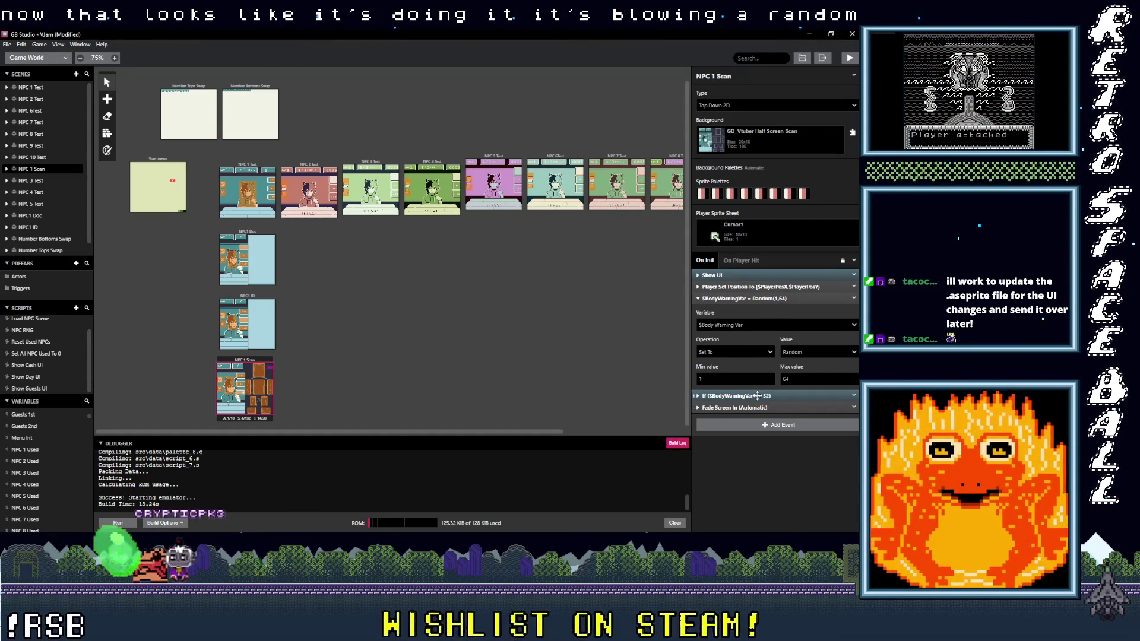
Expand the If $BodyWarningVar <= 32 block and scroll through its nested checks down to > 28.
left_click(810, 396)
scroll(809, 418, "down", 2)
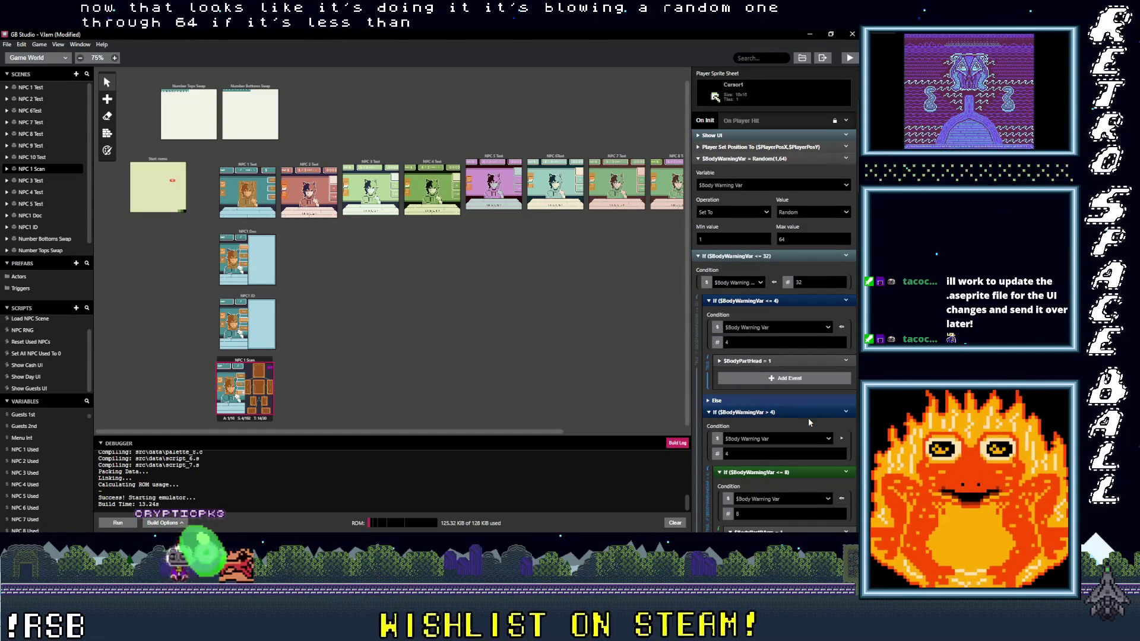
scroll(810, 421, "down", 1)
scroll(810, 418, "down", 2)
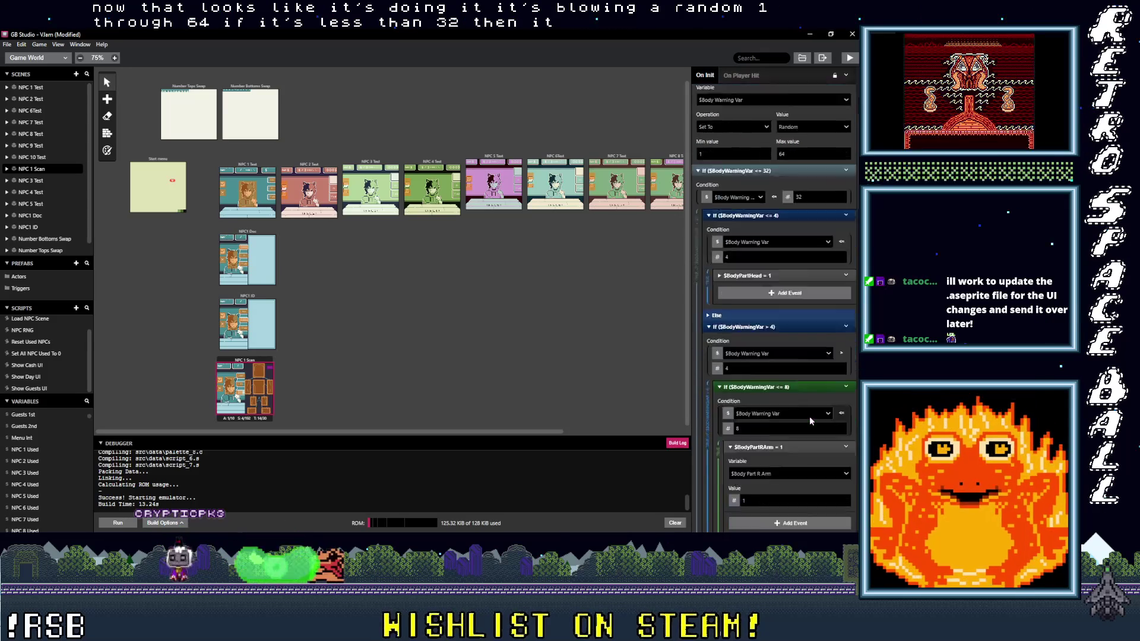
scroll(810, 421, "down", 4)
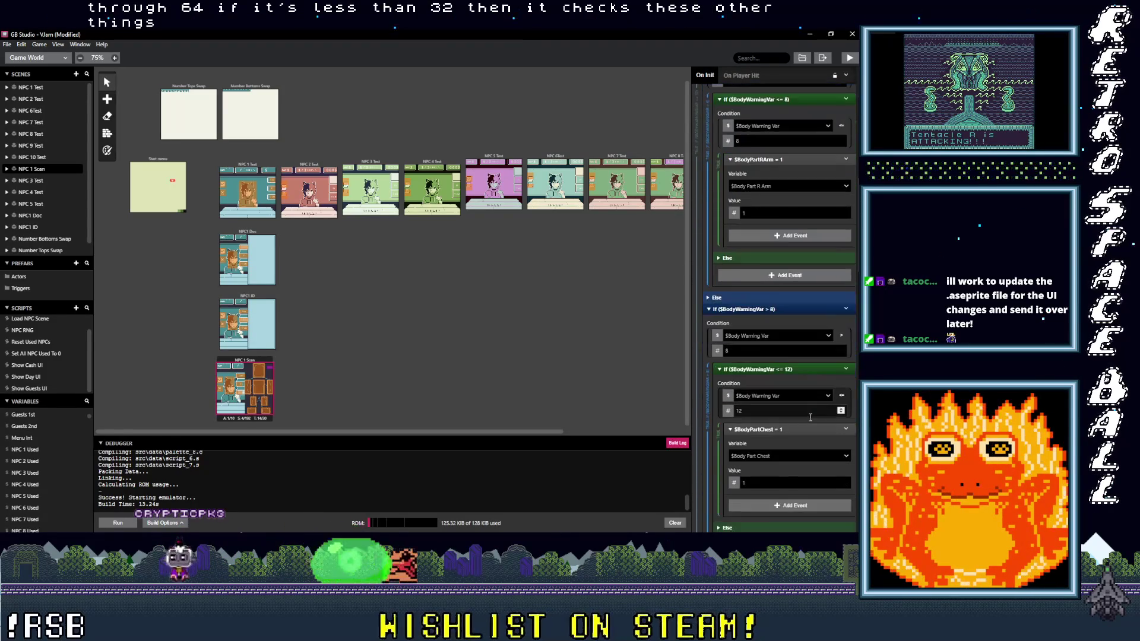
scroll(809, 419, "down", 2)
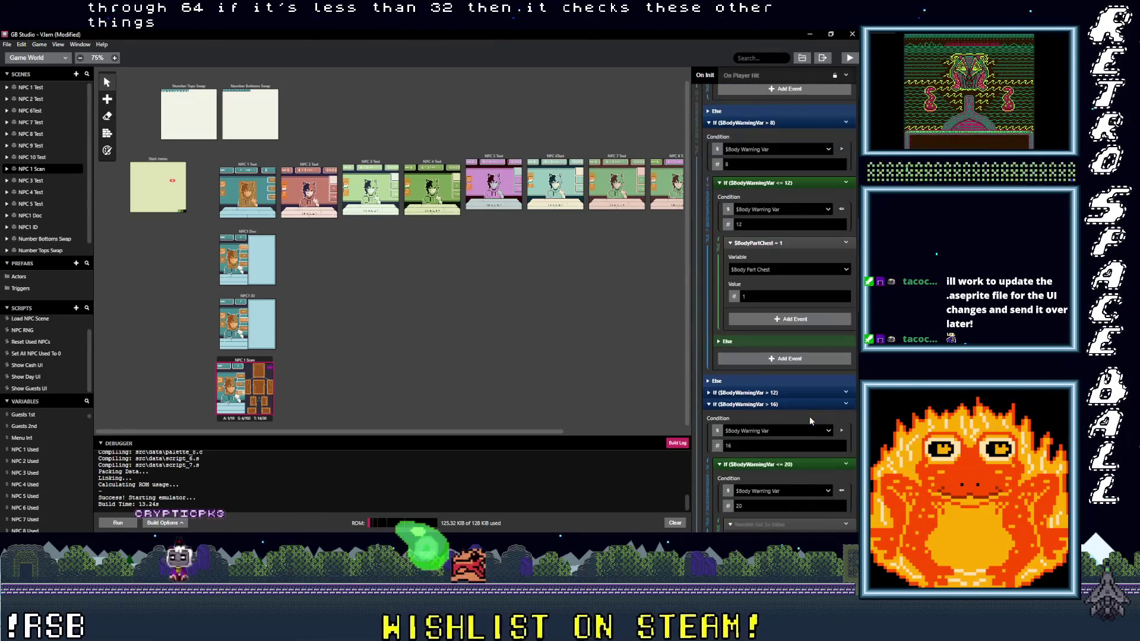
scroll(810, 418, "down", 5)
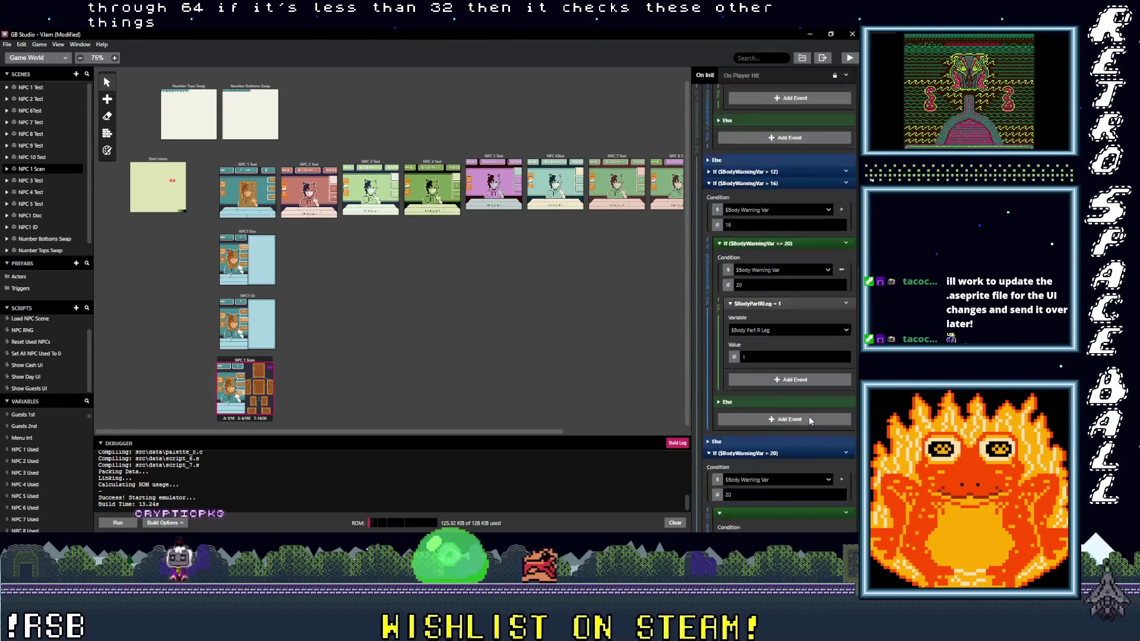
scroll(809, 421, "down", 5)
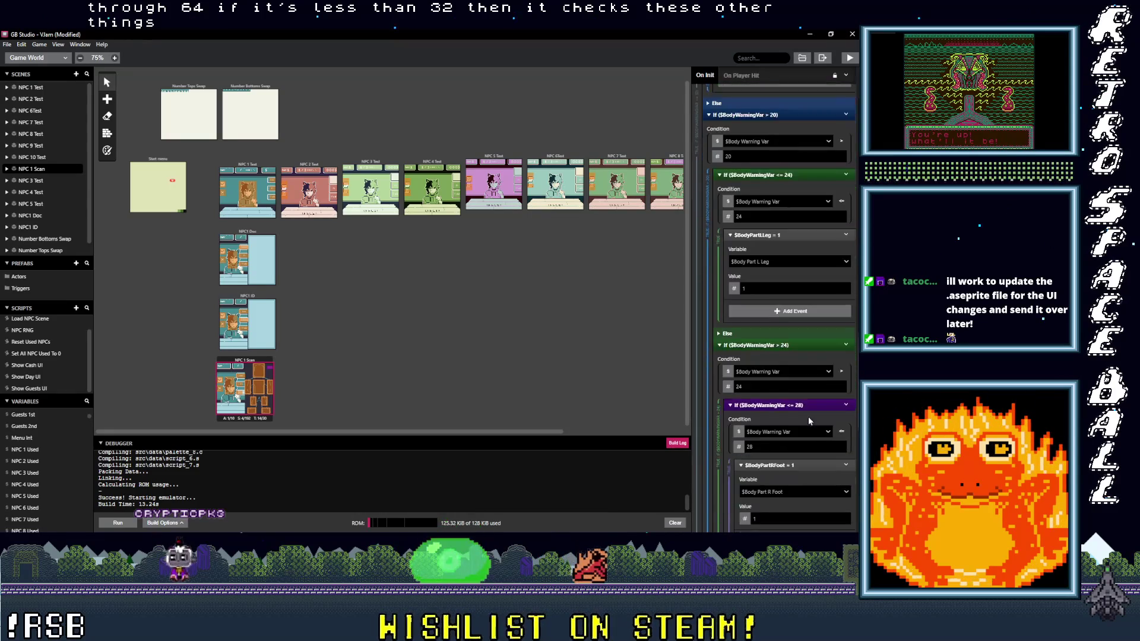
scroll(808, 420, "down", 1)
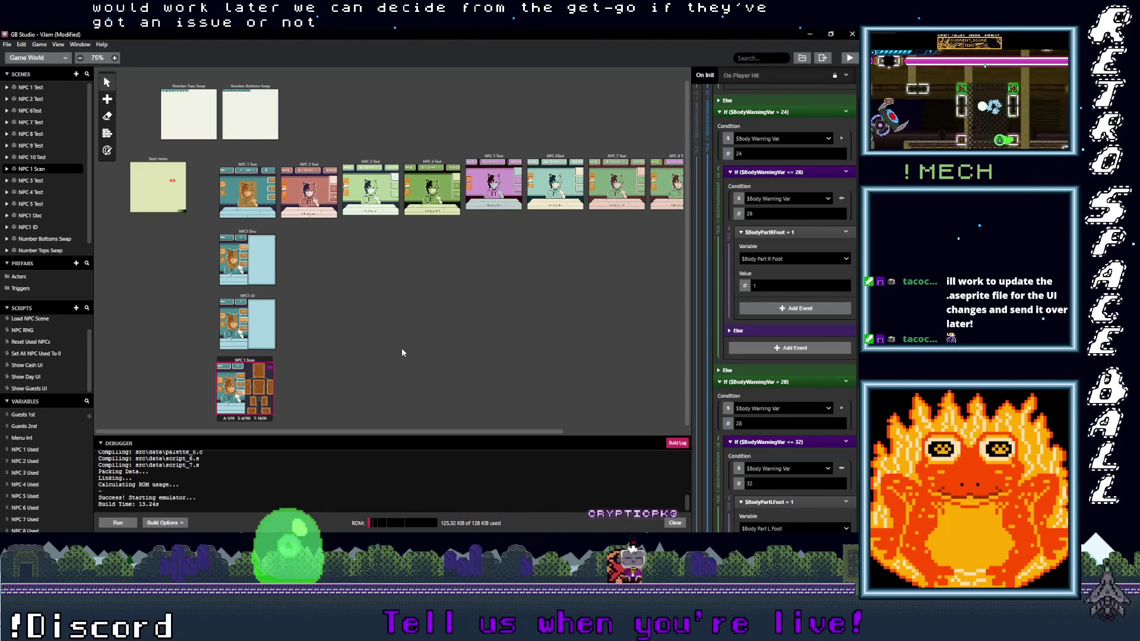
Deselect all scenes to show the Vlam project settings, then save the project.
left_click(453, 324)
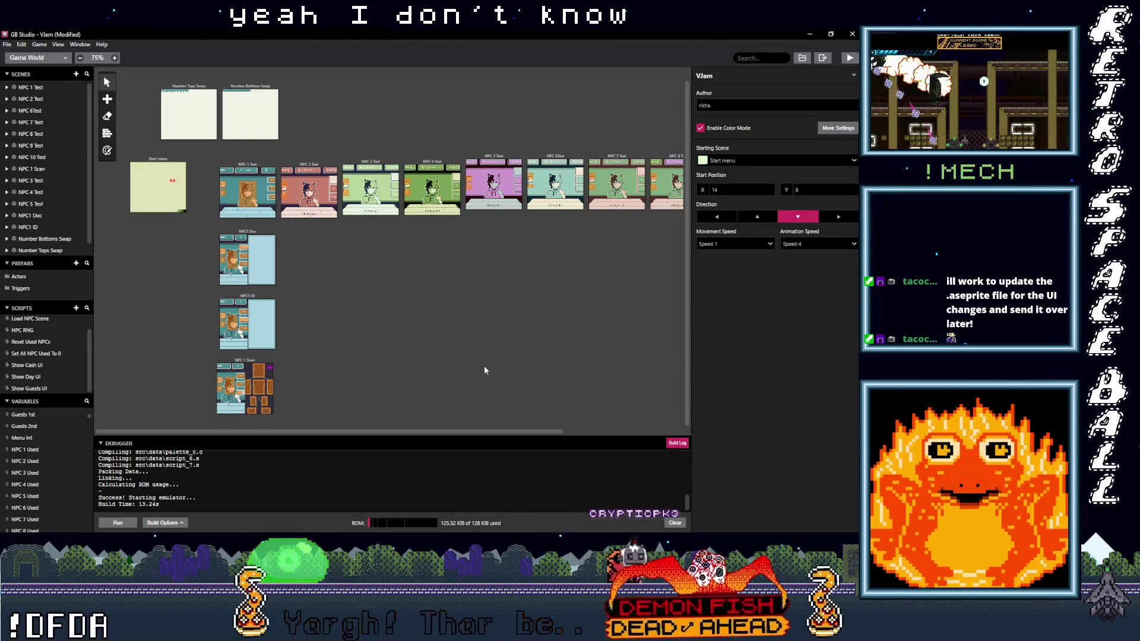
mouse_move(461, 431)
left_mouse_down()
mouse_move(623, 427)
mouse_move(361, 429)
left_mouse_up()
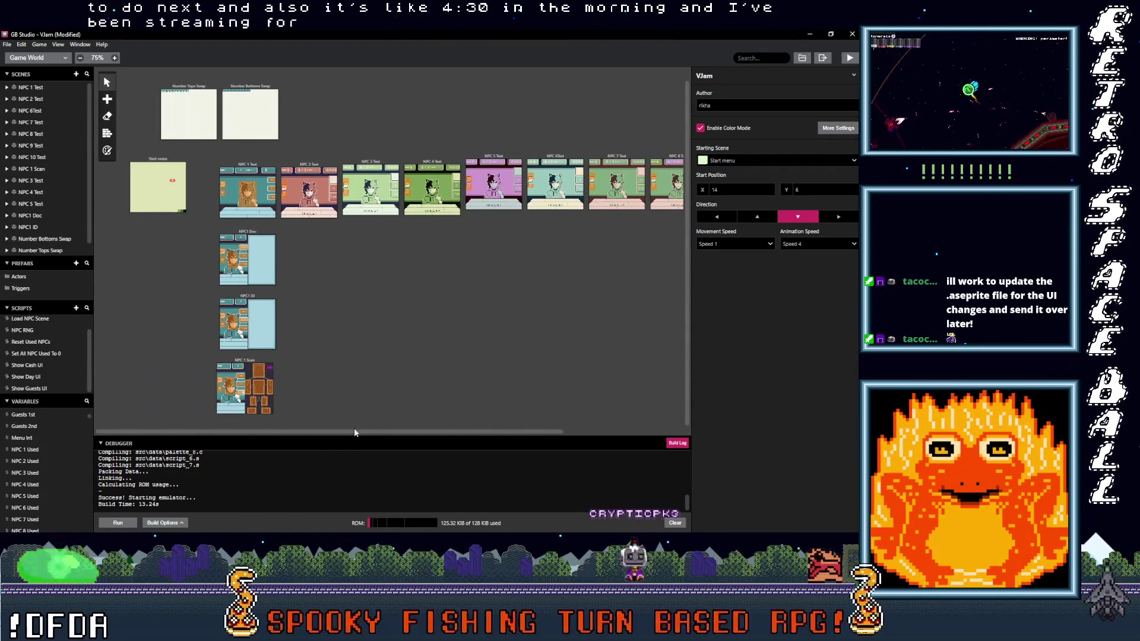
scroll(381, 392, "up", 1)
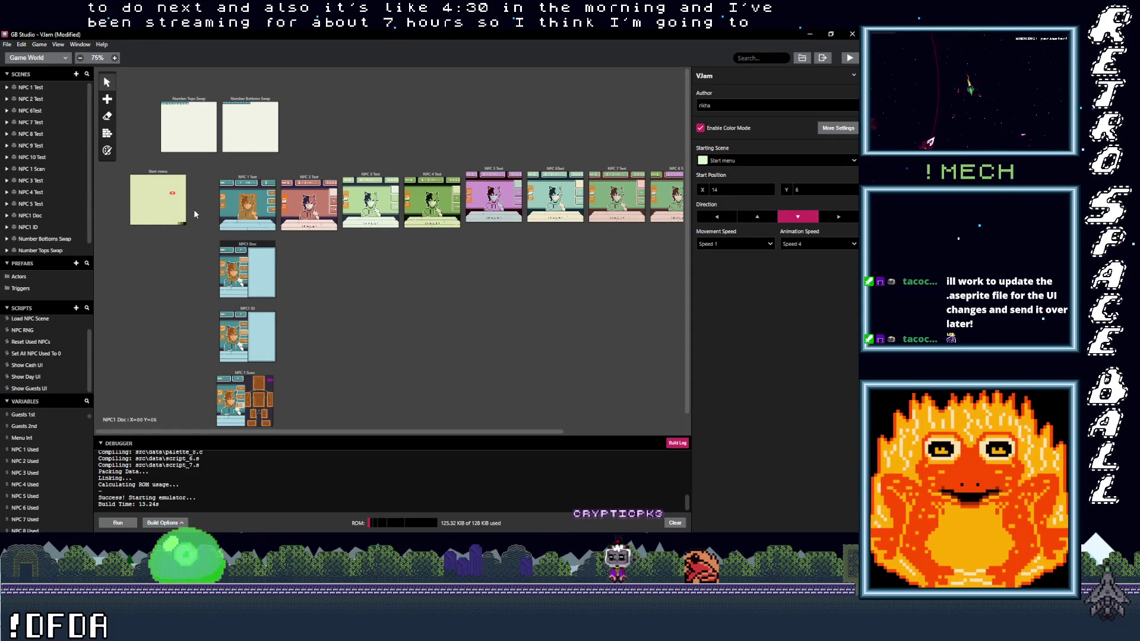
left_click(8, 44)
left_click(24, 91)
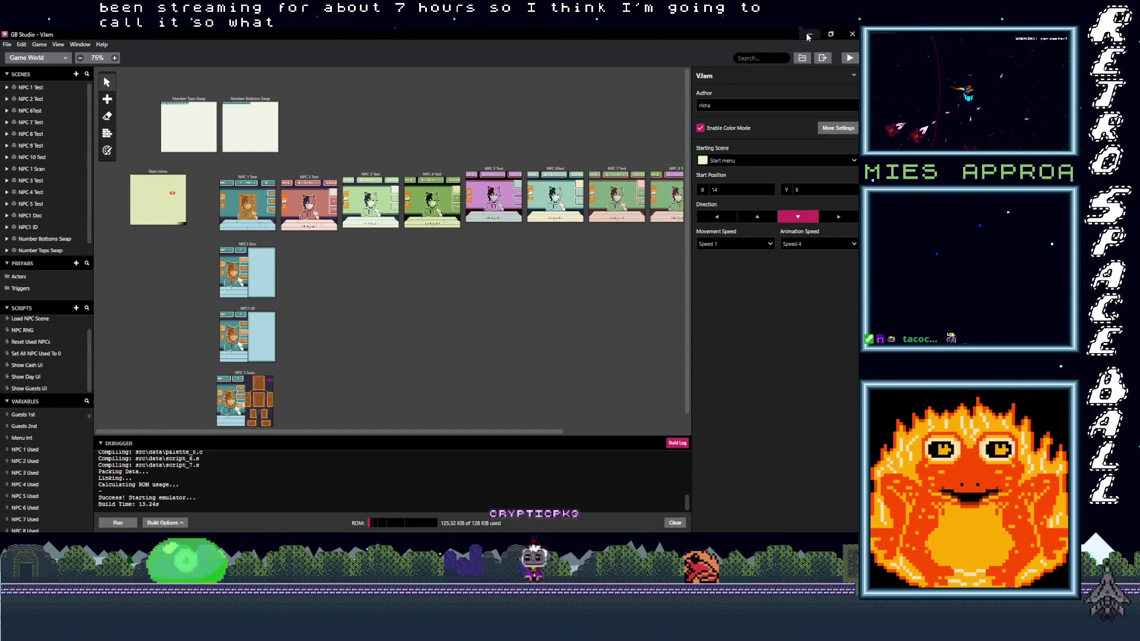
Open the Vlam project folder in File Explorer and return to the Projects folder.
left_click(803, 59)
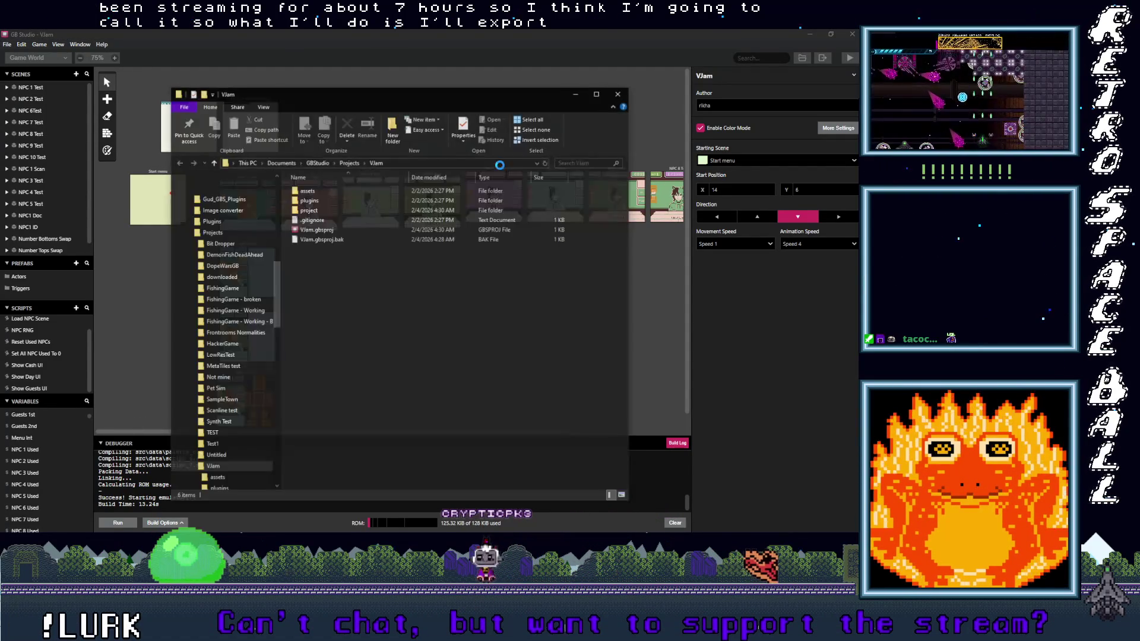
left_click(213, 163)
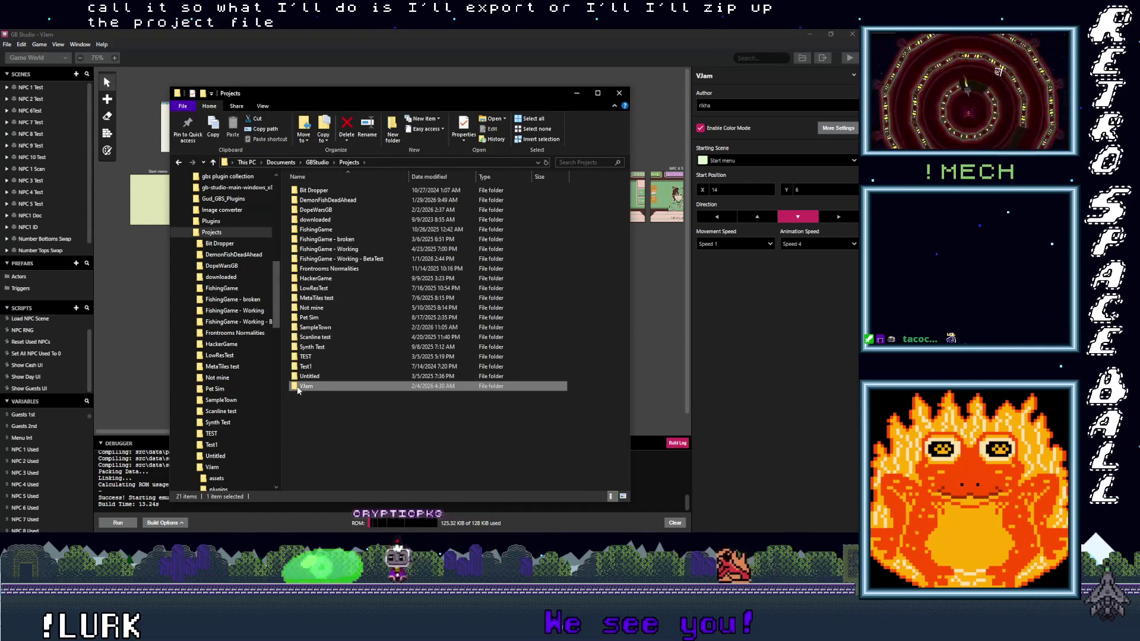
double_click(297, 384)
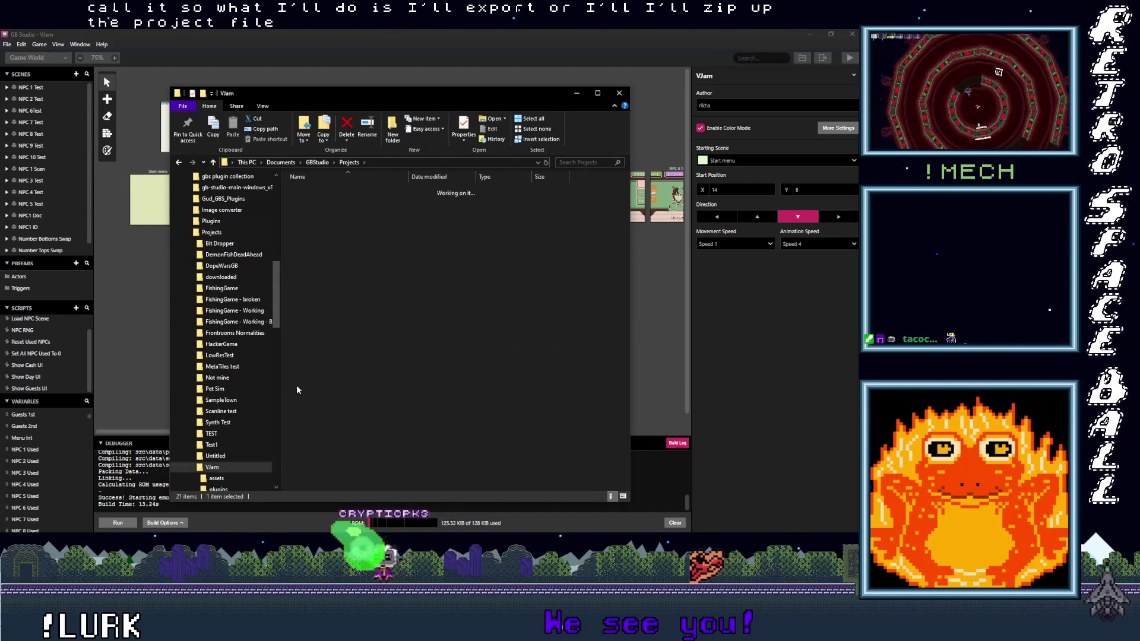
left_click(215, 163)
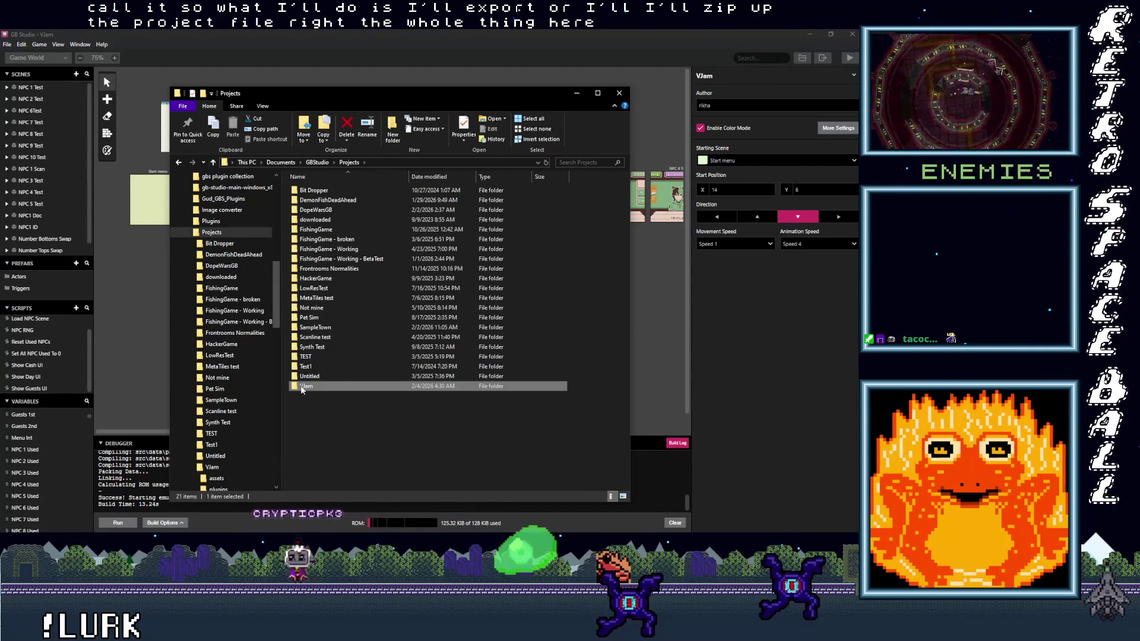
Send the Vlam folder to a Compressed (zipped) folder.
right_click(302, 387)
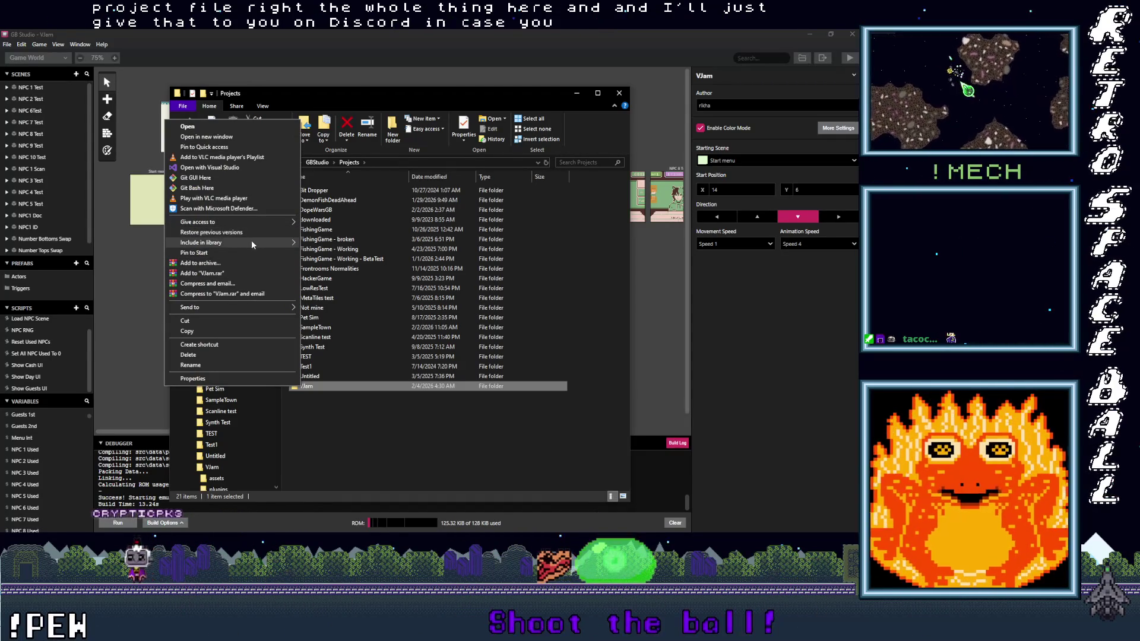
mouse_move(233, 308)
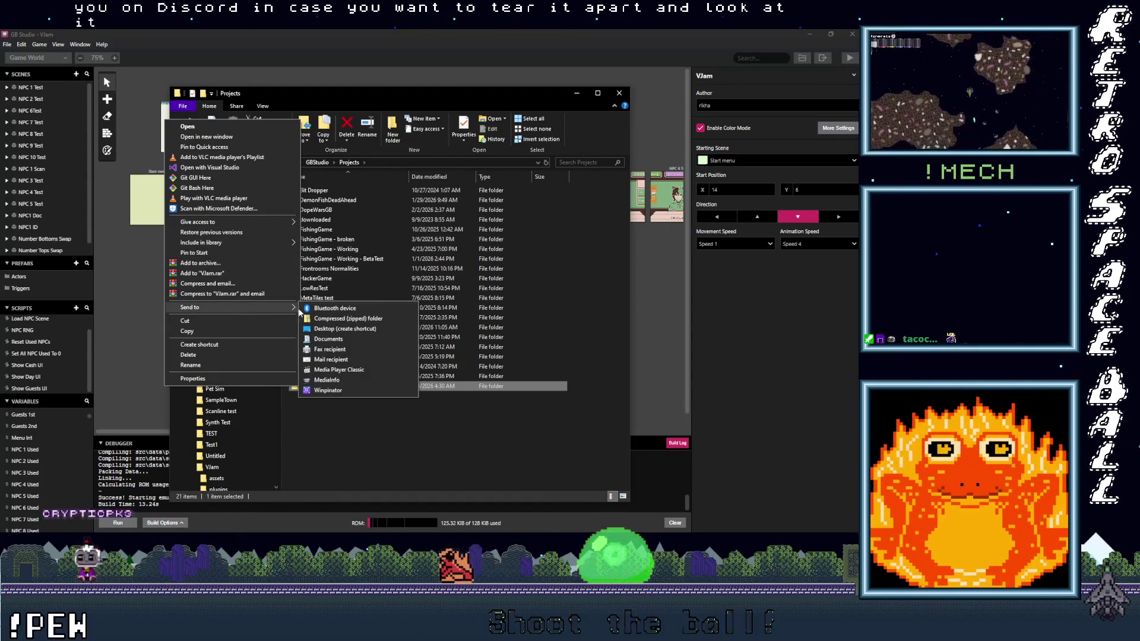
left_click(357, 319)
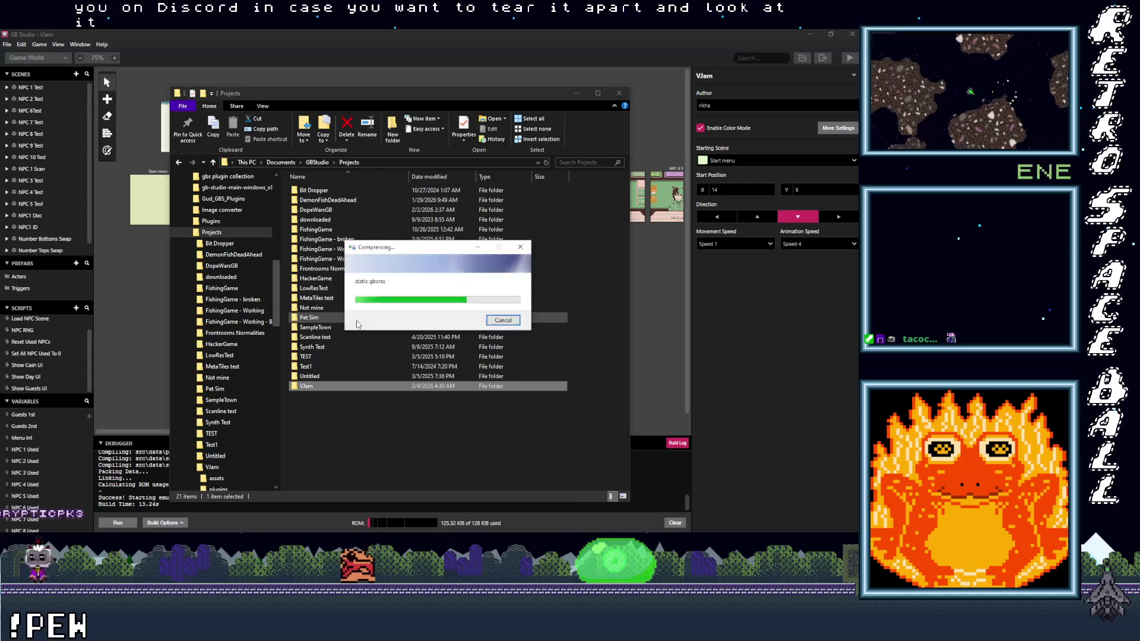
Keep the name Vlam.zip and select the finished 234 KB archive in Projects.
left_click(325, 418)
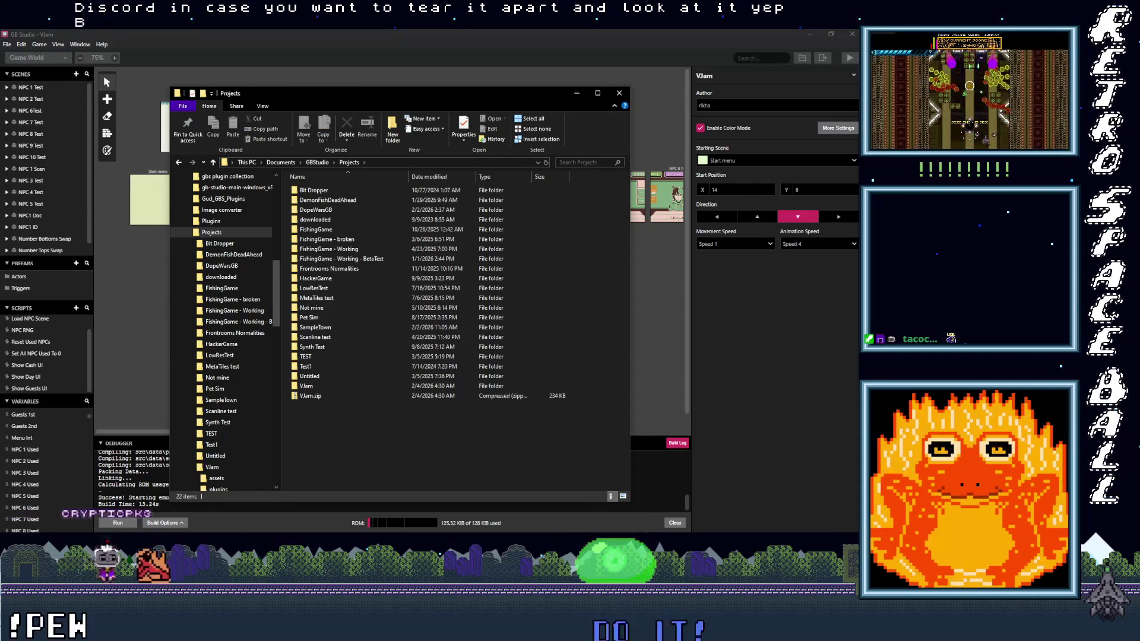
left_click(799, 214)
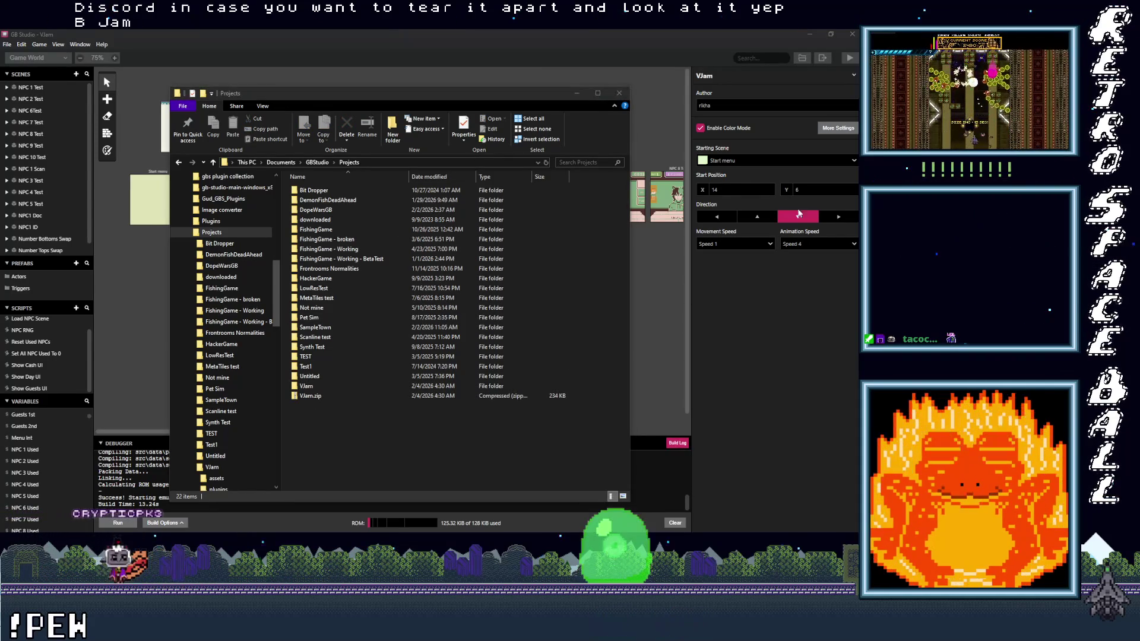
left_click(310, 395)
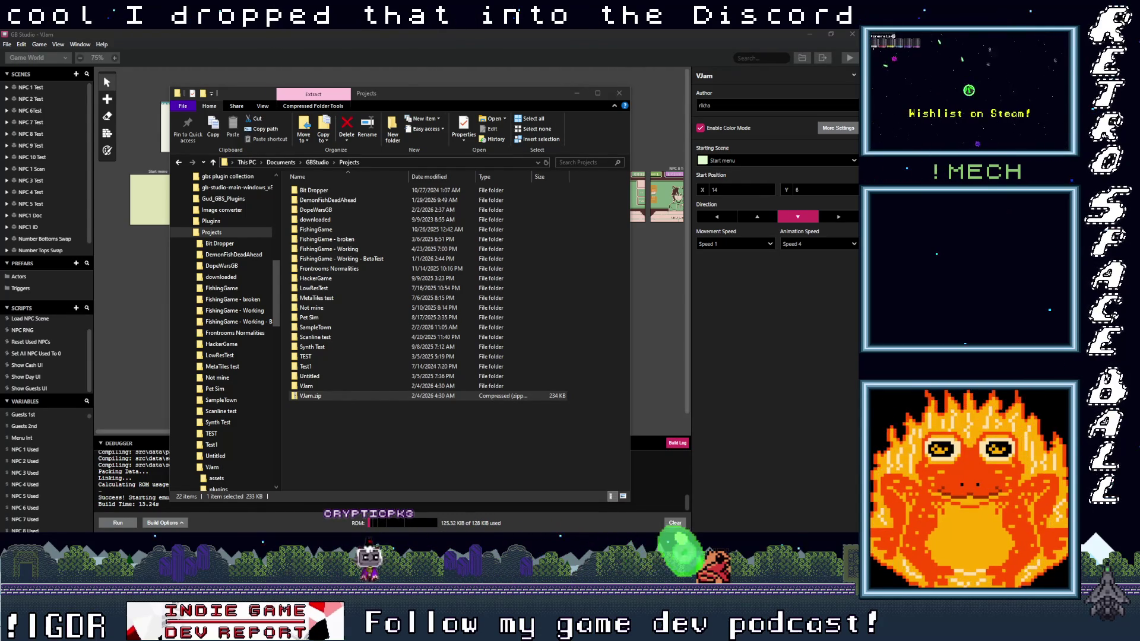
key("alt+Tab")
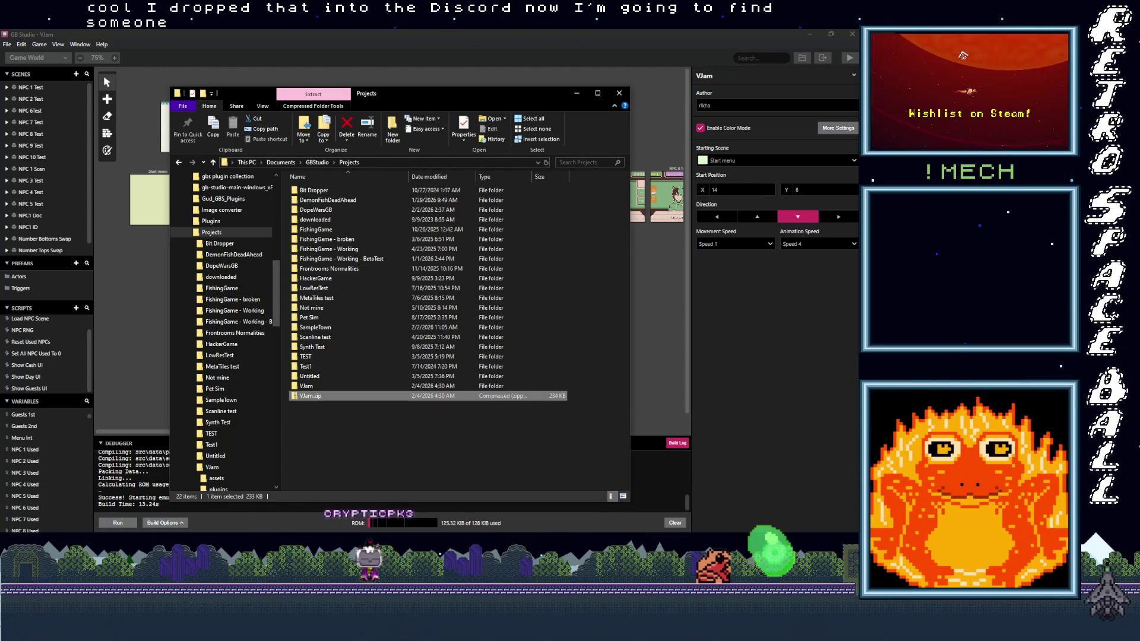